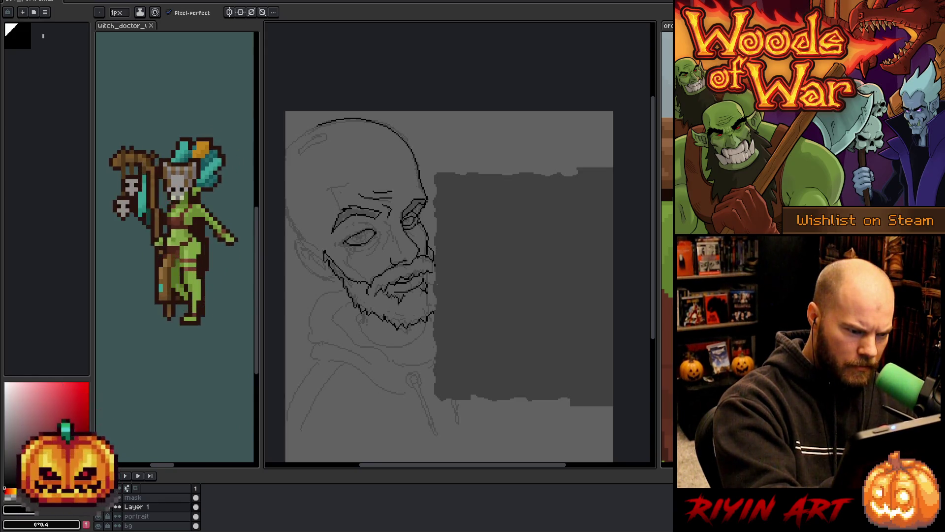
Step: Darken the lower-lid line under the eye with the pencil
left_click_drag(352, 241, 362, 239)
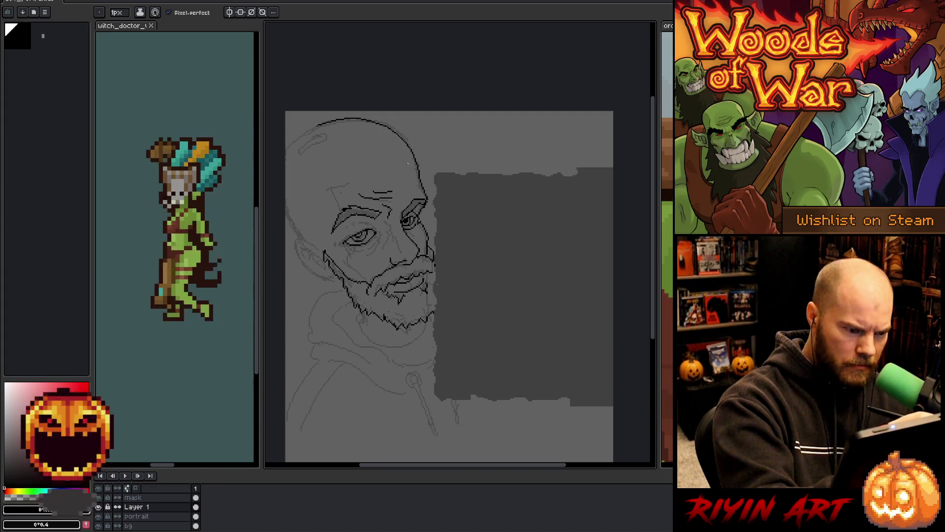
key("g")
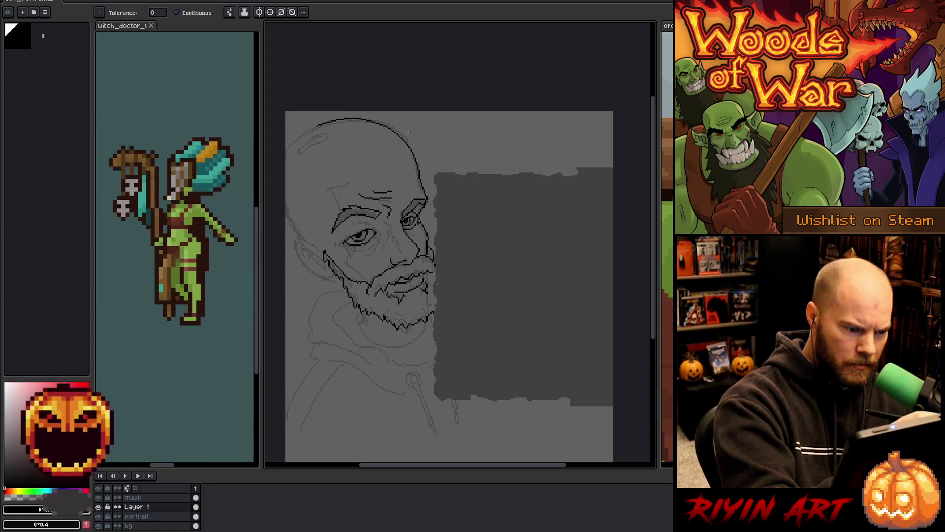
key("b")
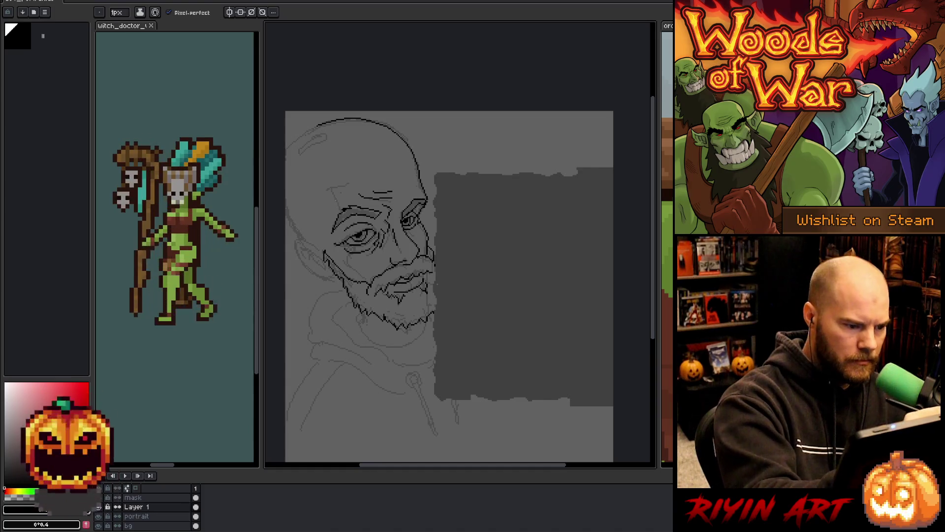
Step: Draw the forehead line, extend the head outline down the left side, and ink the ear
left_click_drag(334, 205, 339, 184)
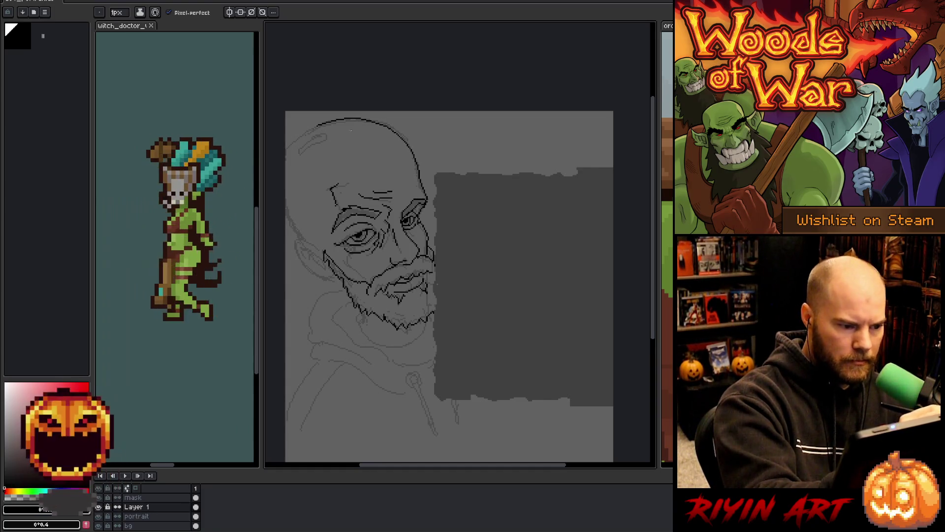
left_click_drag(315, 128, 286, 150)
mouse_move(285, 199)
left_mouse_down()
mouse_move(296, 255)
mouse_move(325, 281)
left_mouse_up()
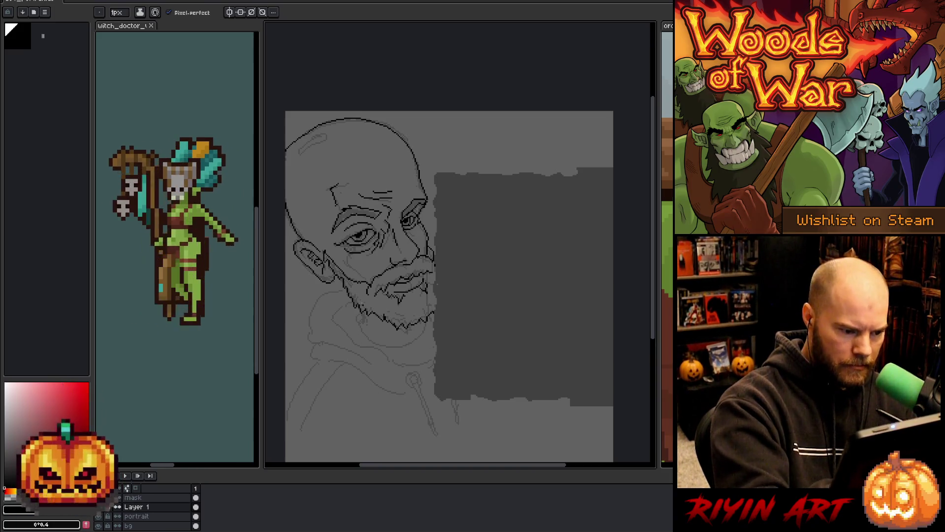
Step: Draw the jaw curve below the beard, redrawing it twice, and line it up toward the right
left_click_drag(365, 311, 362, 323)
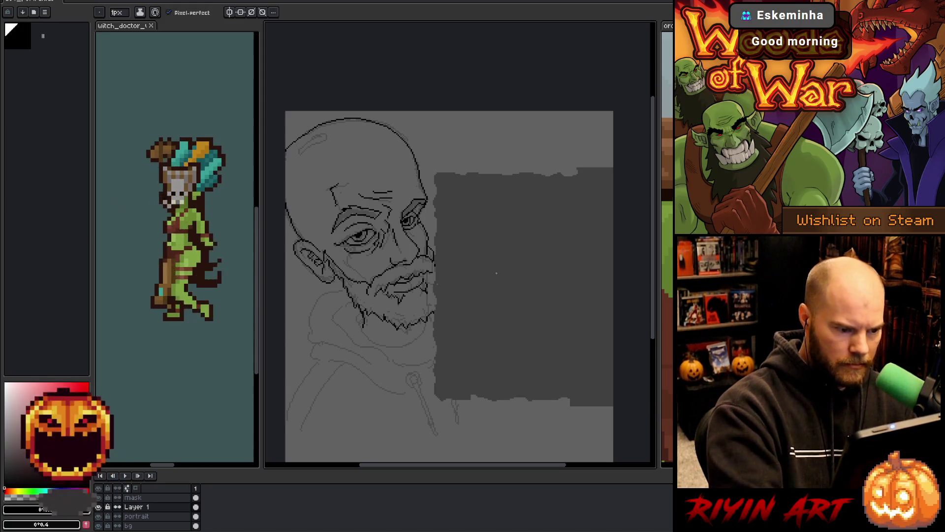
left_click_drag(354, 310, 378, 347)
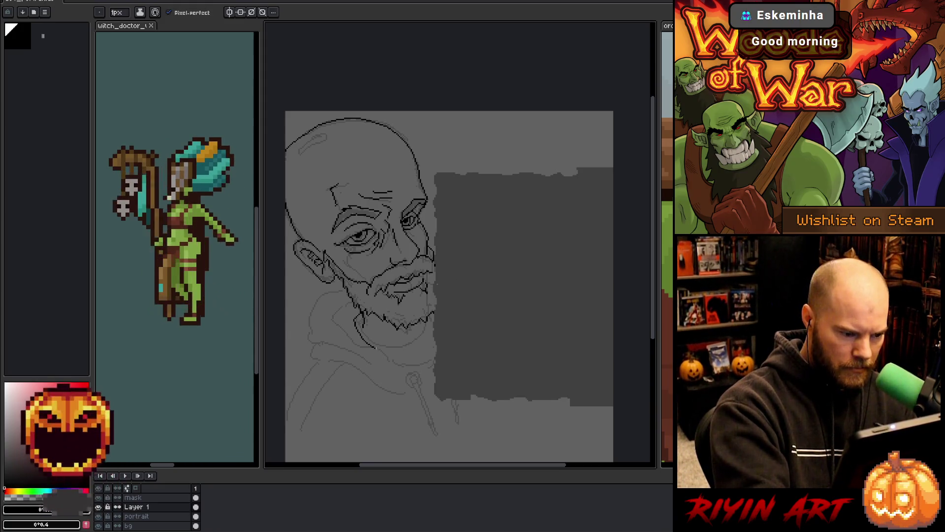
key("ctrl+z")
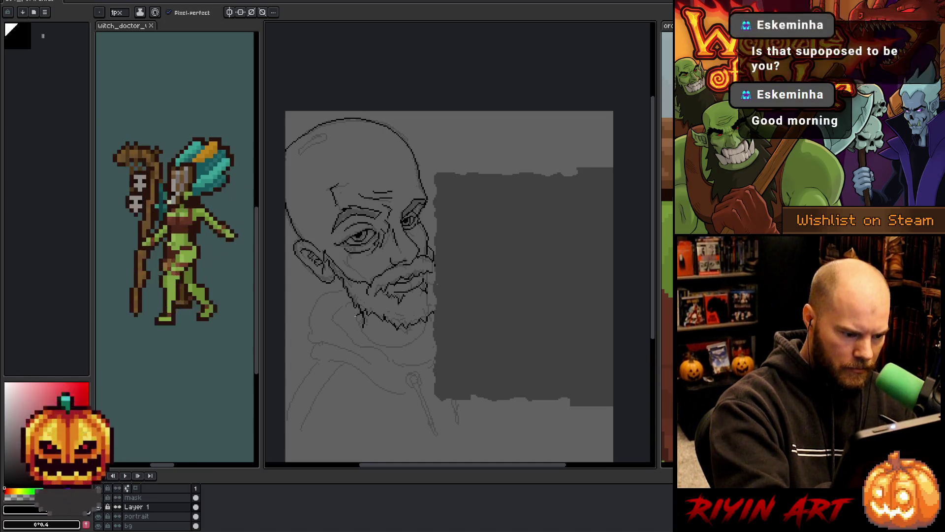
left_click_drag(363, 316, 392, 358)
key("ctrl+z")
mouse_move(359, 311)
left_mouse_down()
mouse_move(356, 320)
mouse_move(387, 355)
mouse_move(433, 364)
left_mouse_up()
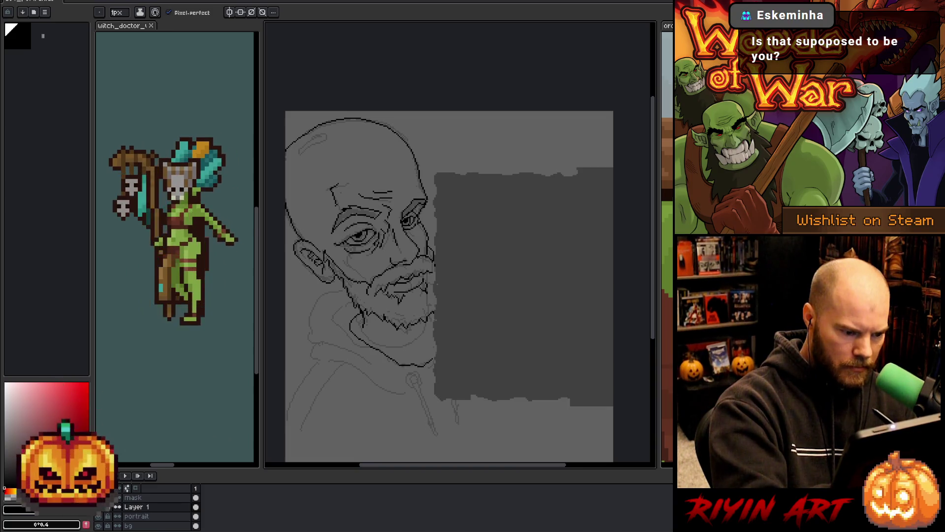
left_click_drag(427, 327, 390, 348)
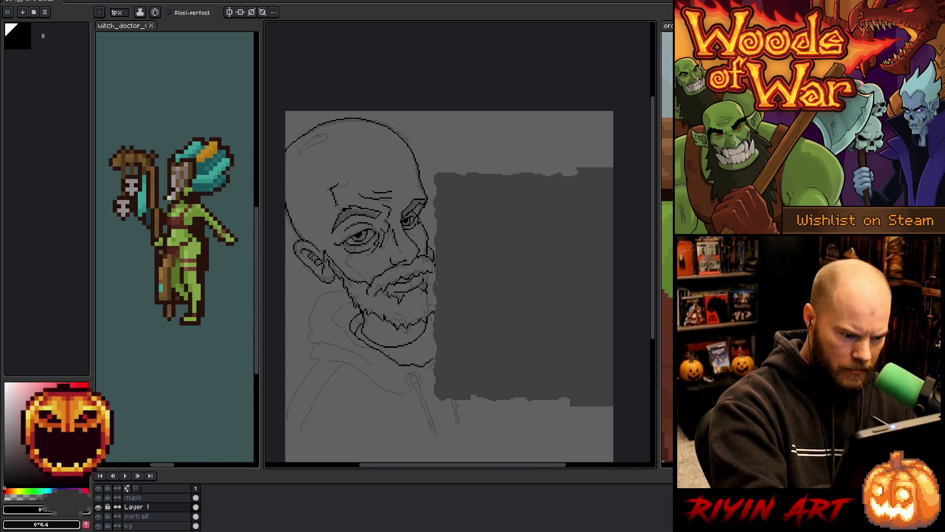
left_click_drag(389, 357, 434, 338)
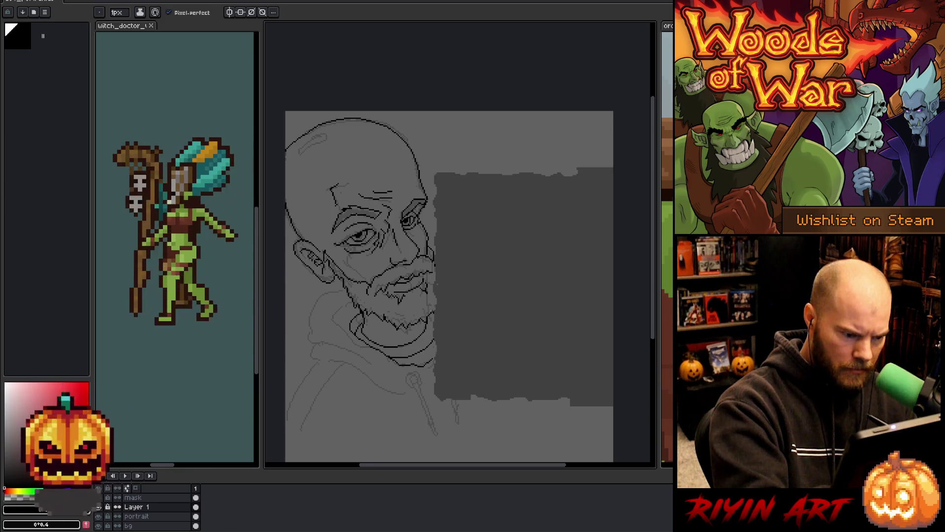
Step: Ink the hoodie neckline and collar, the first drawstring, and its eyelet
mouse_move(353, 302)
left_mouse_down()
mouse_move(333, 315)
mouse_move(360, 343)
left_mouse_up()
mouse_move(344, 288)
left_mouse_down()
mouse_move(309, 322)
mouse_move(329, 348)
mouse_move(377, 363)
left_mouse_up()
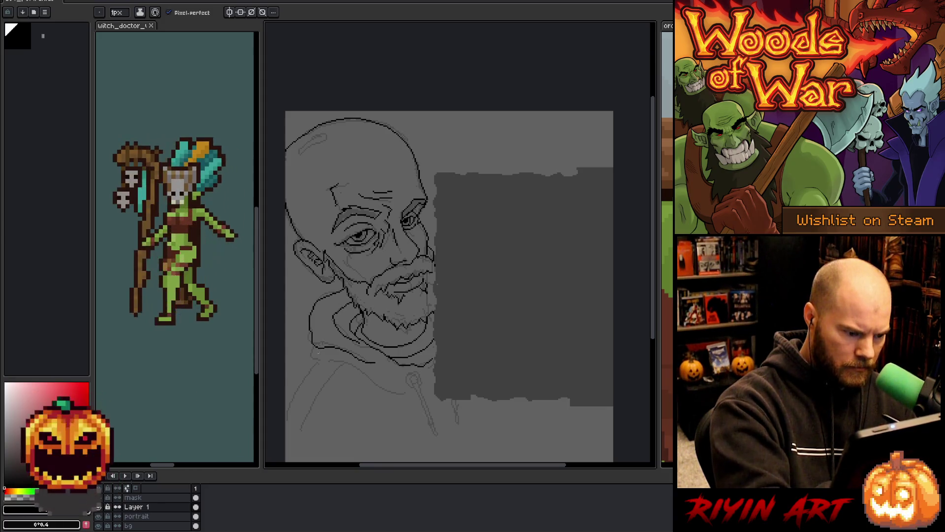
mouse_move(313, 346)
left_mouse_down()
mouse_move(310, 361)
mouse_move(336, 356)
mouse_move(408, 396)
left_mouse_up()
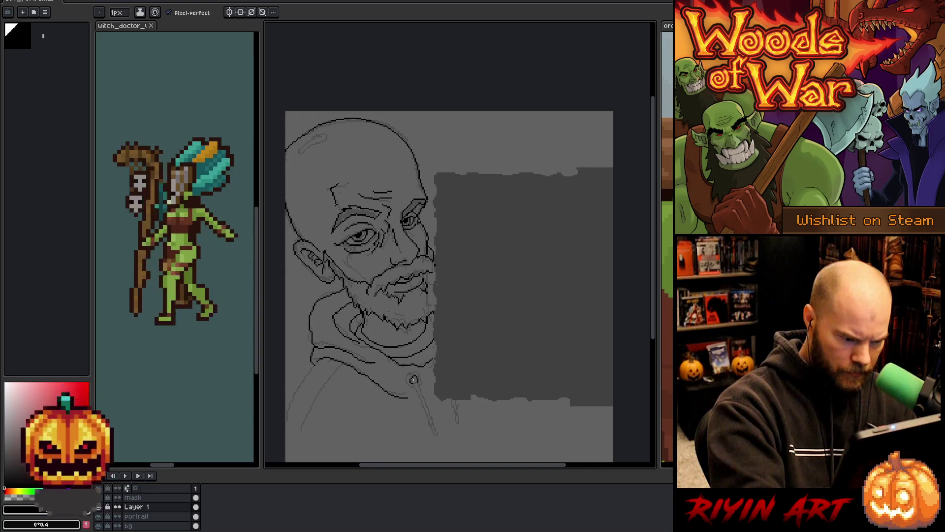
left_click_drag(415, 382, 428, 427)
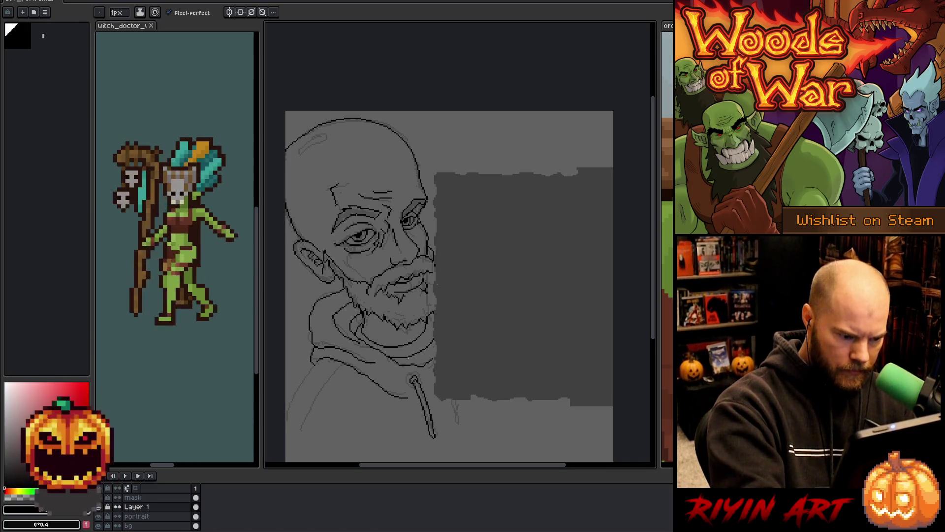
left_click_drag(412, 374, 409, 384)
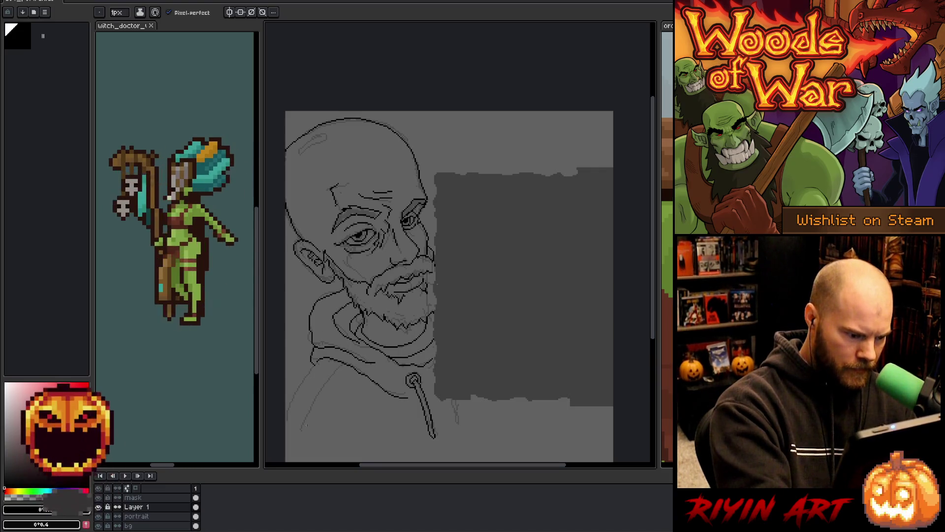
Step: Add the left shoulder line, the second drawstring, and hide the rough sketch layer
mouse_move(302, 424)
left_mouse_down()
mouse_move(332, 377)
mouse_move(285, 408)
mouse_move(333, 446)
left_mouse_up()
key("e")
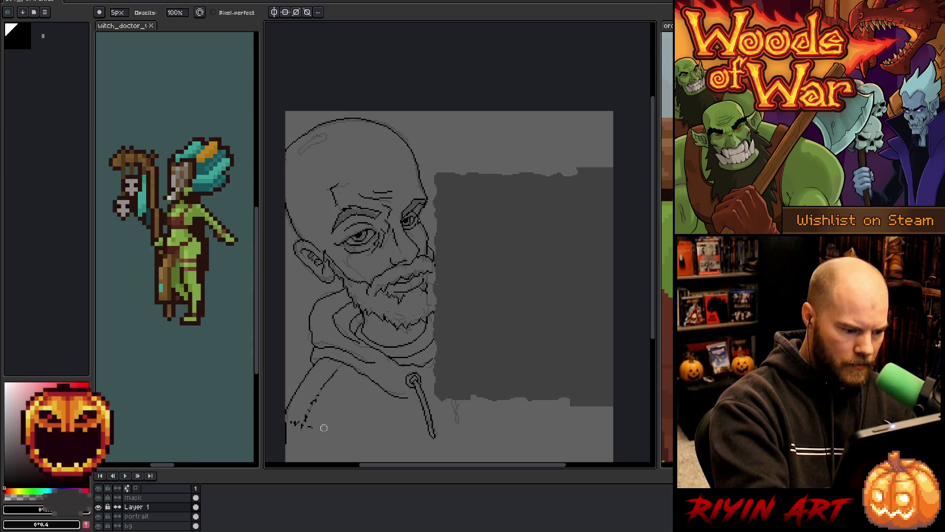
key("b")
key("ctrl+z")
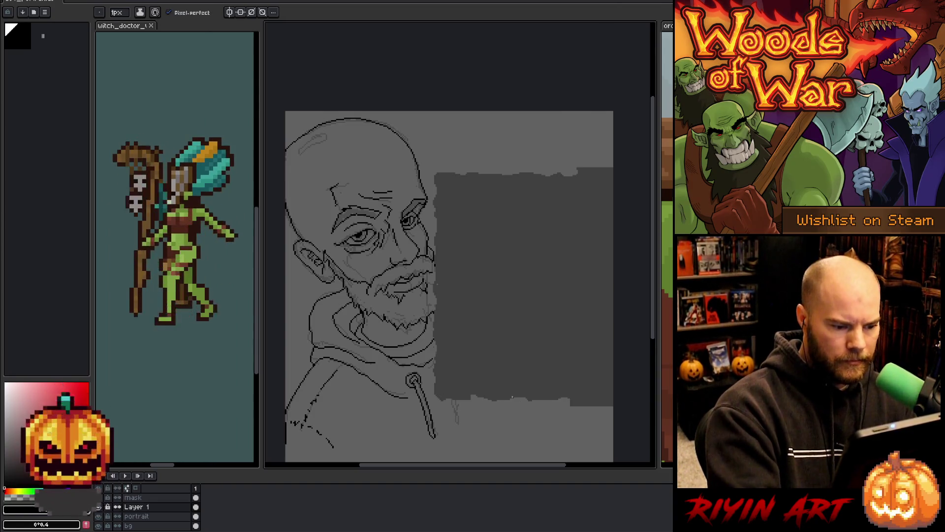
left_click_drag(450, 399, 460, 422)
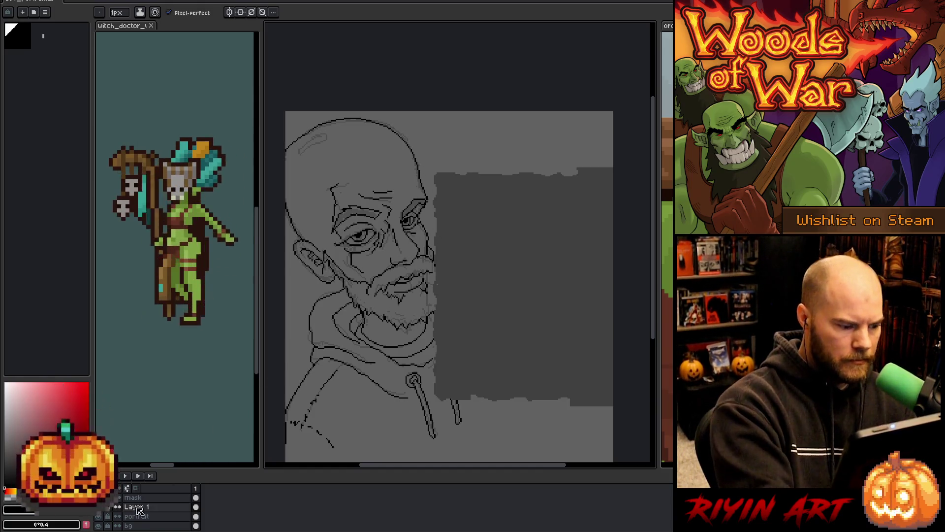
left_click(98, 516)
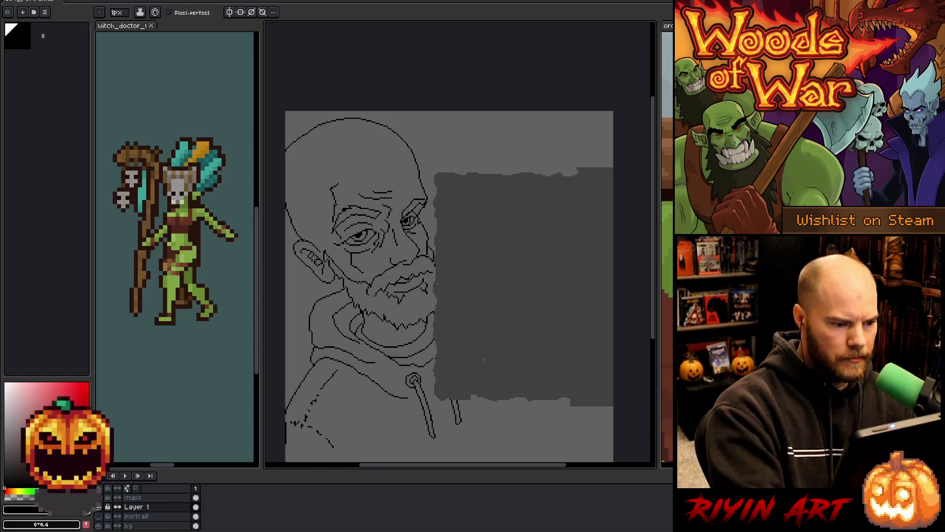
Step: Pan the portrait up and bucket-fill the head, face and beard with dark brown
mouse_move(480, 354)
left_mouse_down()
mouse_move(477, 323)
mouse_move(491, 316)
mouse_move(485, 321)
left_mouse_up()
key("b")
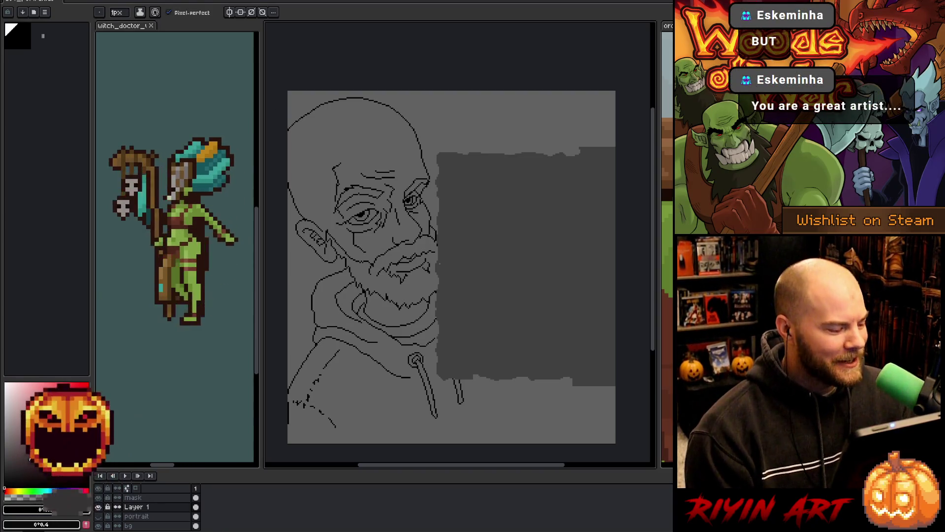
key("x")
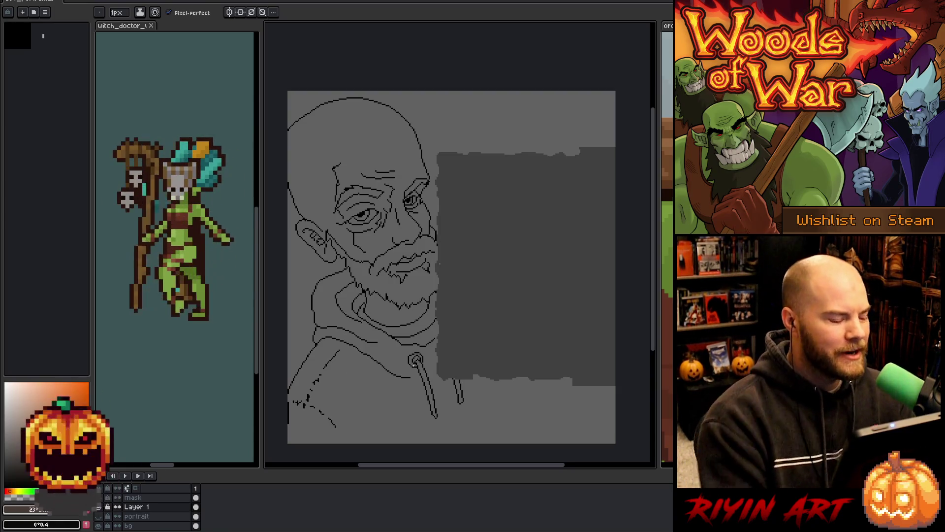
key("g")
left_click(420, 284)
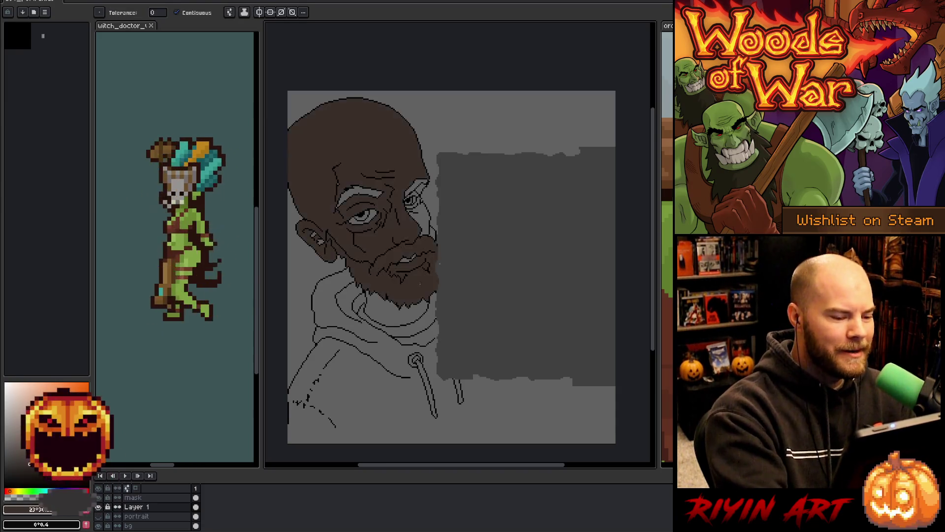
Step: Undo the face fill, then bucket-fill the beard and both eyebrows dark brown
key("ctrl+z")
key("b")
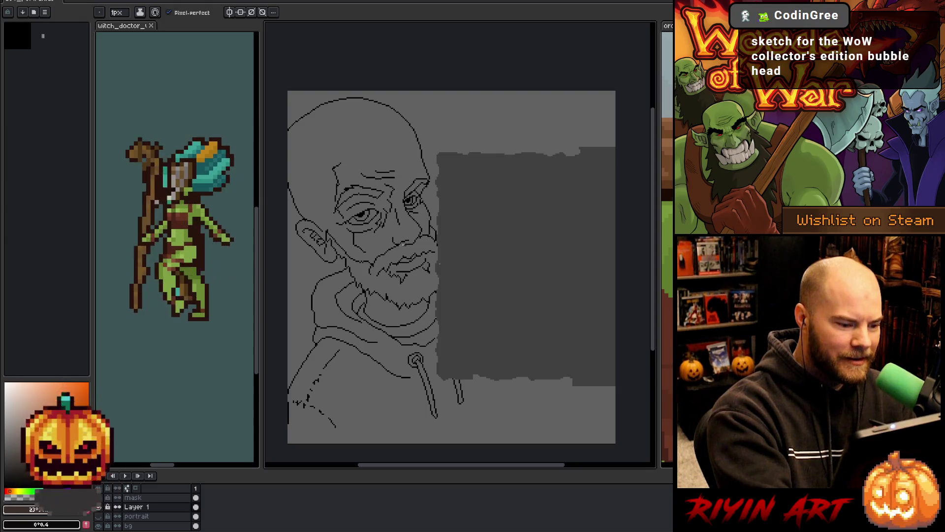
key("g")
left_click(429, 245)
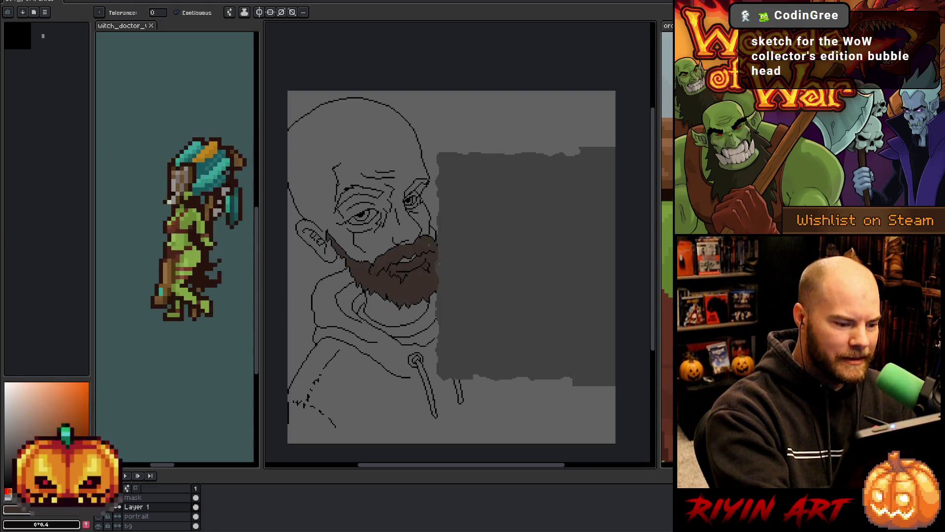
left_click(365, 191)
left_click(416, 186)
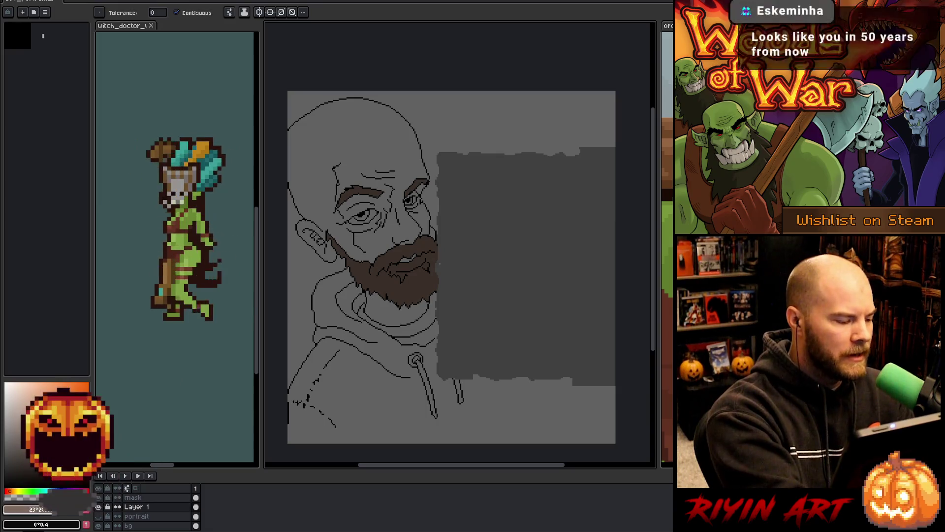
Step: Fill the bald head's skin tan and brighten the skin tone slightly
left_click(393, 149)
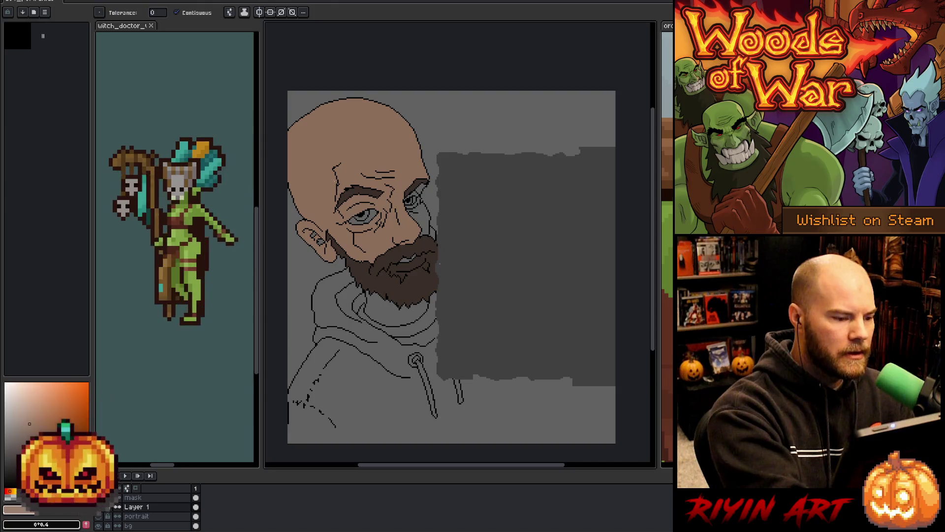
left_click(34, 419)
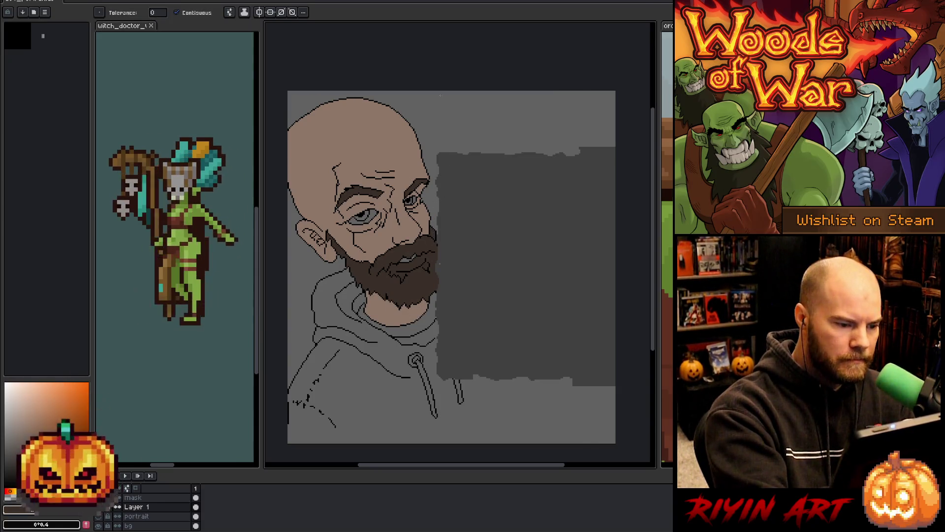
key("b")
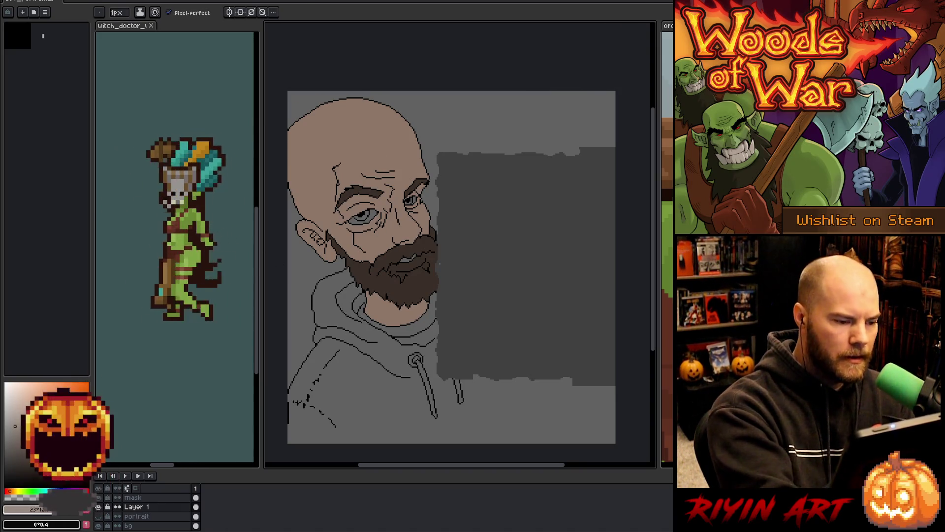
key("g")
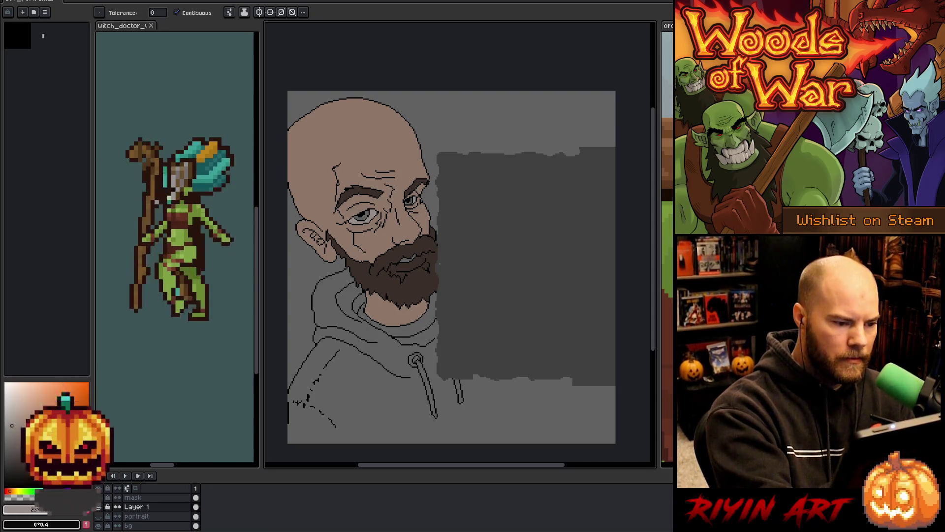
scroll(365, 148, "up", 5)
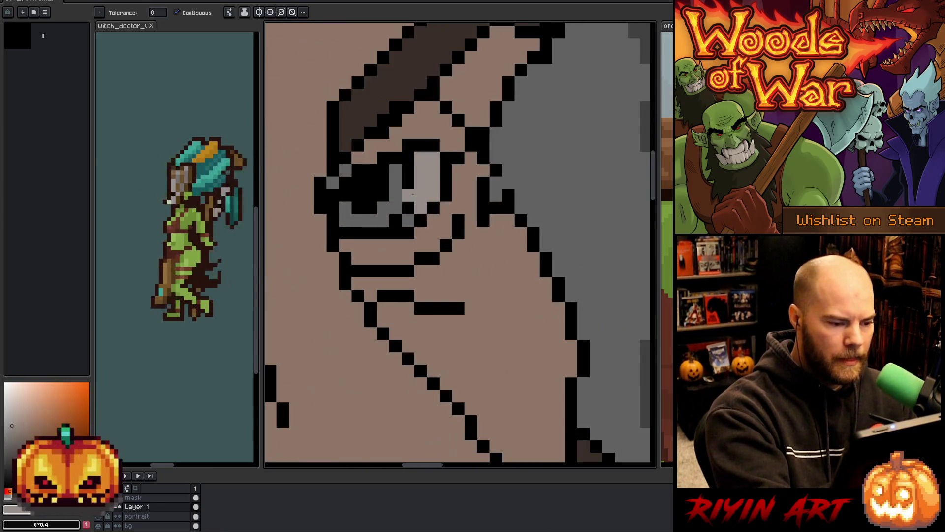
Step: Bucket-fill the grey iris pixels green and shift the view across the face
key("b")
key("g")
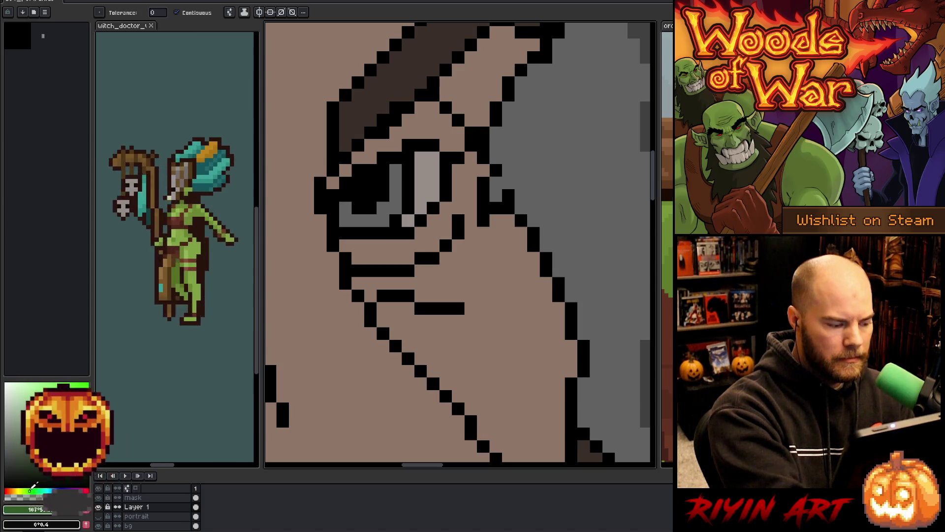
left_click(383, 195)
left_click(369, 214)
mouse_move(275, 331)
left_mouse_down()
mouse_move(339, 363)
mouse_move(514, 263)
left_mouse_up()
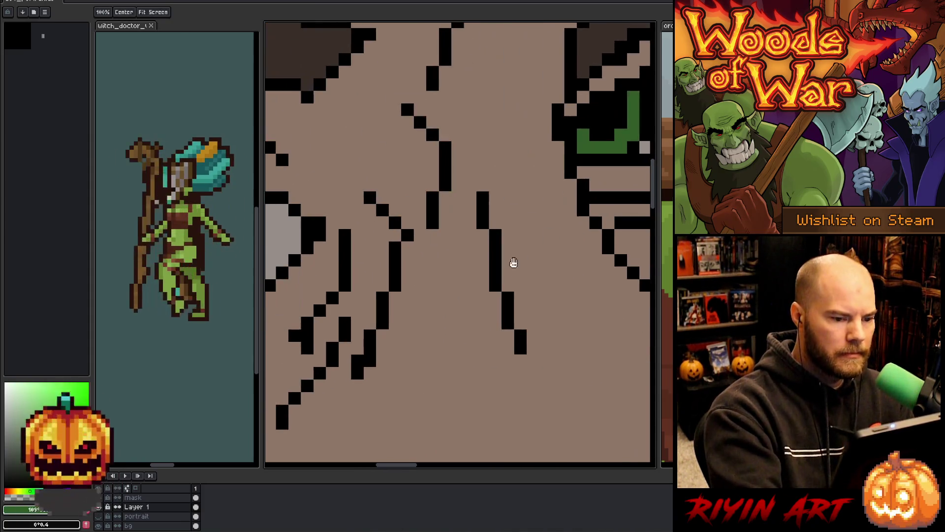
scroll(514, 262, "down", 4)
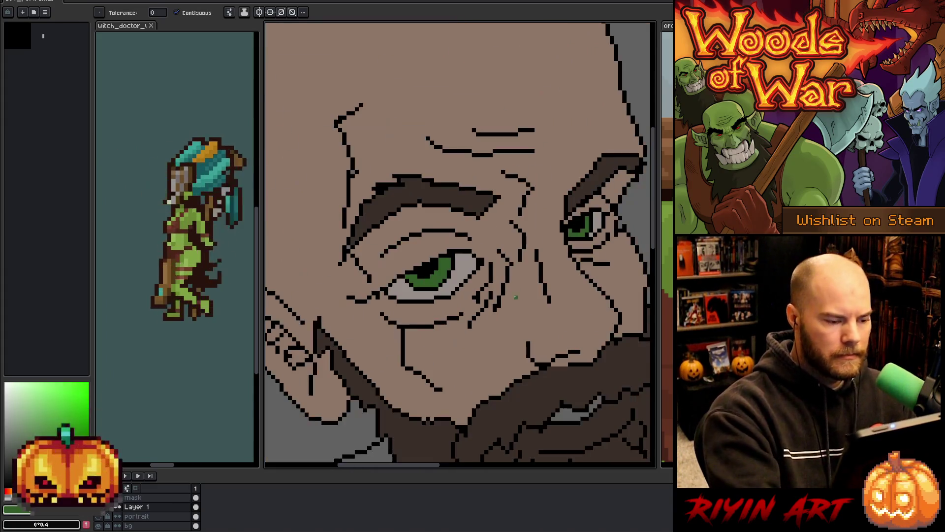
left_click_drag(515, 297, 476, 314)
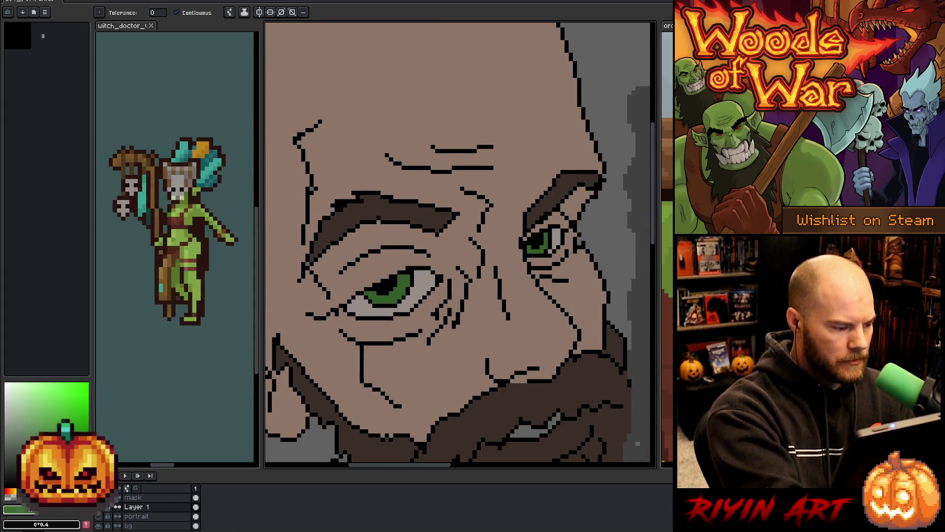
Step: Pick colours, sample the eye's light grey, and shade under the left eye
key("b")
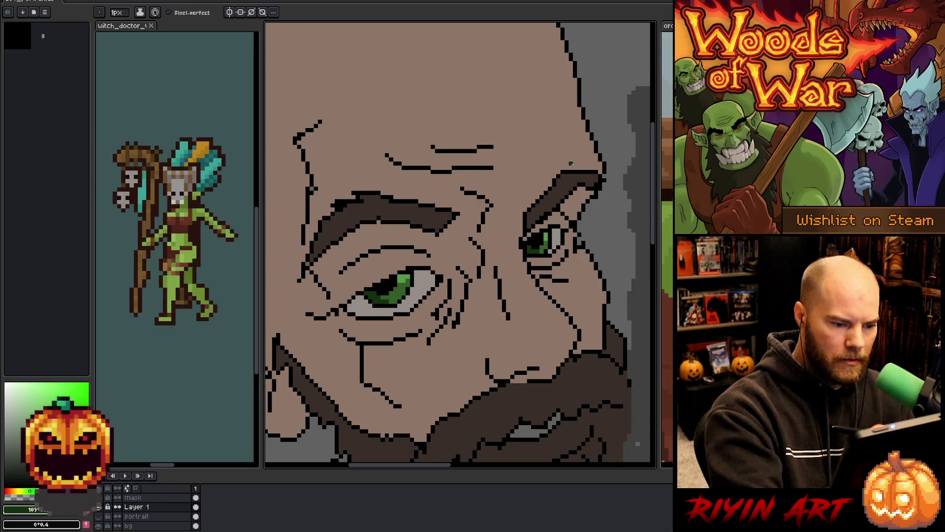
left_click(398, 285, "alt")
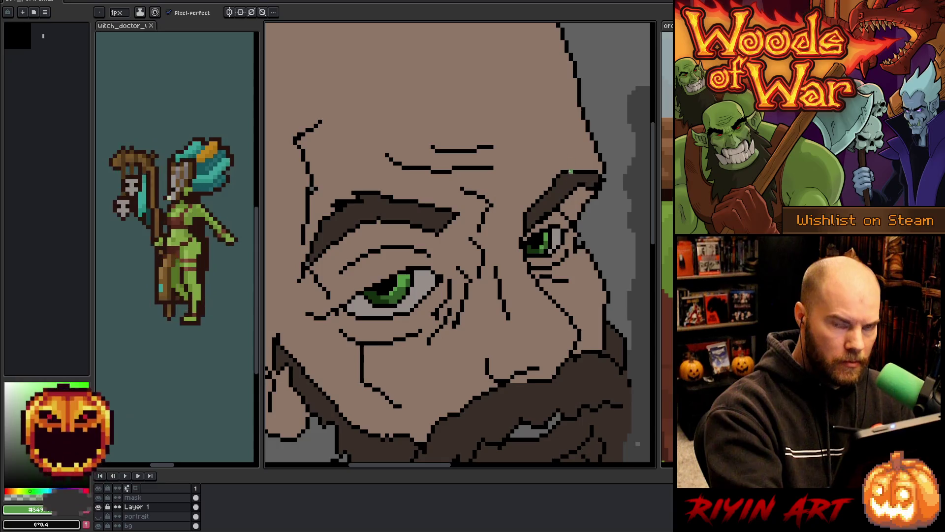
left_click(545, 206, "alt")
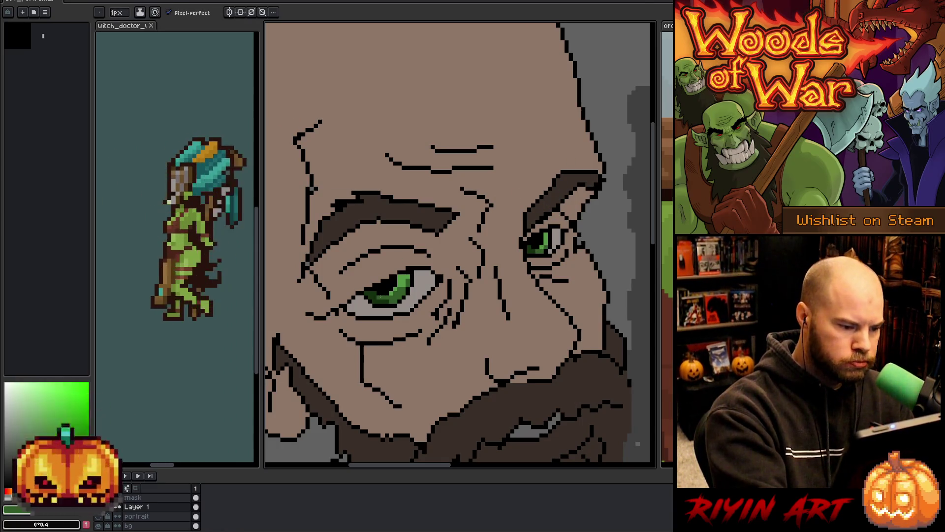
left_click(379, 296, "alt")
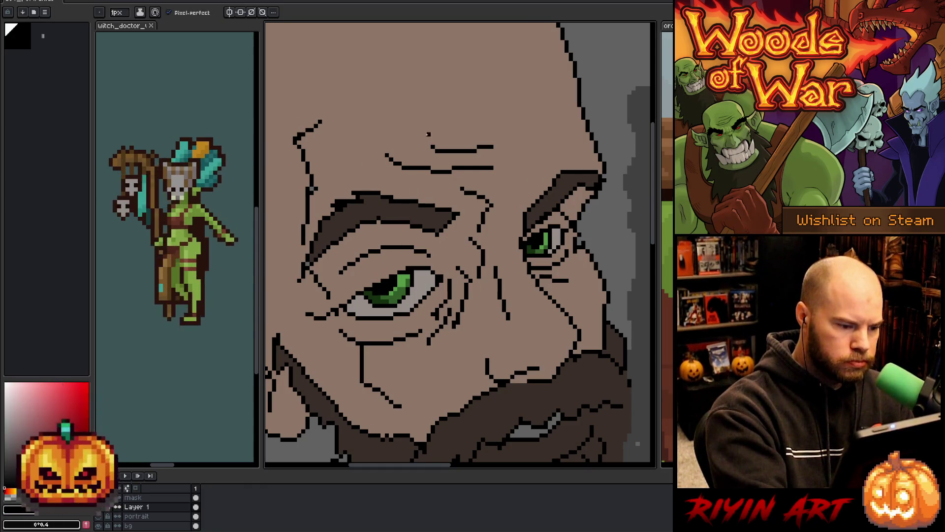
left_click(546, 116, "alt")
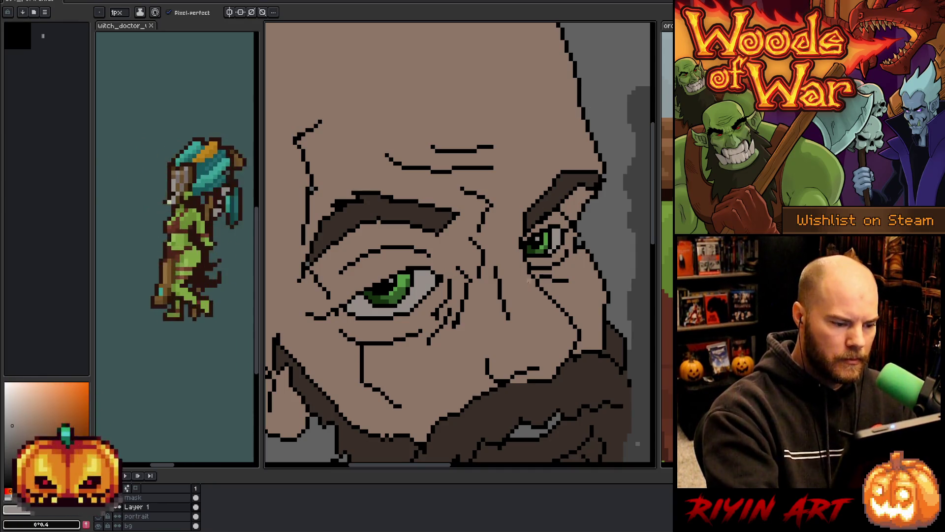
key("i")
left_click(423, 283)
key("b")
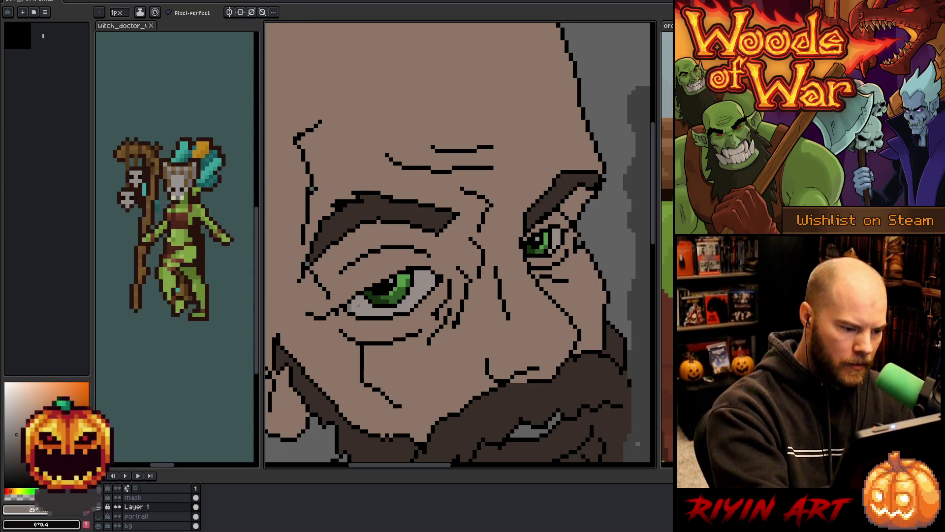
left_click_drag(361, 313, 386, 314)
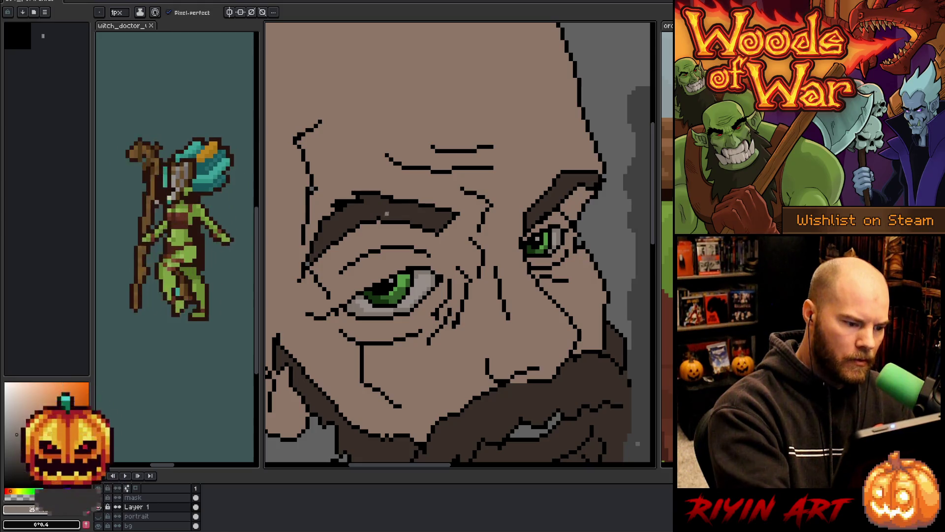
Step: Zoom out and frame the whole portrait in view
key("i")
key("b")
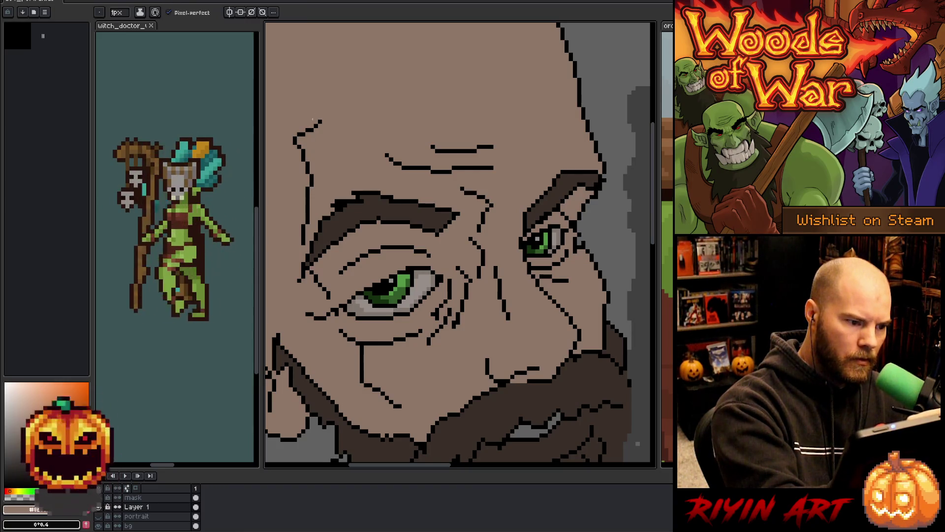
scroll(497, 246, "down", 3)
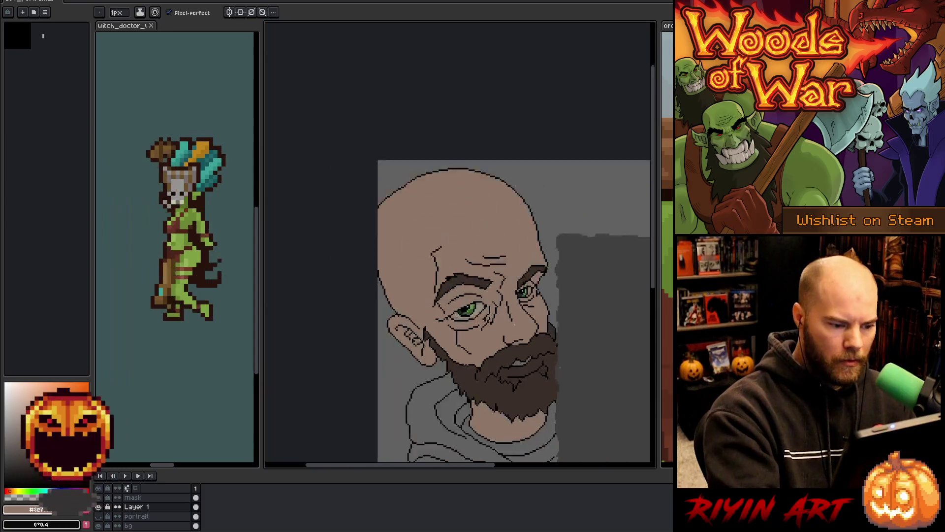
scroll(500, 301, "up", 3)
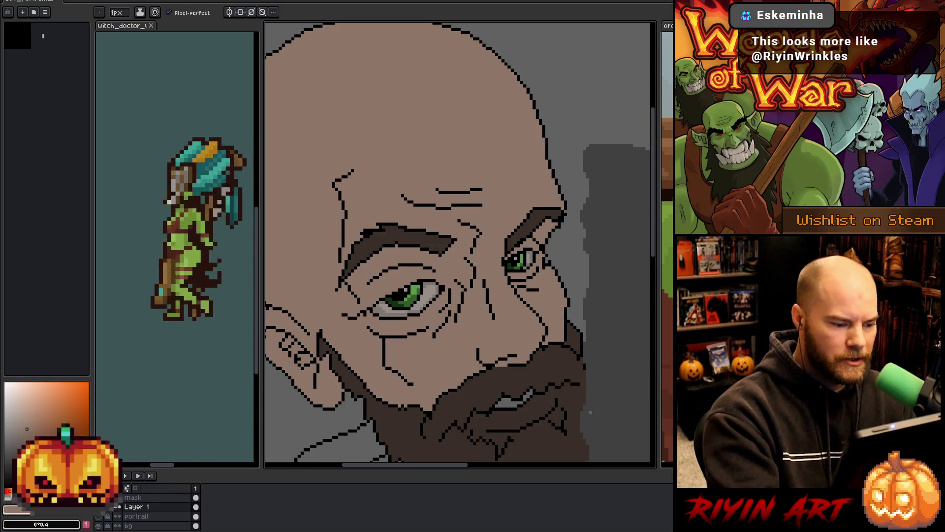
scroll(522, 372, "down", 3)
mouse_move(522, 373)
left_mouse_down()
mouse_move(547, 402)
mouse_move(472, 317)
left_mouse_up()
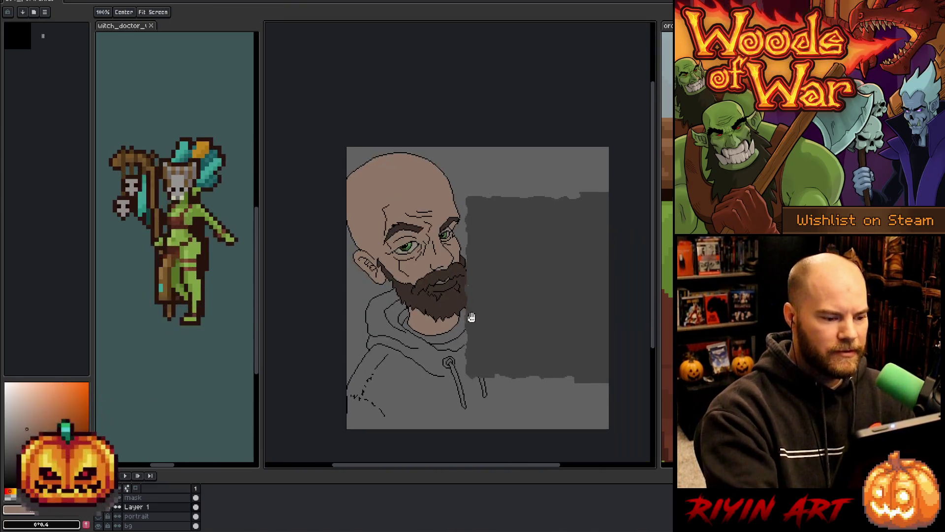
scroll(451, 345, "up", 1)
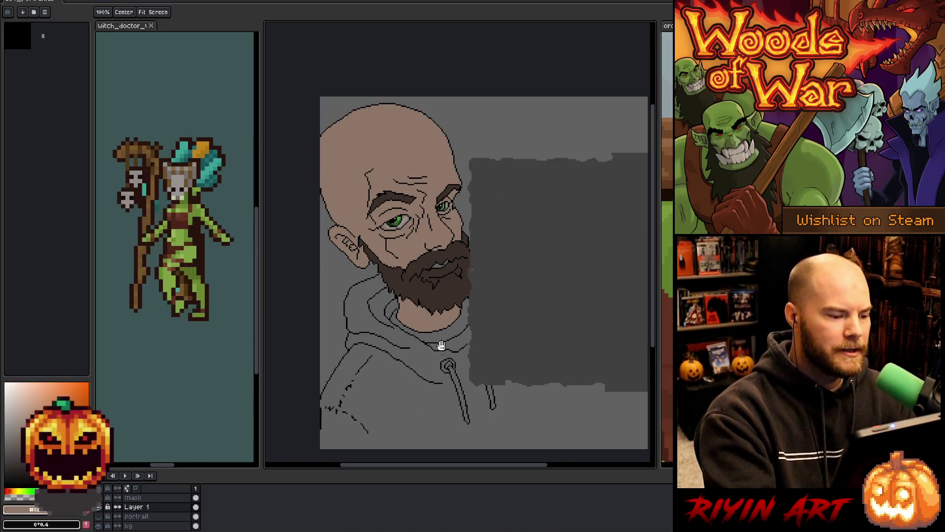
Step: Recentre the portrait and shift it up and right in the view
left_click_drag(441, 346, 445, 357)
key("b")
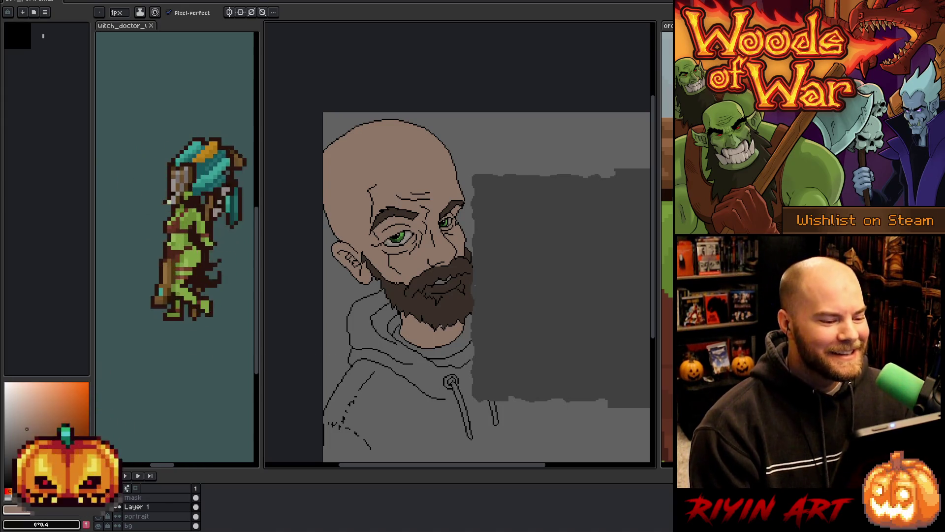
scroll(450, 334, "down", 1)
scroll(449, 312, "up", 1)
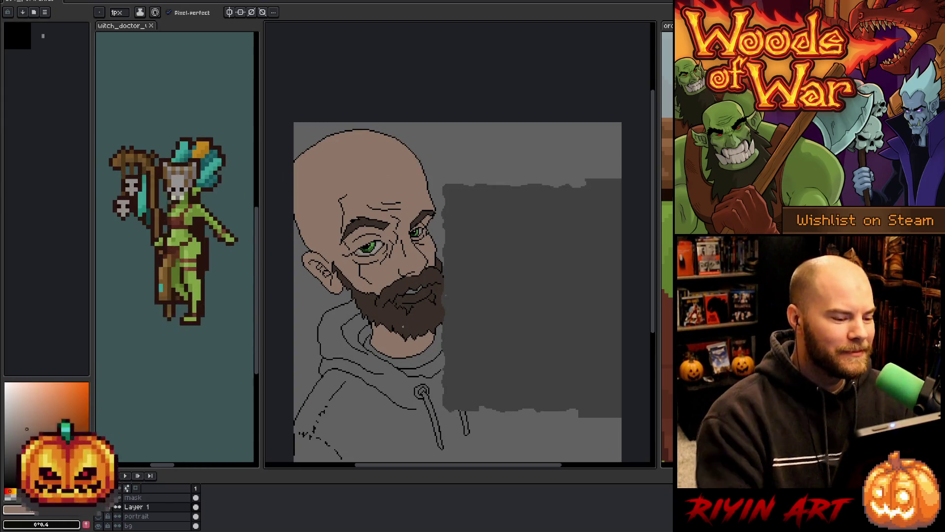
left_click_drag(403, 326, 417, 298)
Step: Use the Magic Wand to select the bald head's skin area
key("i")
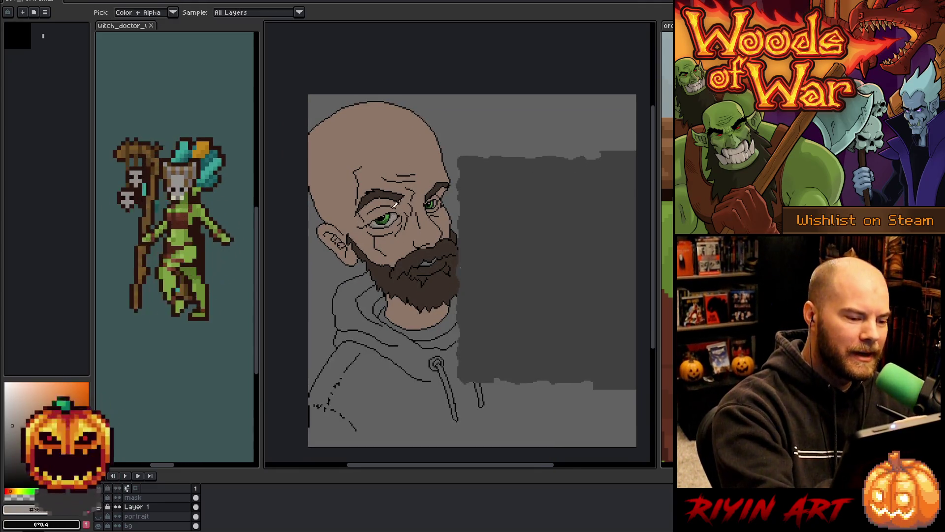
key("w")
scroll(460, 266, "up", 3)
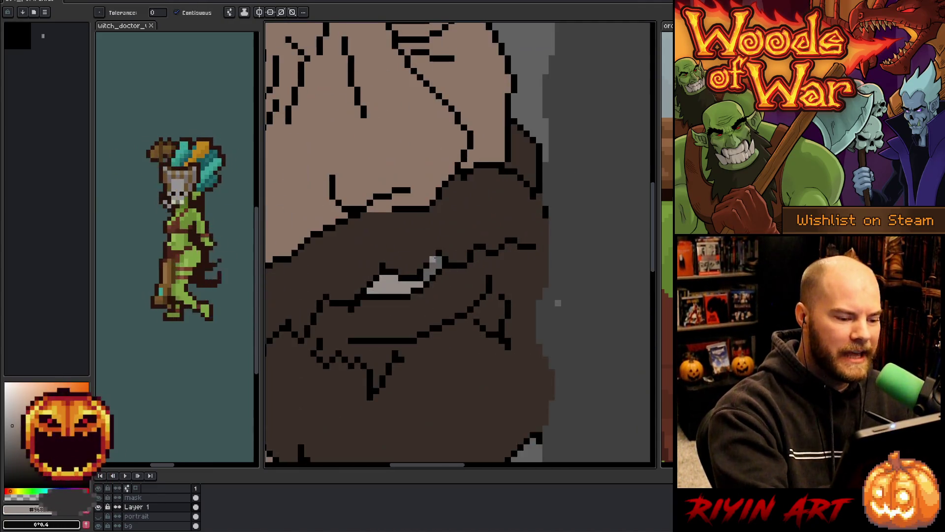
scroll(518, 360, "down", 3)
scroll(518, 359, "down", 1)
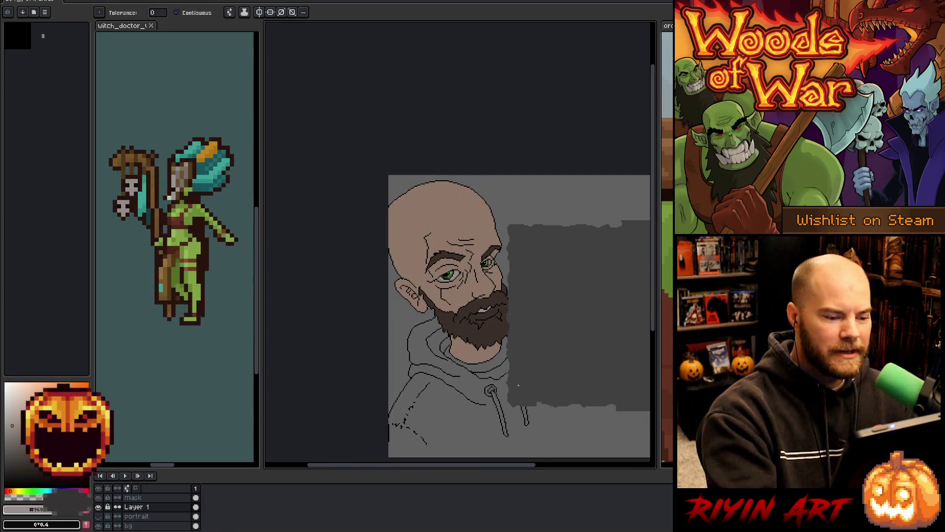
left_click_drag(509, 373, 482, 366)
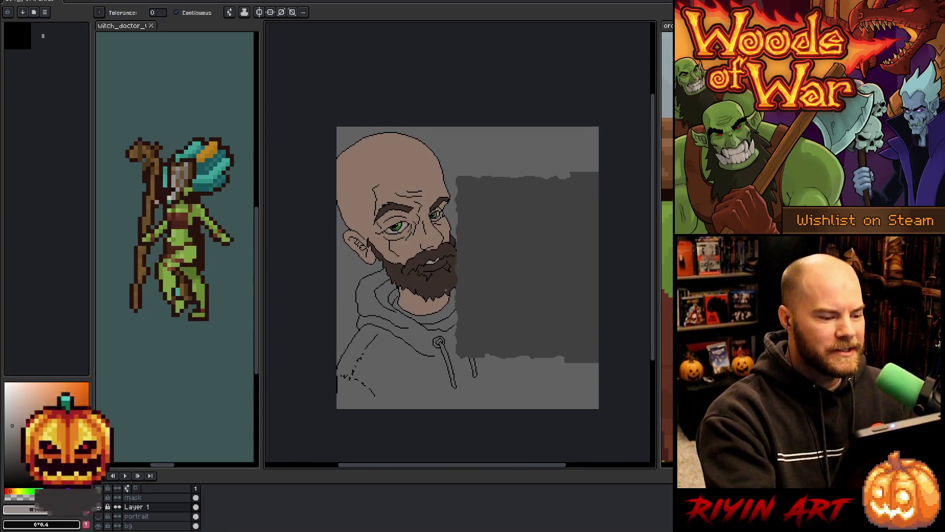
scroll(448, 289, "up", 1)
key("b")
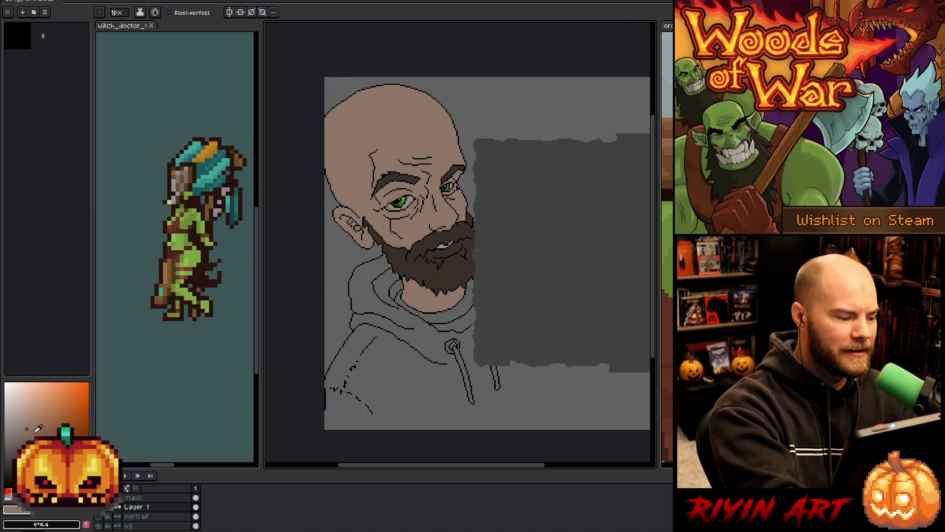
left_click(385, 119)
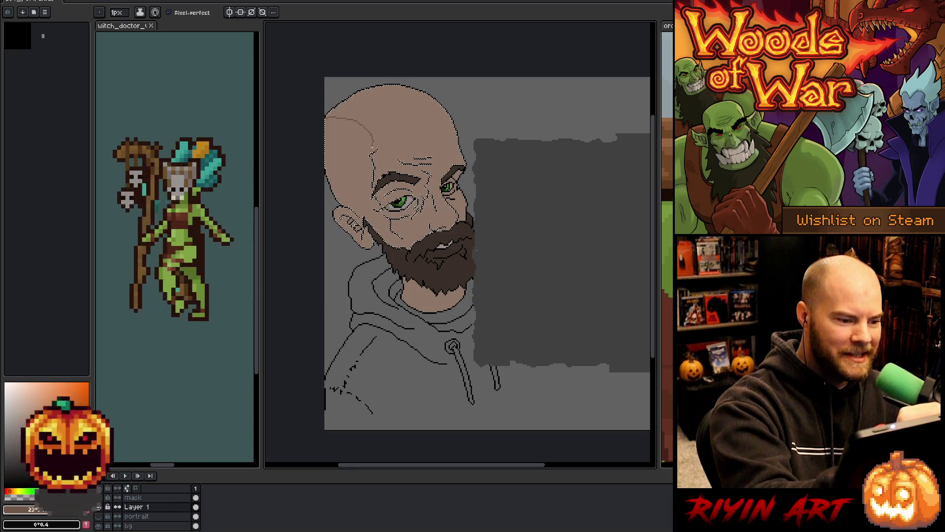
Step: Draw a curved shadow boundary, fill the head's top-left with darker shadow, and deselect
left_click_drag(323, 120, 372, 150)
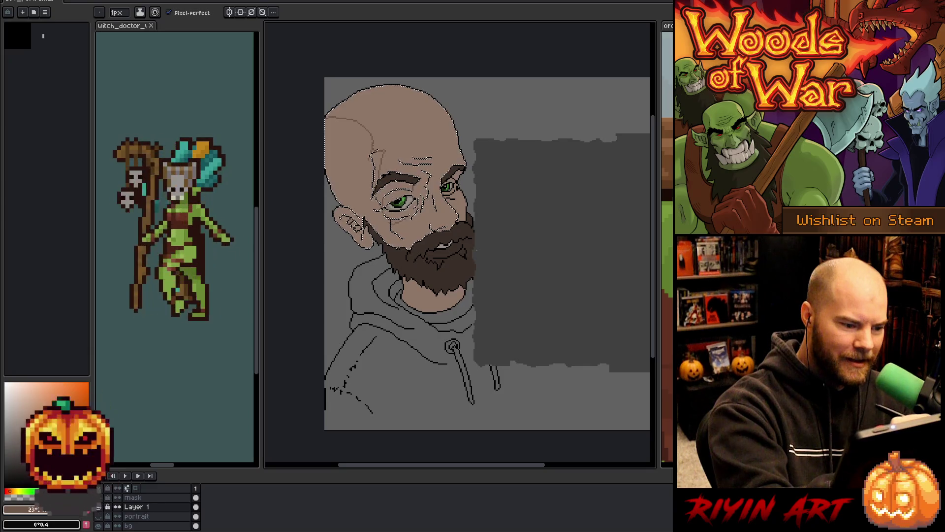
key("g")
left_click(367, 128)
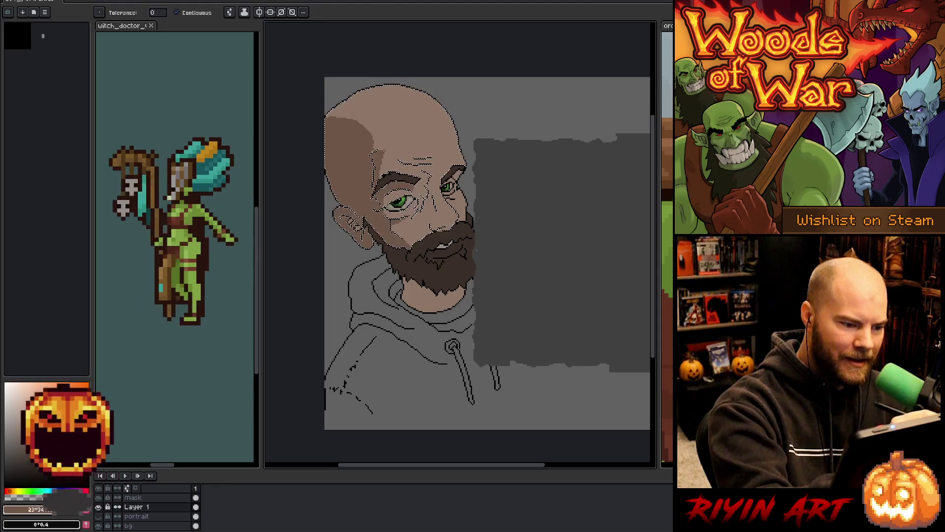
key("b")
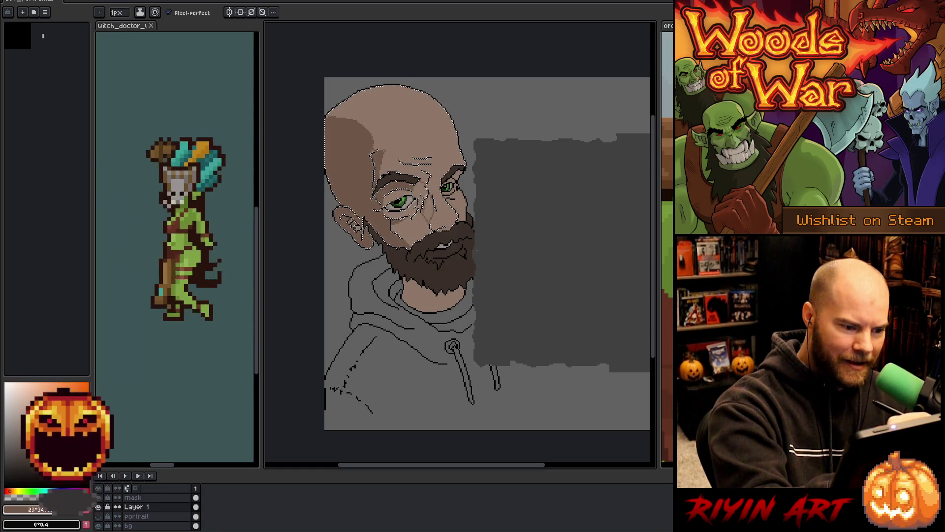
key("ctrl+d")
key("g")
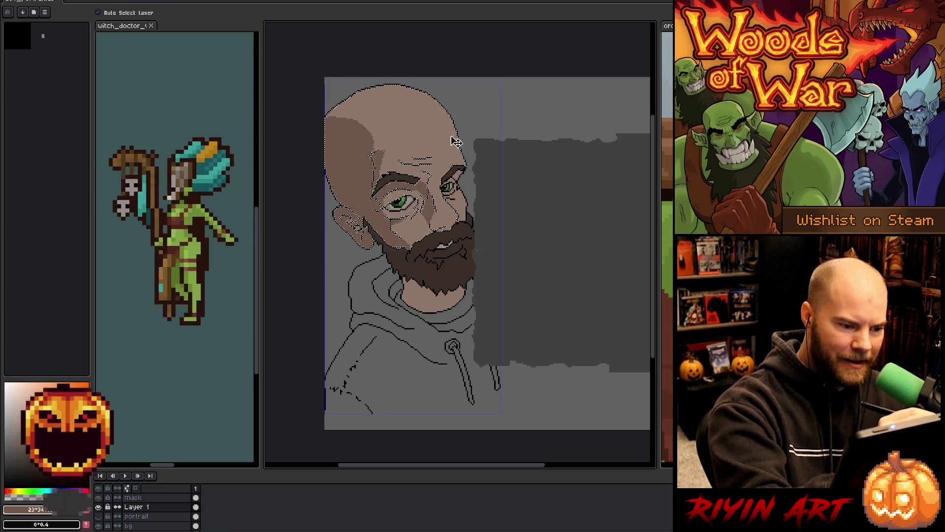
key("b")
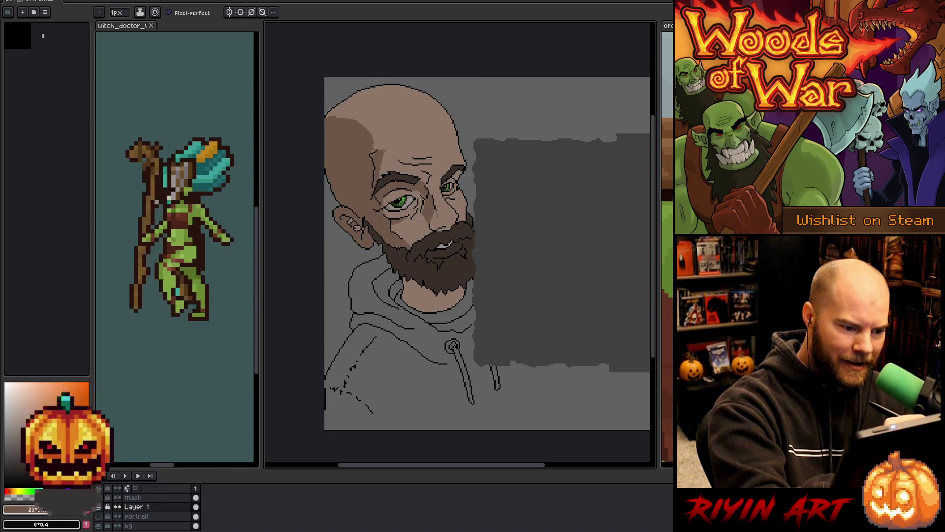
key("g")
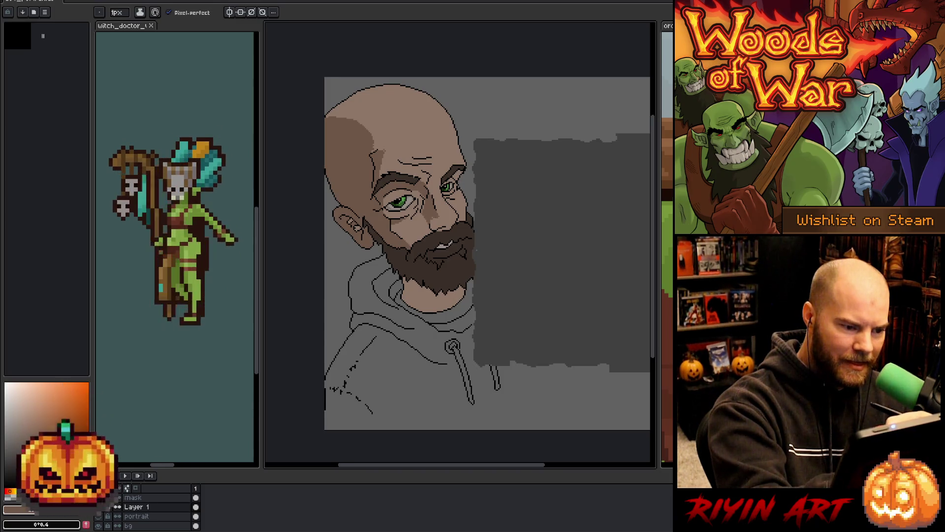
Step: Lasso-select the area around the left eye and cheek, clear it, and zoom in
key("q")
left_click_drag(386, 192, 389, 195)
key("b")
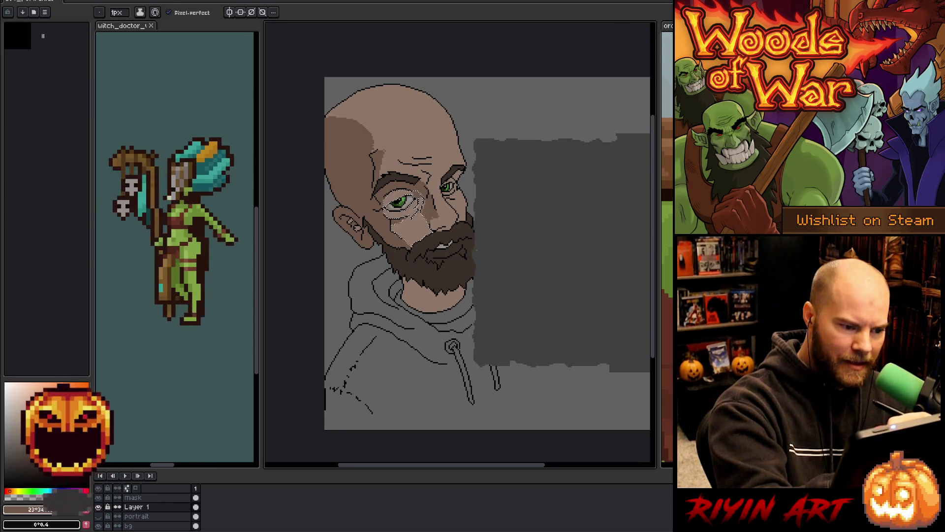
key("ctrl+d")
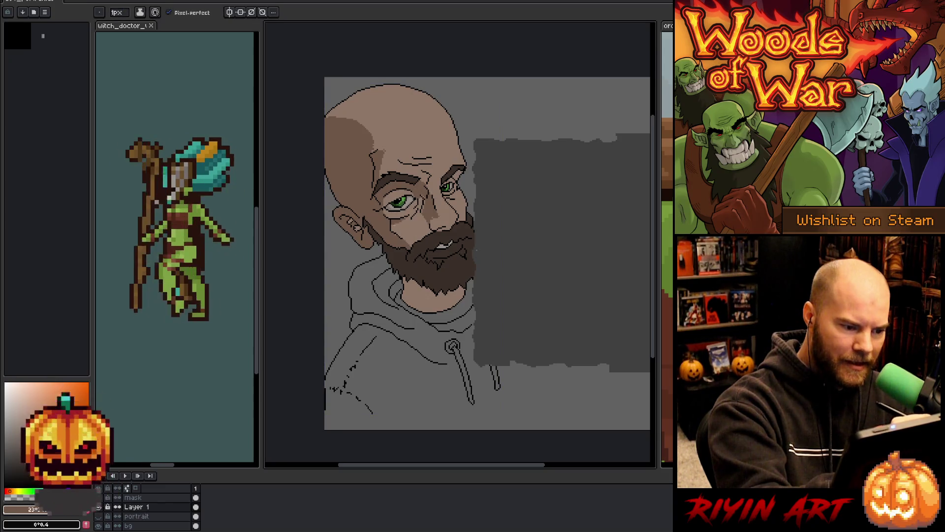
key("ctrl+shift+d")
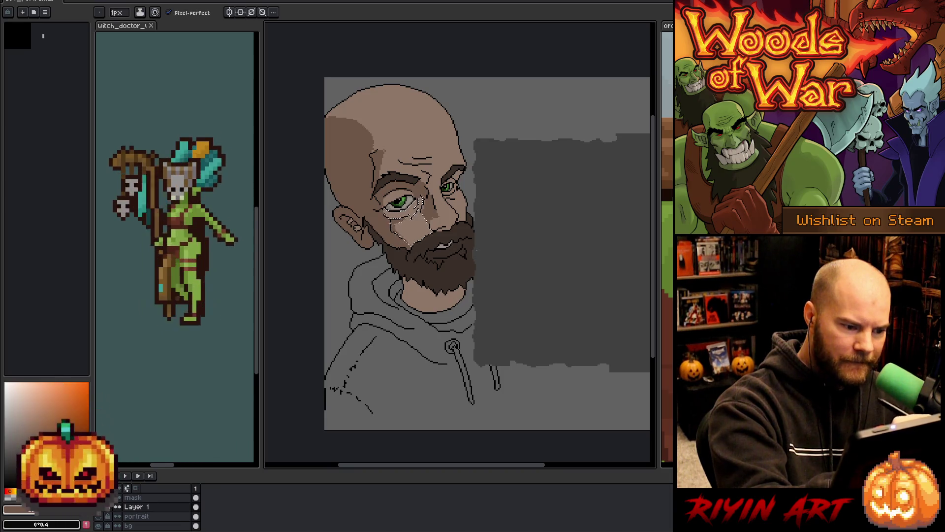
key("ctrl+d")
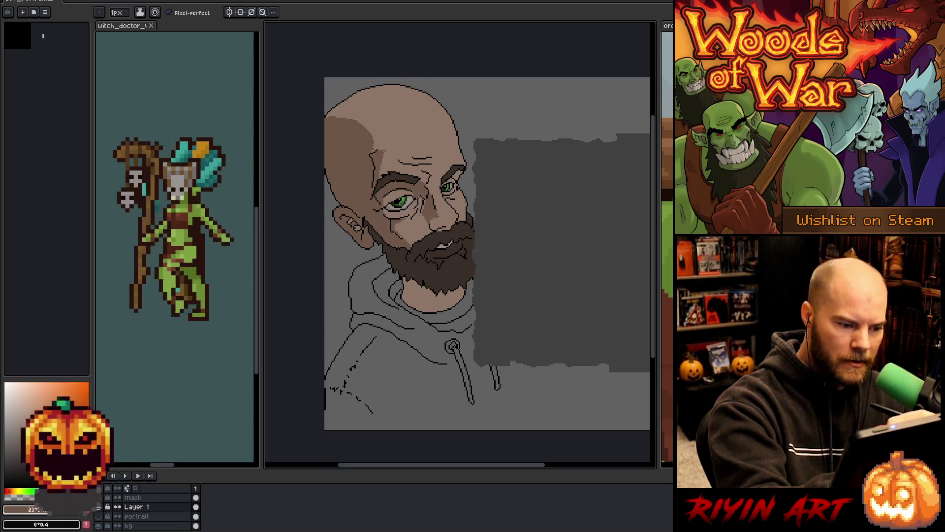
scroll(477, 251, "up", 2)
scroll(401, 232, "up", 1)
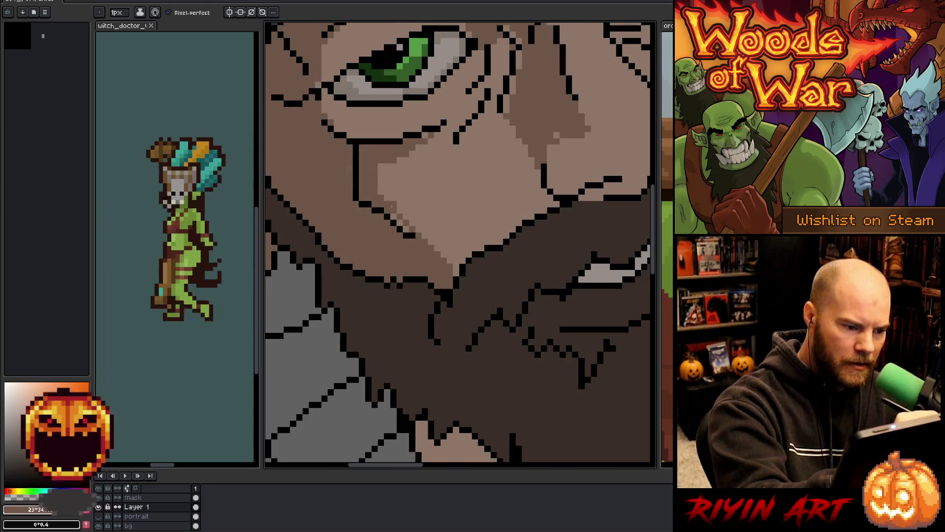
Step: Pan to the ear, pick a lighter skin tone, and draw a highlight along its rim
scroll(481, 192, "down", 3)
scroll(542, 150, "up", 2)
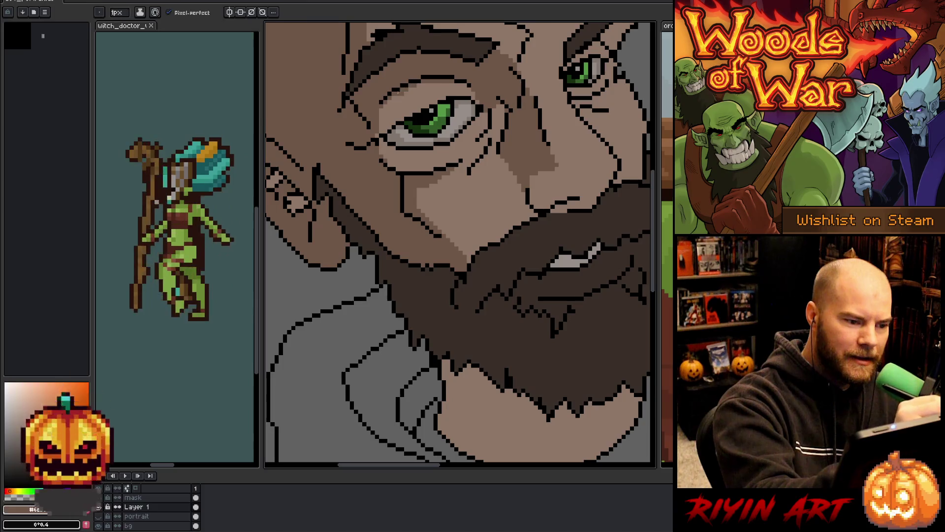
key("space")
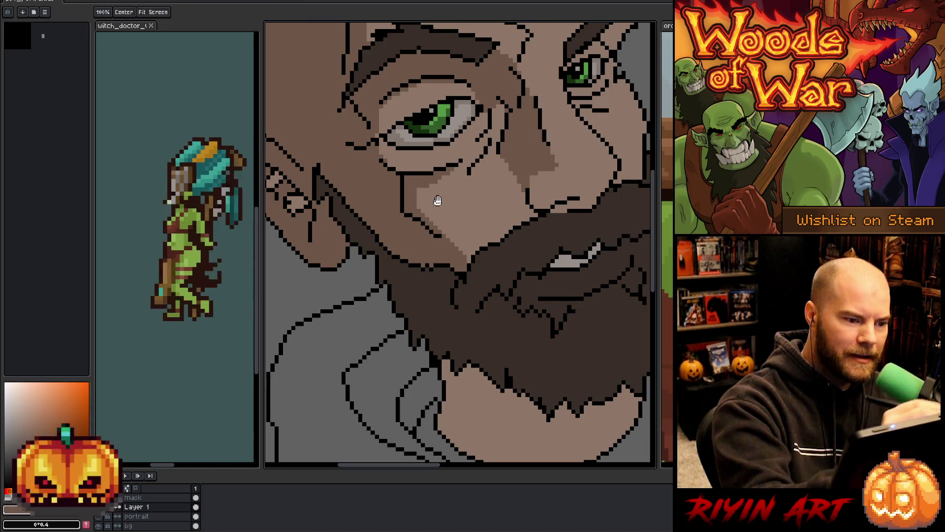
left_click_drag(432, 200, 521, 301)
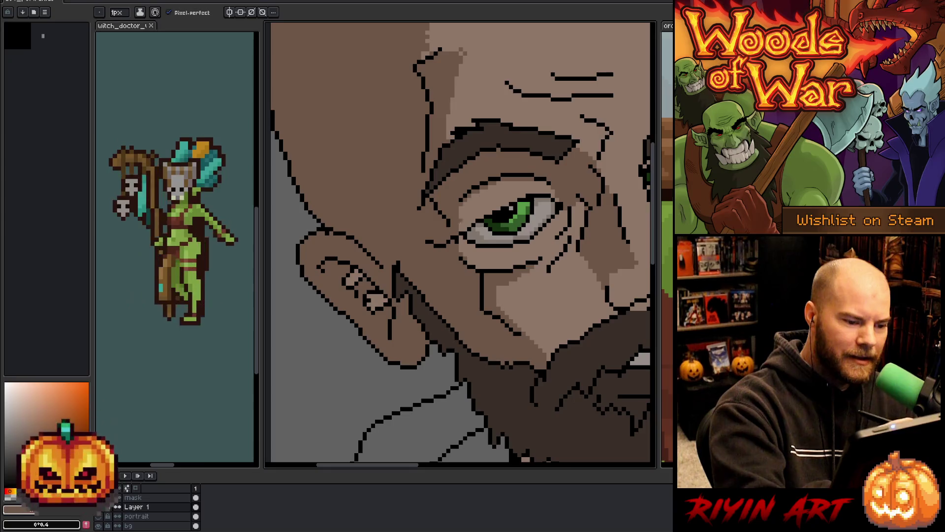
key("g")
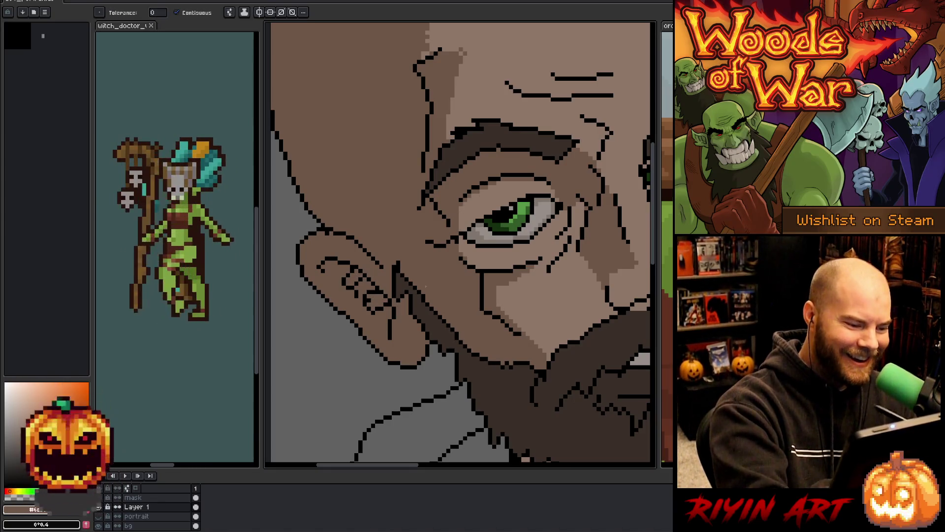
key("b")
left_click(487, 100, "alt")
mouse_move(330, 242)
left_mouse_down()
mouse_move(371, 267)
mouse_move(319, 242)
left_mouse_up()
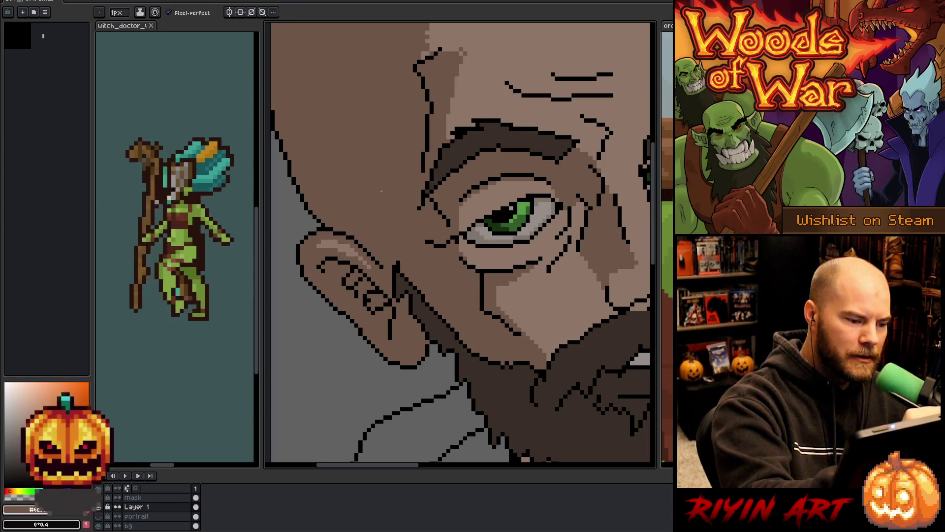
scroll(381, 191, "up", 5)
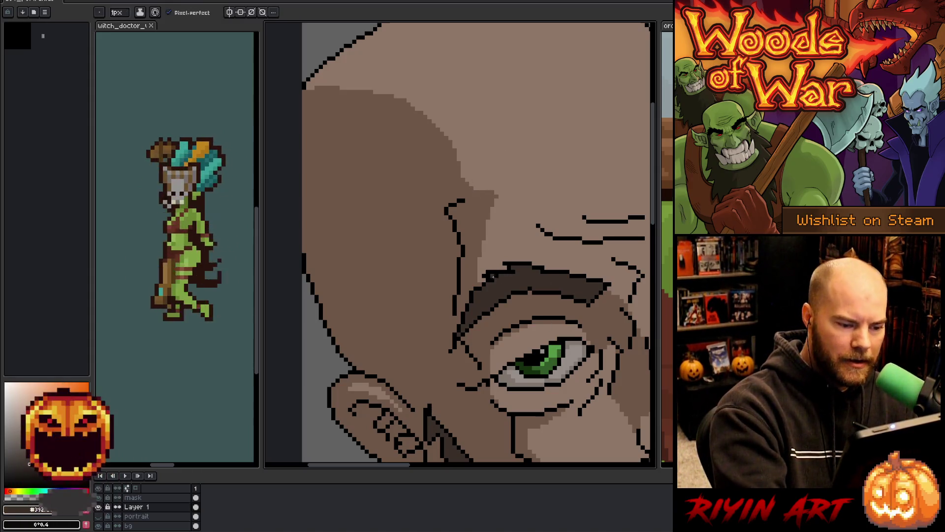
left_click_drag(492, 276, 438, 227)
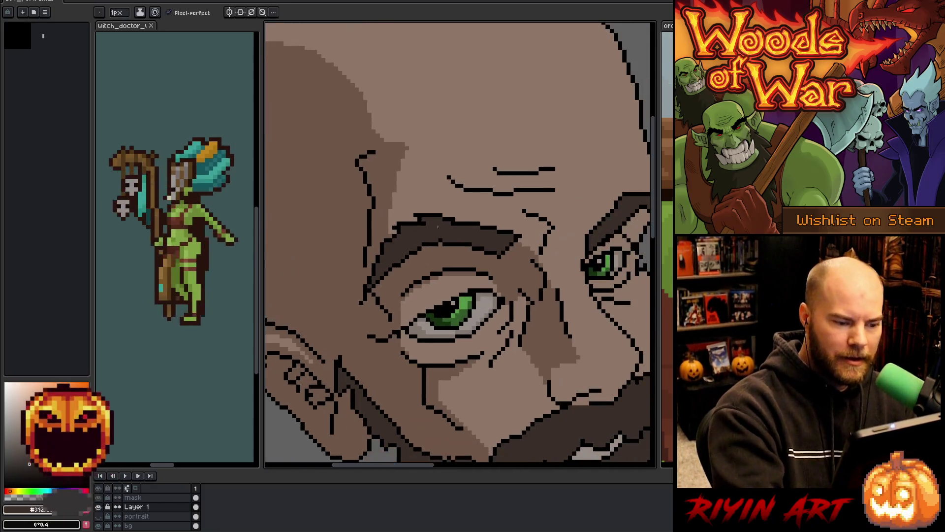
scroll(545, 332, "down", 5)
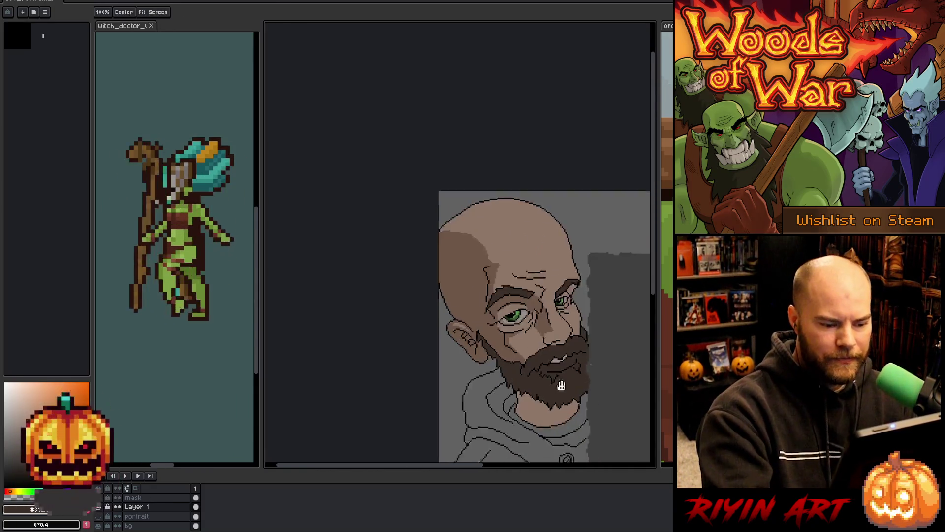
Step: Reposition the portrait and bucket-fill the eyebrow area with a darker tone
scroll(531, 296, "up", 2)
left_click_drag(531, 296, 528, 314)
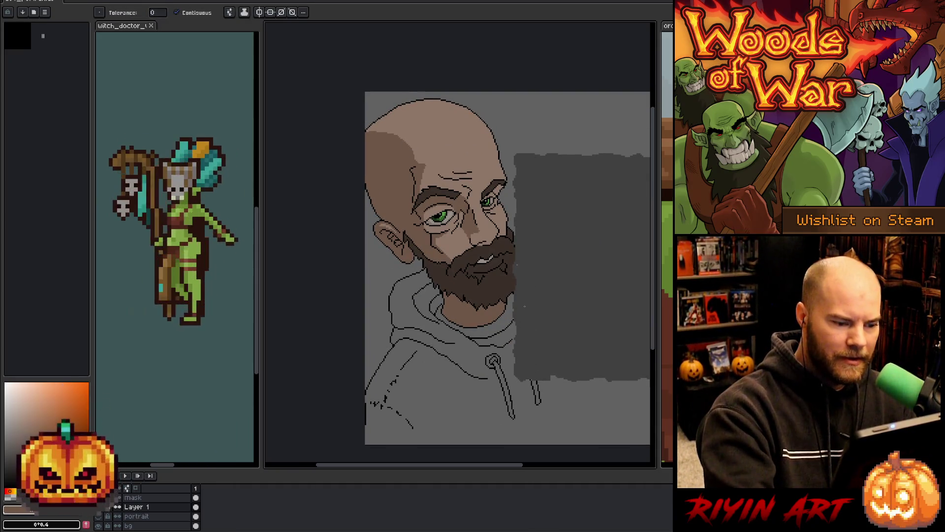
key("b")
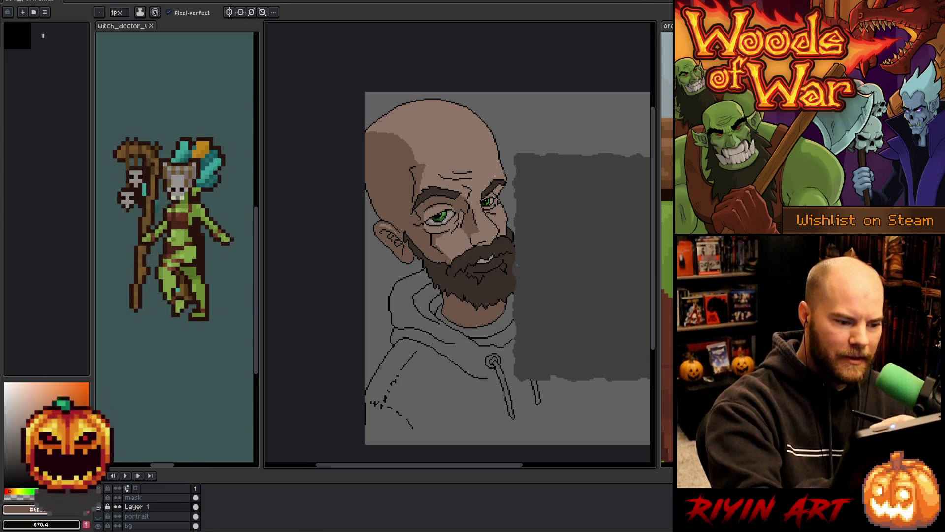
scroll(498, 209, "up", 3)
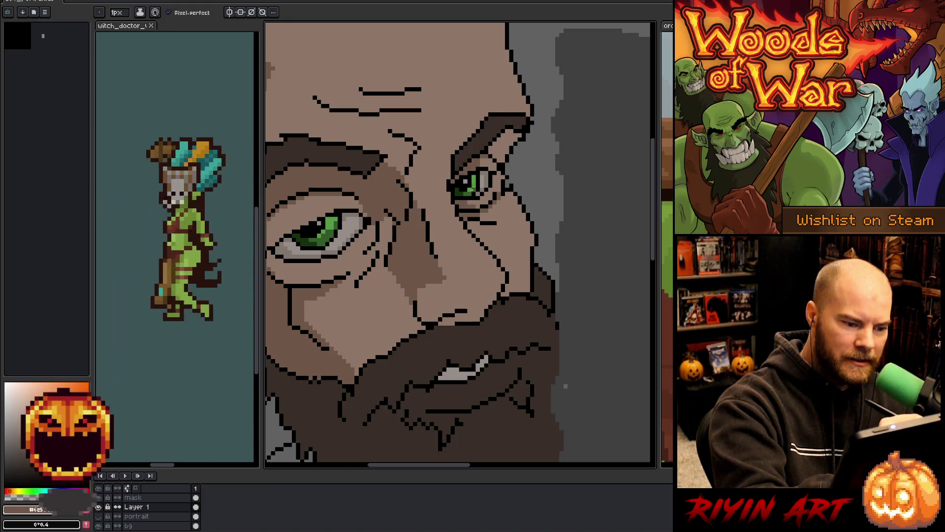
key("g")
left_click(505, 145)
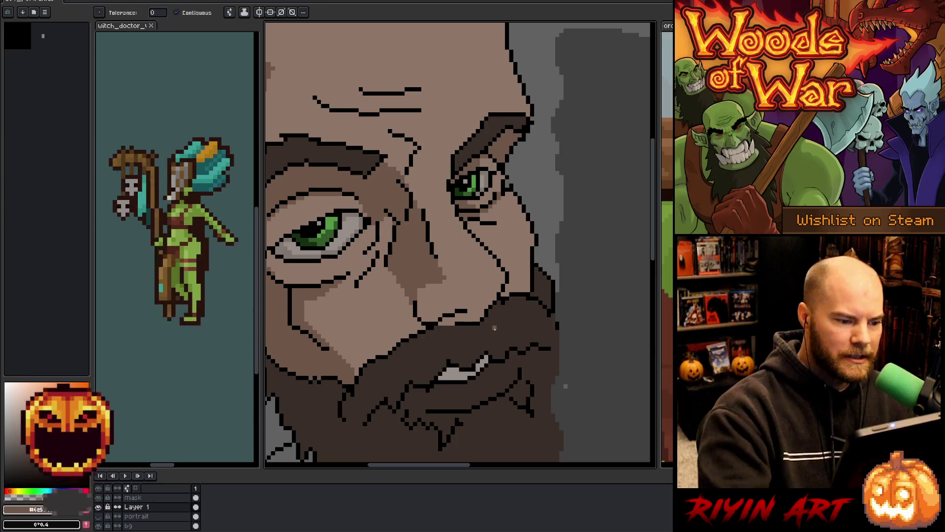
Step: Zoom in and pencil a faint light line under the left eye
scroll(495, 329, "down", 3)
scroll(495, 329, "up", 3)
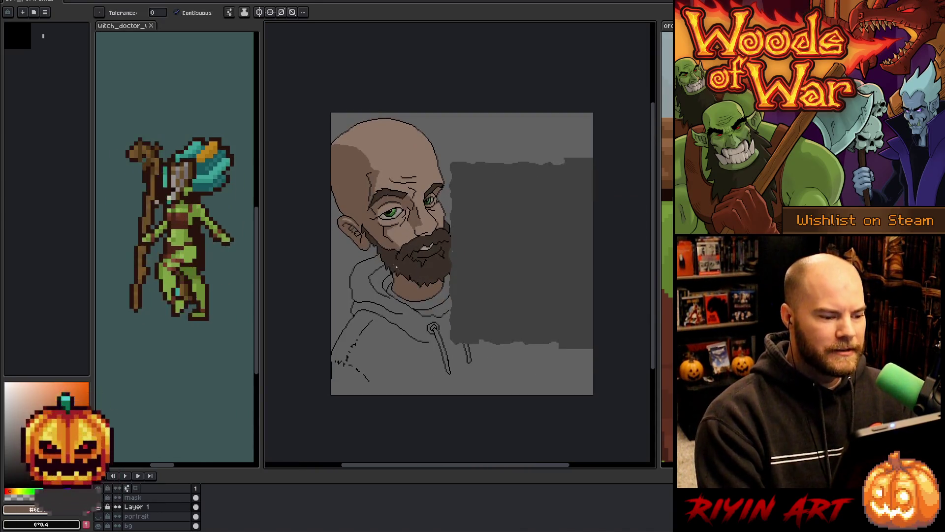
scroll(392, 222, "up", 2)
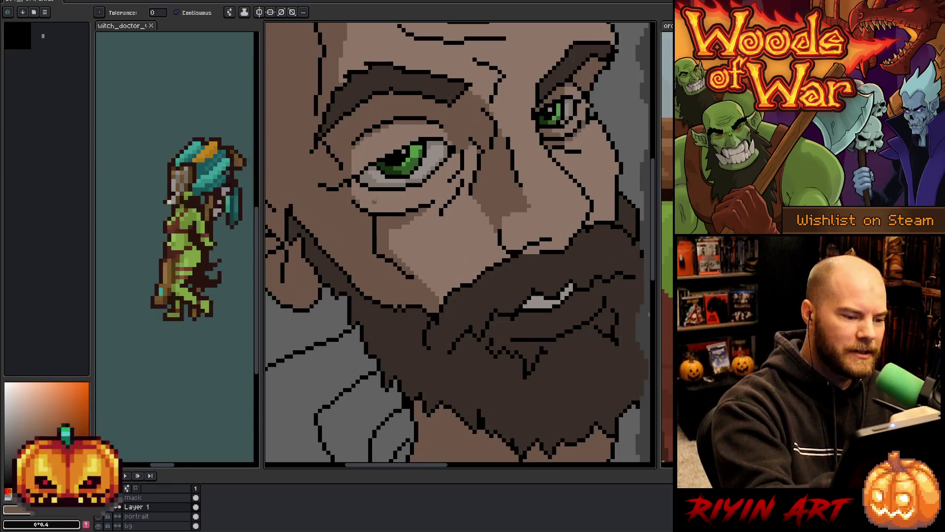
key("b")
left_click_drag(357, 194, 389, 206)
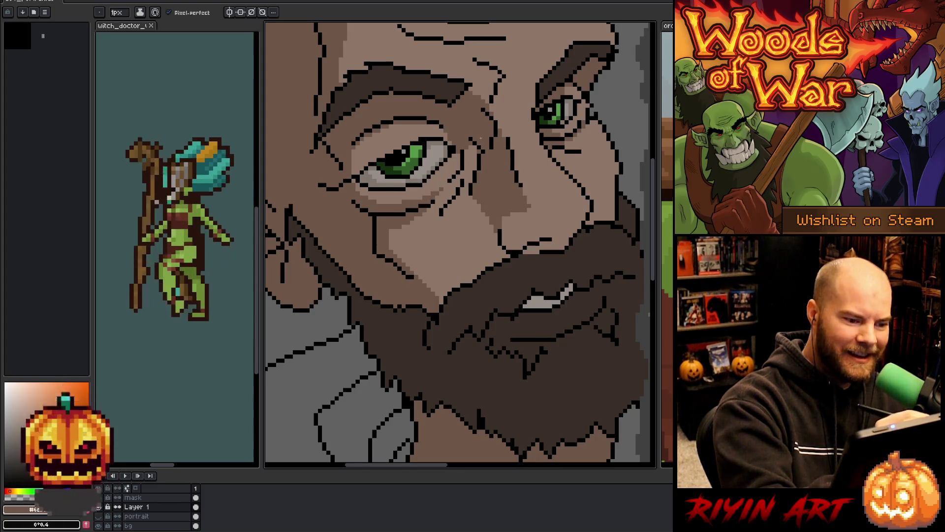
scroll(541, 285, "down", 5)
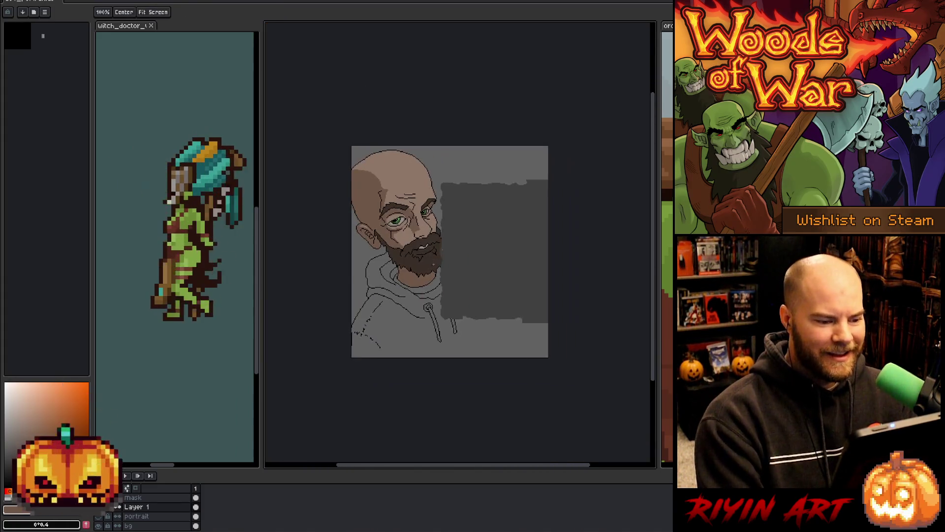
Step: Fill the mouth interior with the light skin tone, undoing fills that spill into the beard
scroll(458, 244, "up", 2)
scroll(429, 279, "up", 1)
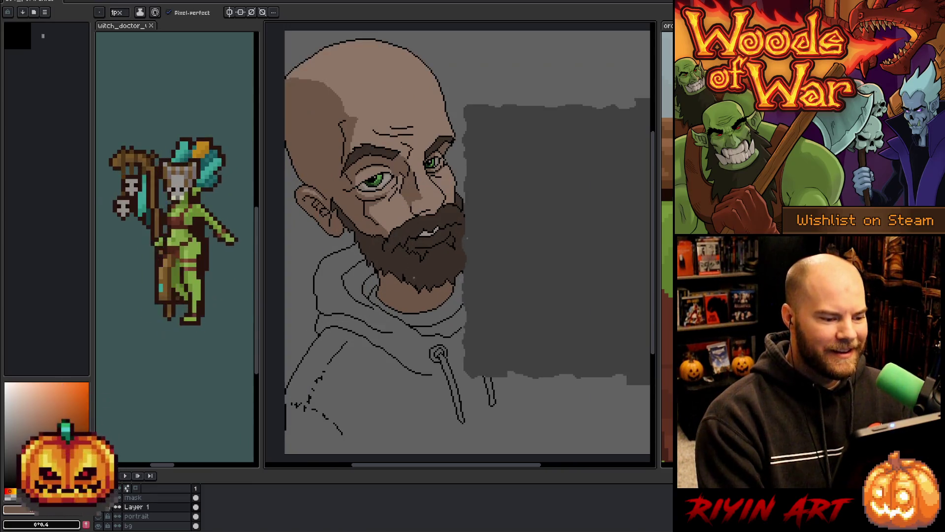
scroll(434, 246, "up", 2)
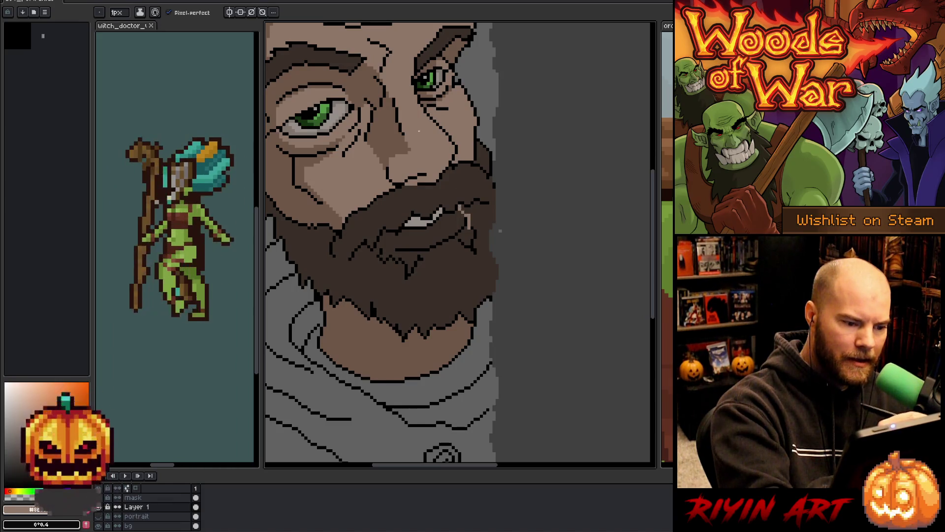
key("g")
left_click(400, 241)
key("ctrl+z")
key("b")
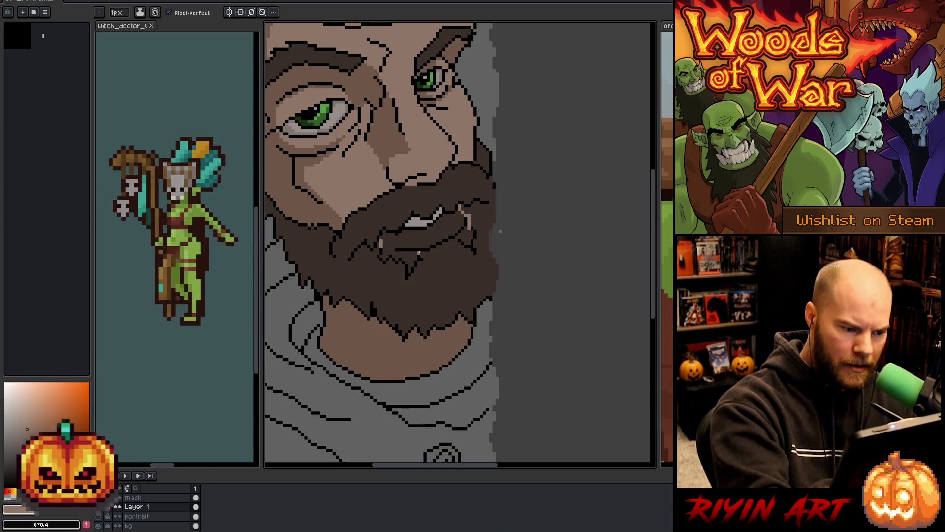
key("g")
left_click(399, 246)
left_click(434, 275)
key("ctrl+z")
Step: Lighten the right corner of the mouth with a light-tone fill
key("b")
key("g")
left_click(467, 234)
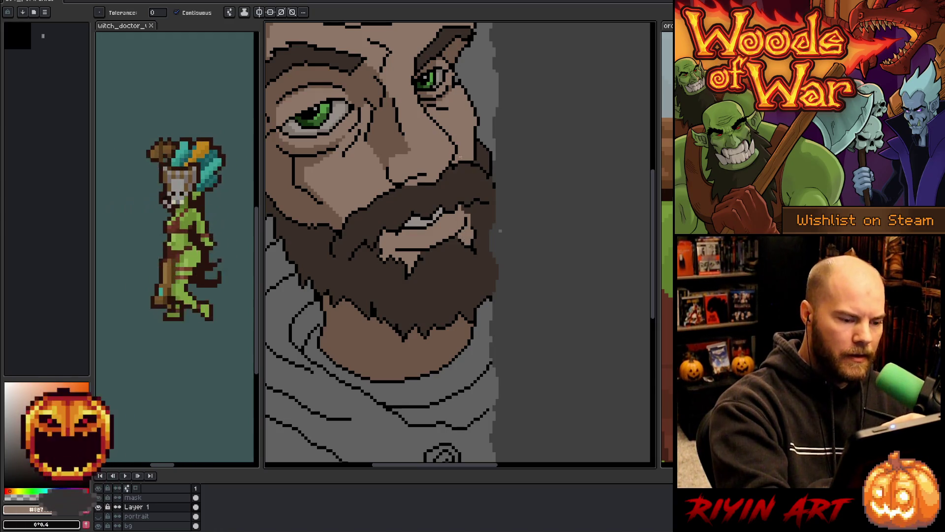
key("b")
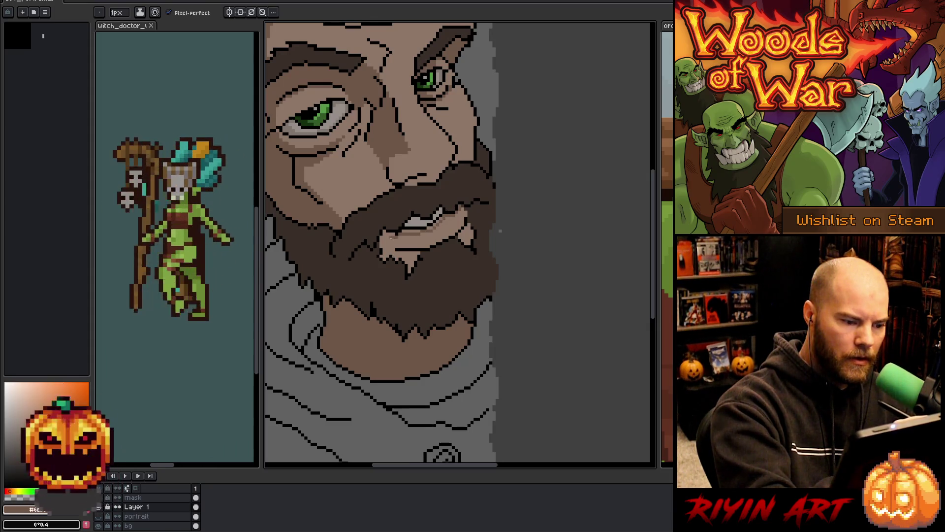
key("g")
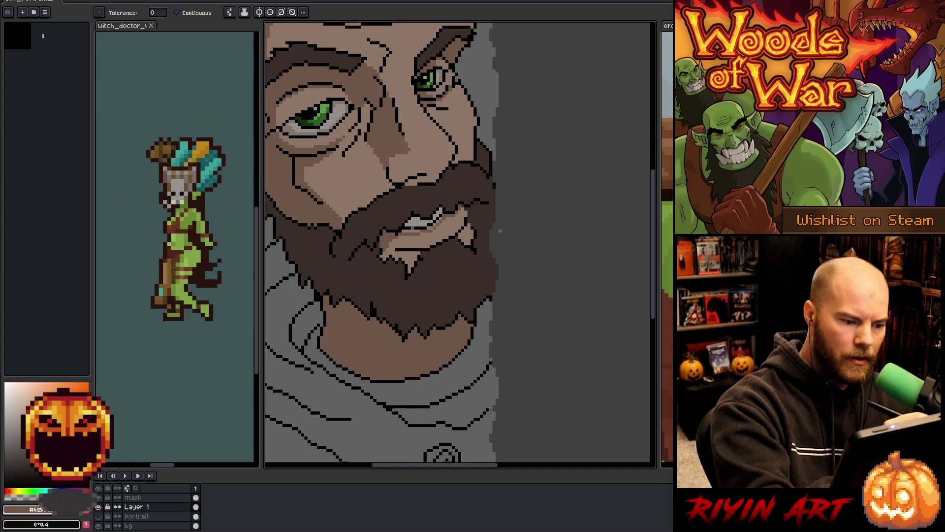
key("b")
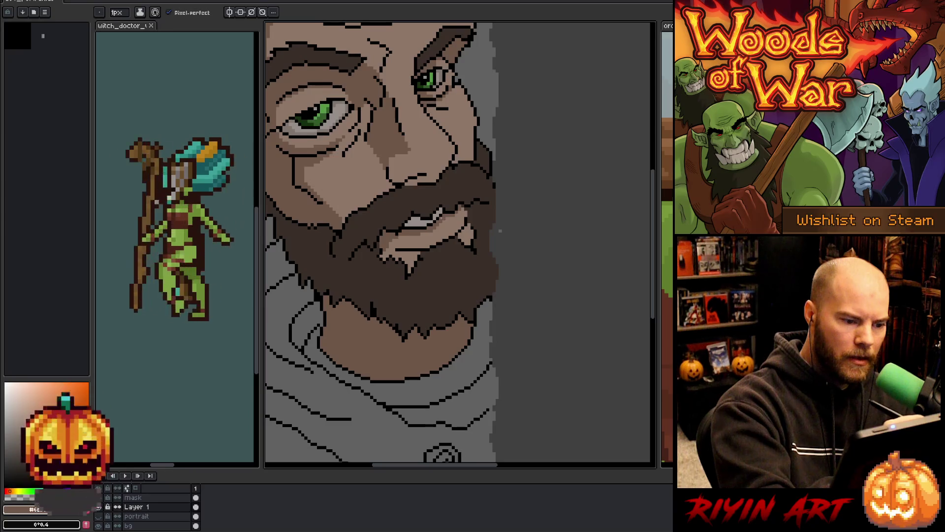
Step: Pick the orange-brown skin tone near the eye and bring the face back into view
left_click(340, 96, "alt")
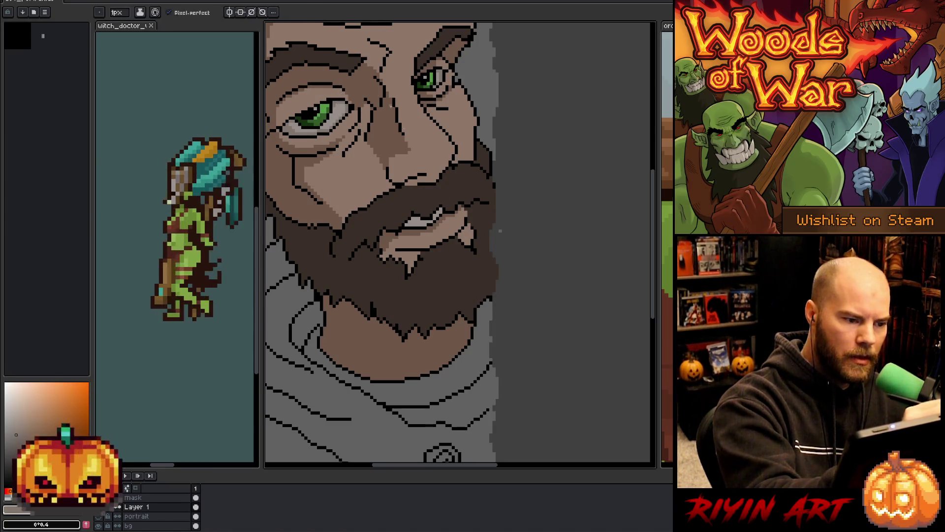
key("g")
scroll(501, 217, "down", 2)
scroll(504, 192, "up", 3)
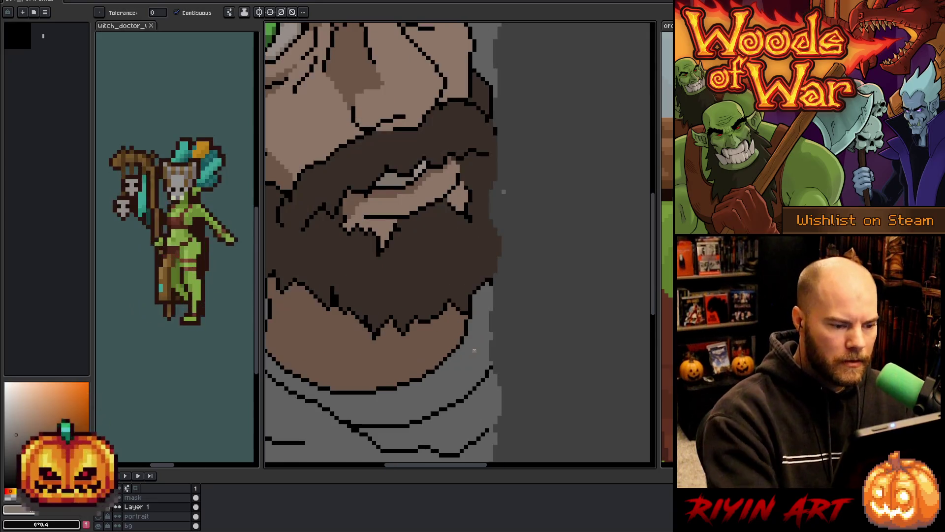
scroll(504, 191, "down", 4)
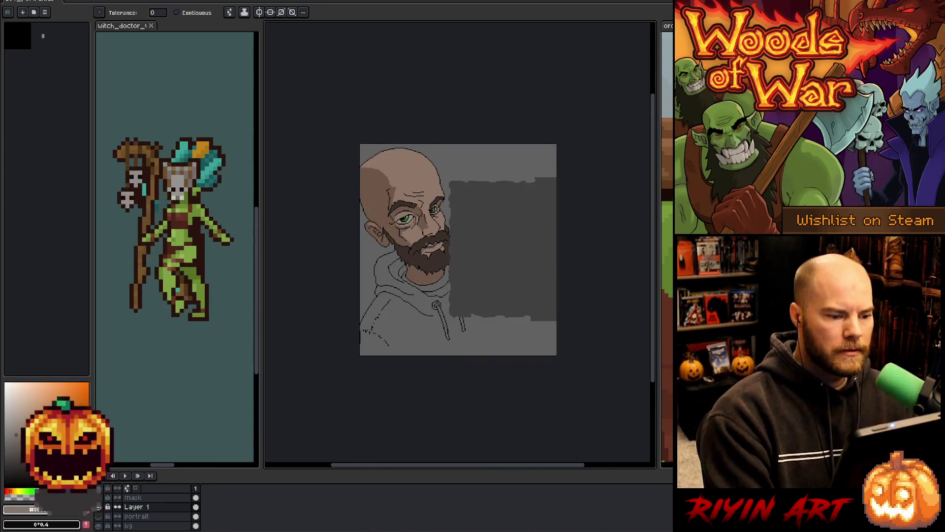
left_click_drag(426, 226, 448, 274)
scroll(448, 274, "up", 3)
scroll(447, 274, "down", 1)
scroll(448, 274, "up", 1)
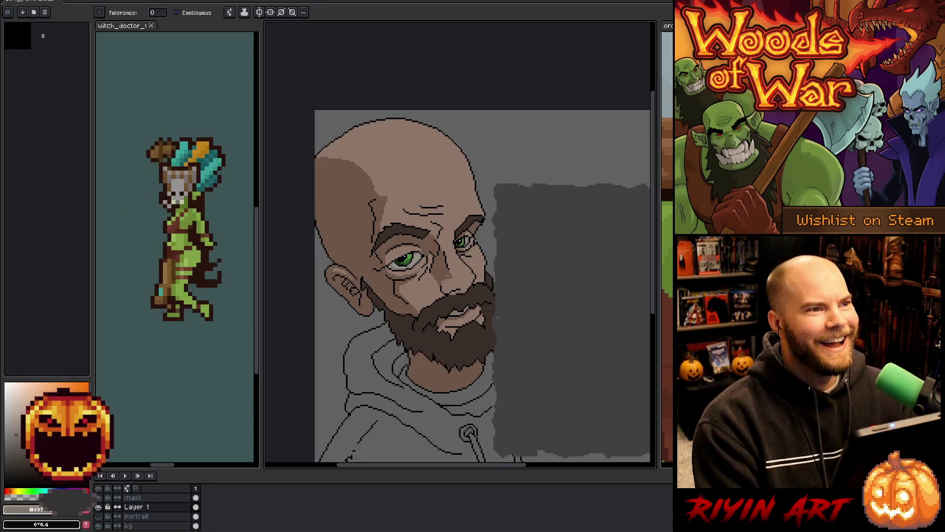
scroll(497, 318, "up", 1)
scroll(456, 282, "down", 2)
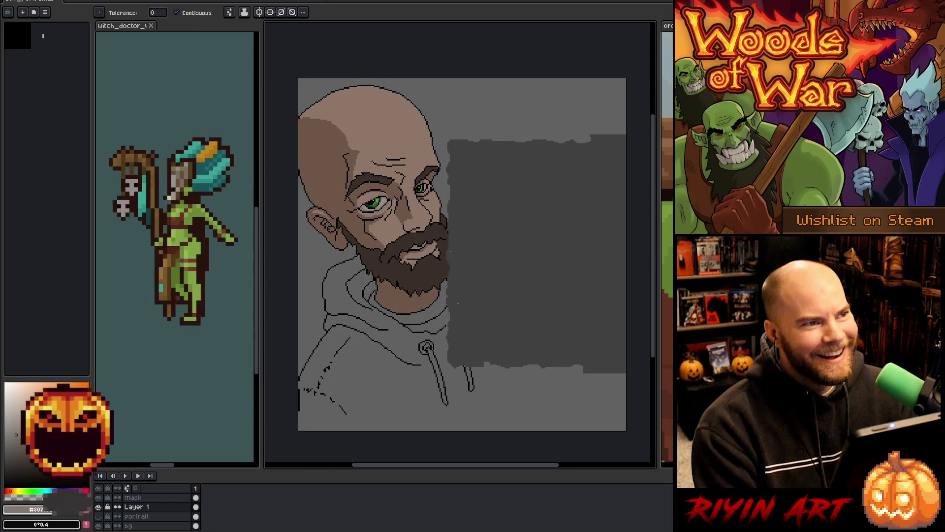
right_click(458, 303)
key("Escape")
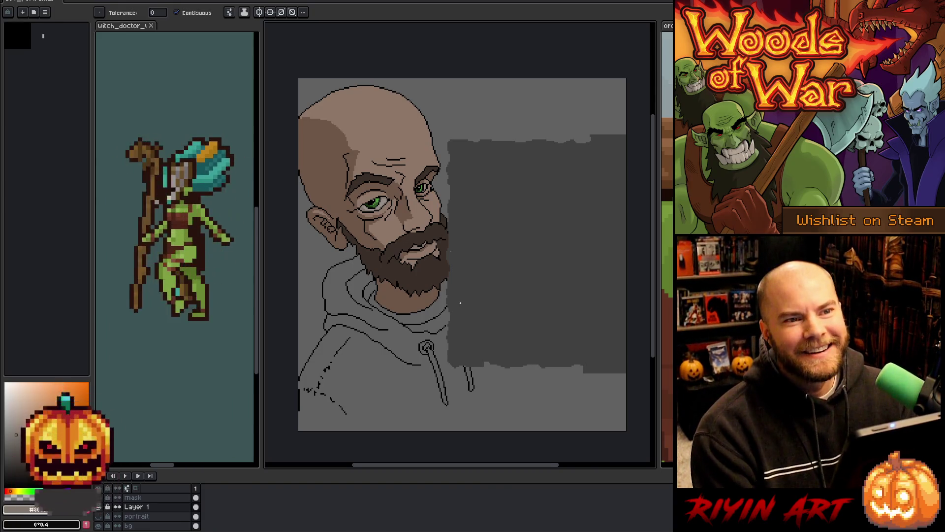
scroll(463, 253, "down", 2)
scroll(462, 254, "up", 2)
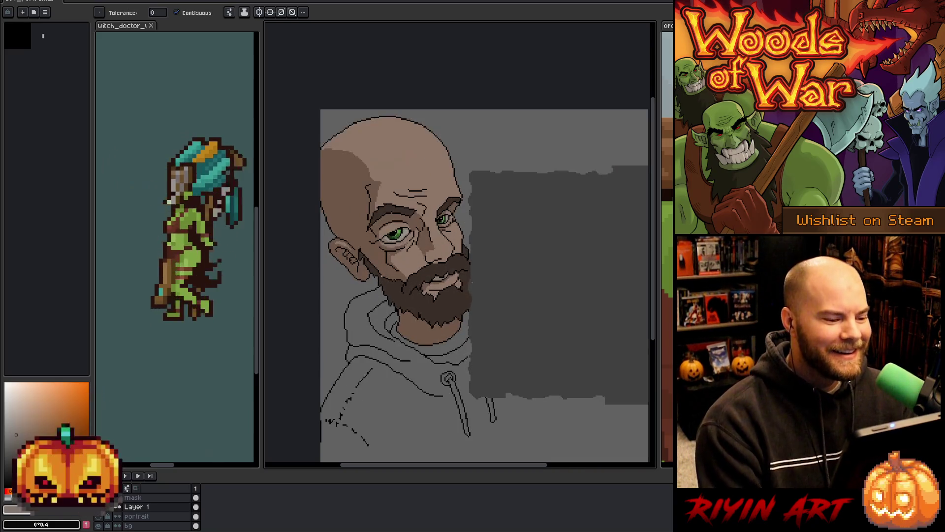
scroll(335, 179, "down", 1)
scroll(335, 180, "up", 4)
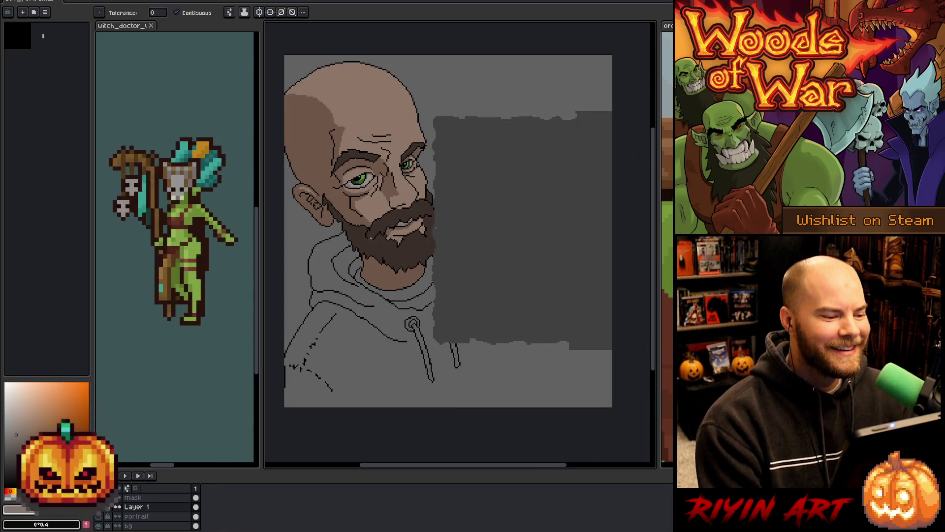
key("b")
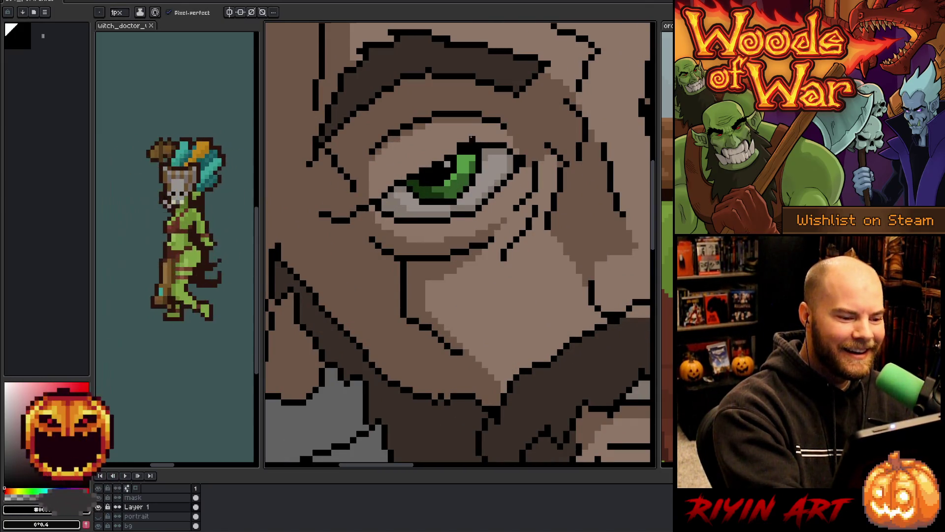
Step: Darken the upper eyelid of the green eye, then bring the second eye into view
mouse_move(446, 154)
left_mouse_down()
mouse_move(416, 170)
mouse_move(422, 158)
mouse_move(388, 184)
left_mouse_up()
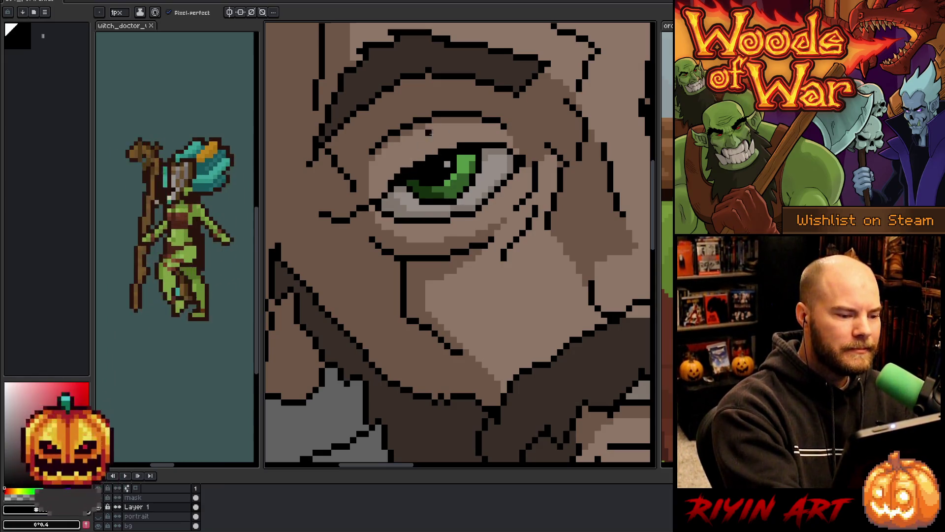
left_click_drag(502, 220, 433, 297)
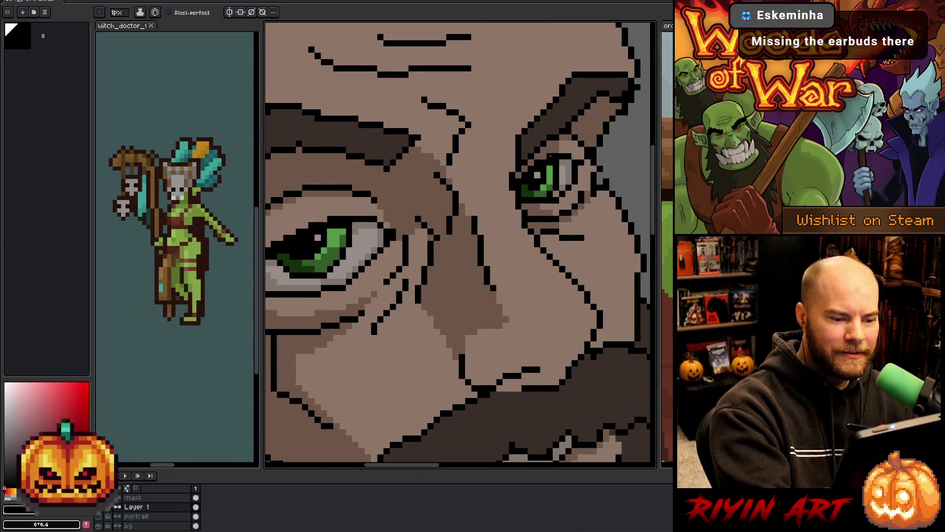
scroll(531, 319, "down", 5)
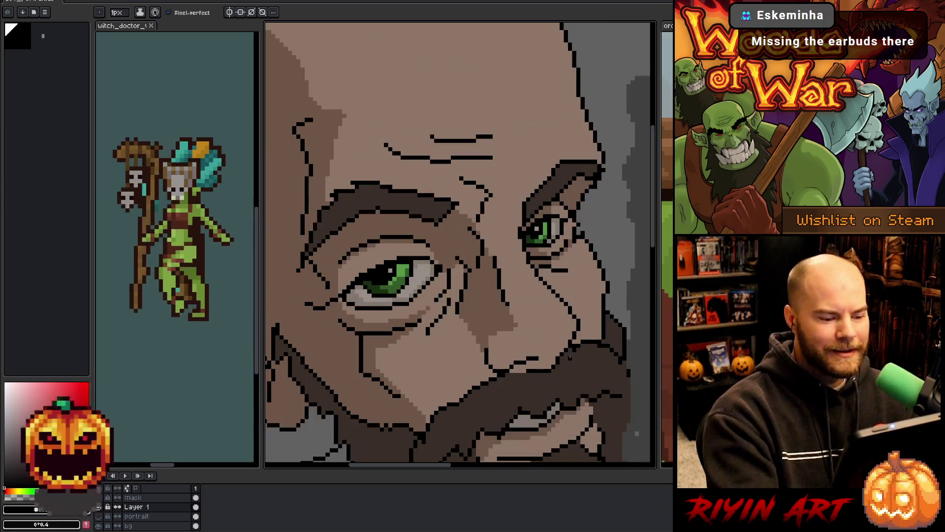
key("z")
key("b")
scroll(502, 261, "up", 2)
scroll(492, 256, "down", 2)
scroll(483, 251, "up", 1)
scroll(479, 248, "down", 1)
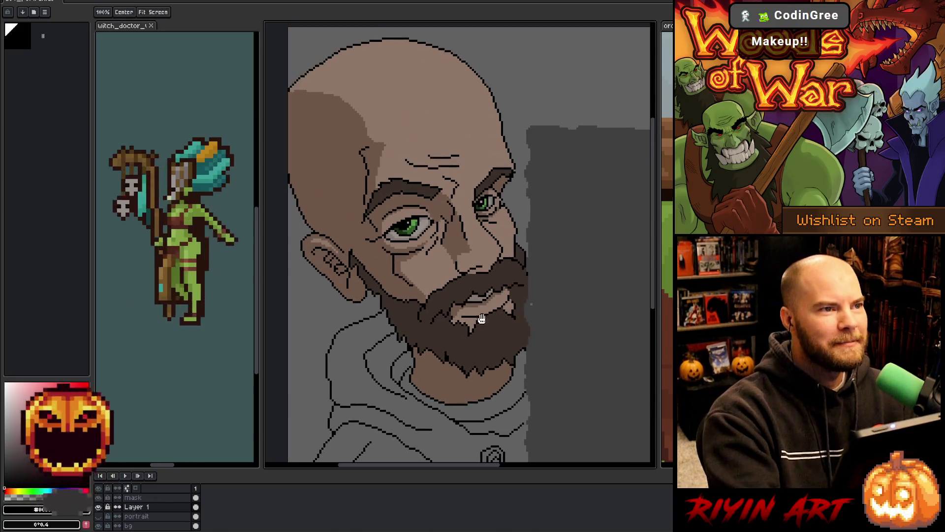
scroll(489, 339, "up", 2)
scroll(489, 340, "down", 1)
scroll(490, 339, "up", 1)
Step: Pan up toward the brows and sample the dark eyebrow brown as the drawing colour
key("h")
left_click_drag(485, 259, 514, 379)
key("b")
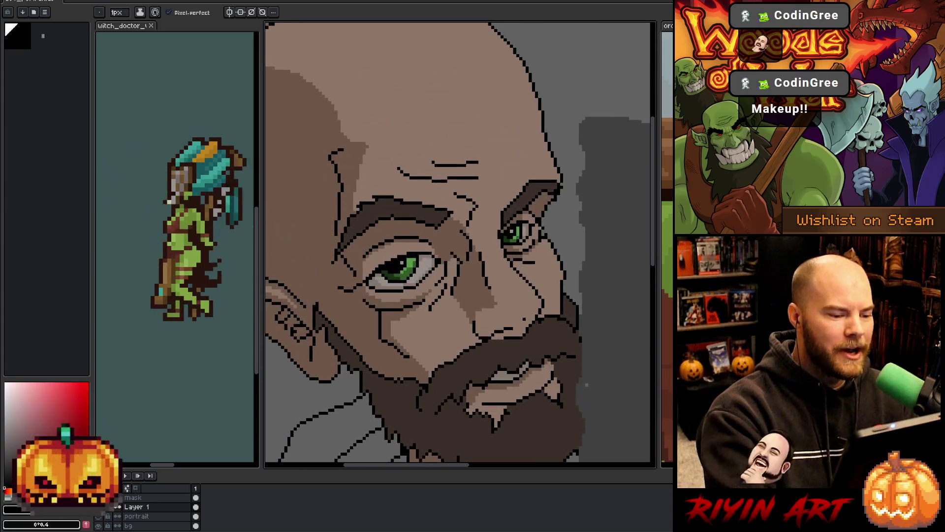
scroll(524, 282, "down", 1)
scroll(525, 282, "up", 1)
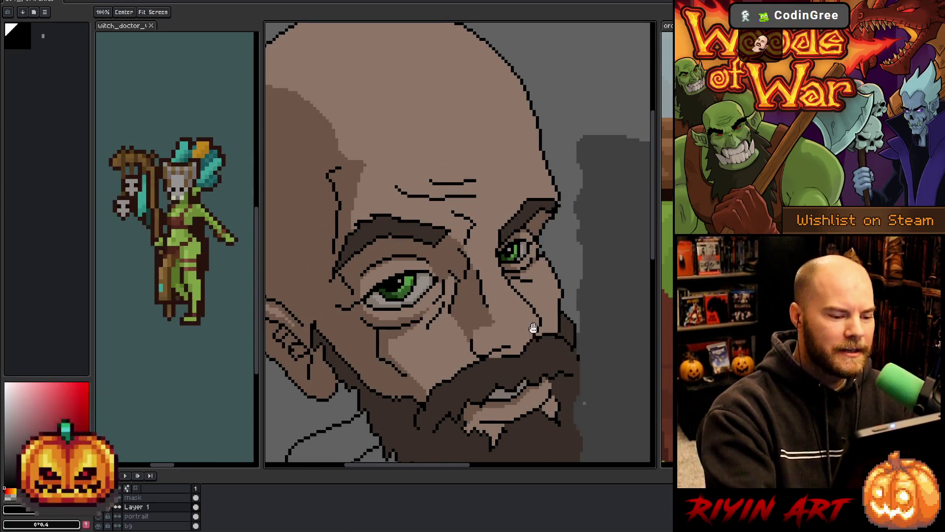
left_click_drag(525, 282, 524, 251)
left_click(528, 230, "alt")
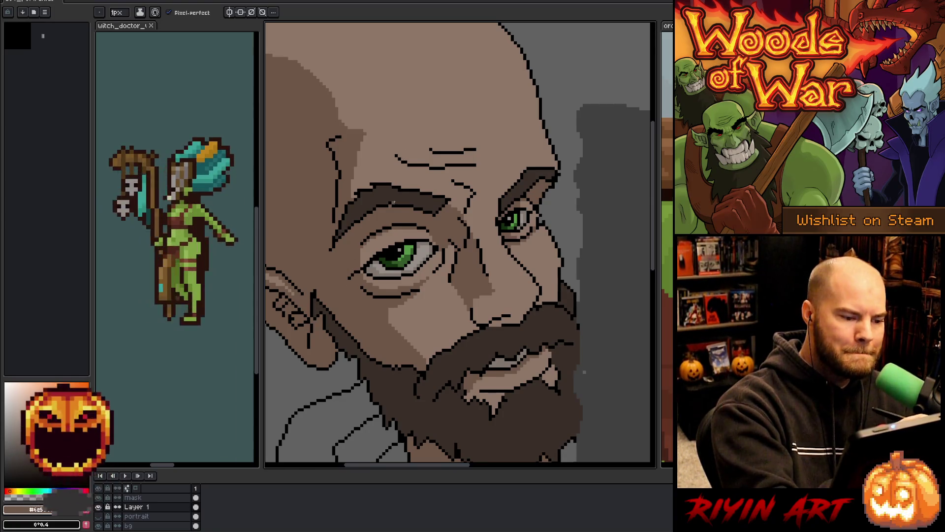
left_click(390, 201, "alt")
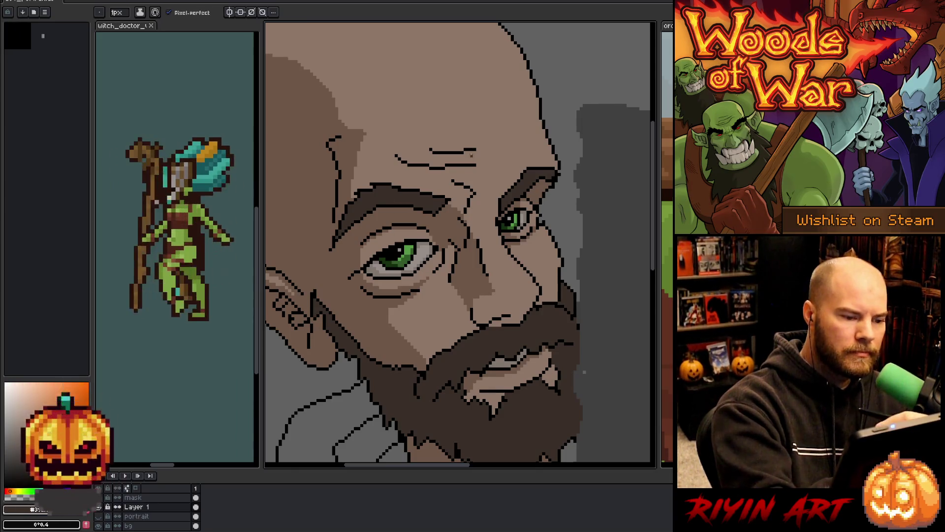
scroll(477, 165, "down", 3)
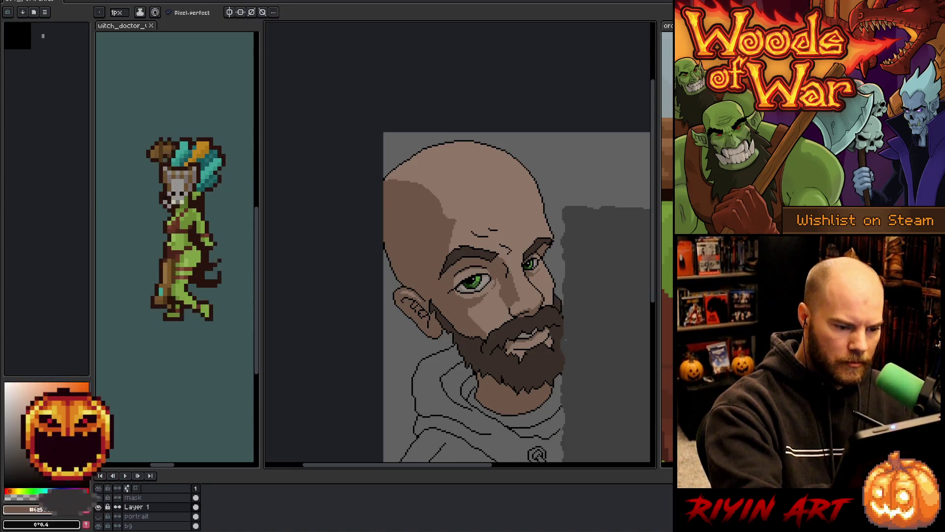
Step: Draw a light-brown stroke along the inner brow and repaint its stray pixels with skin tone
scroll(478, 165, "up", 5)
mouse_move(474, 229)
left_mouse_down()
mouse_move(526, 255)
mouse_move(488, 288)
mouse_move(492, 272)
mouse_move(518, 270)
mouse_move(485, 296)
left_mouse_up()
mouse_move(527, 238)
left_mouse_down()
mouse_move(518, 255)
mouse_move(528, 263)
left_mouse_up()
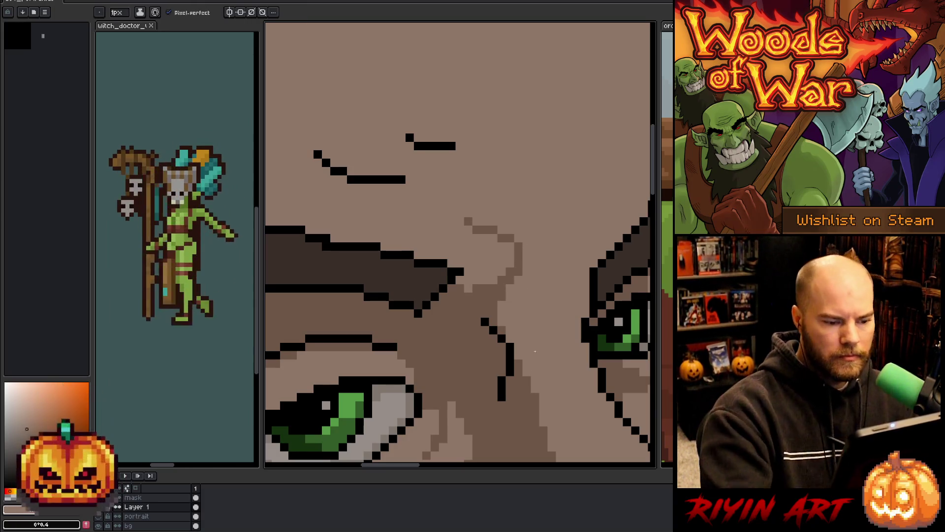
scroll(527, 329, "down", 4)
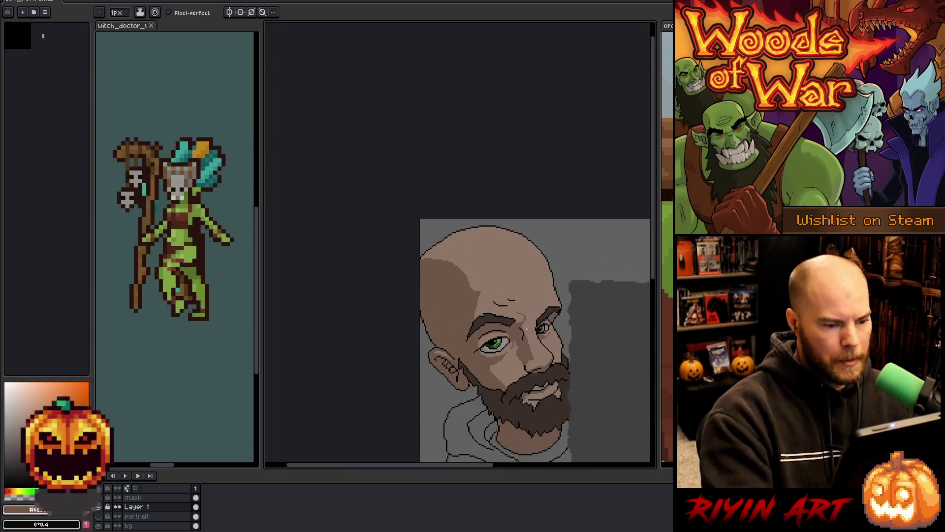
scroll(572, 391, "up", 3)
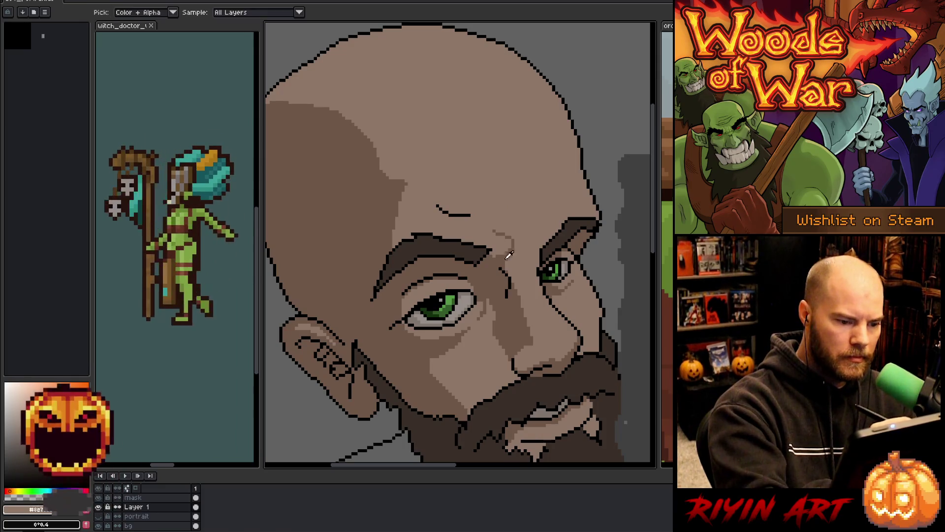
Step: Undo the dark curved stroke on the forehead
key("ctrl+z")
key("ctrl+z")
scroll(493, 202, "down", 3)
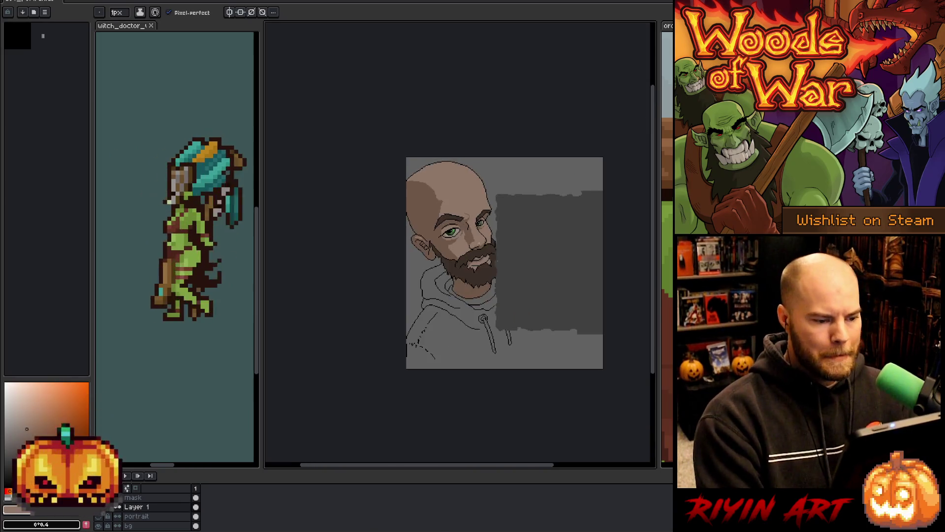
scroll(503, 293, "up", 2)
scroll(503, 293, "up", 2)
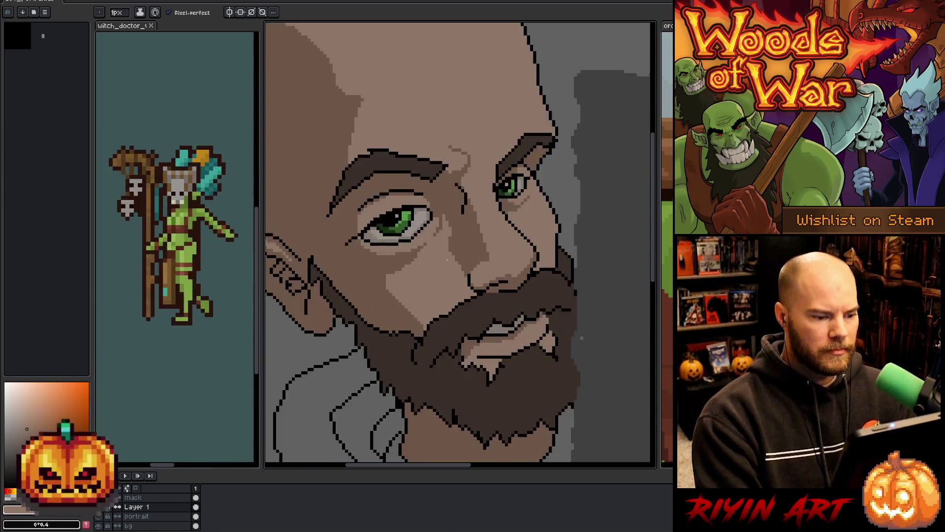
scroll(513, 297, "down", 2)
scroll(437, 273, "up", 3)
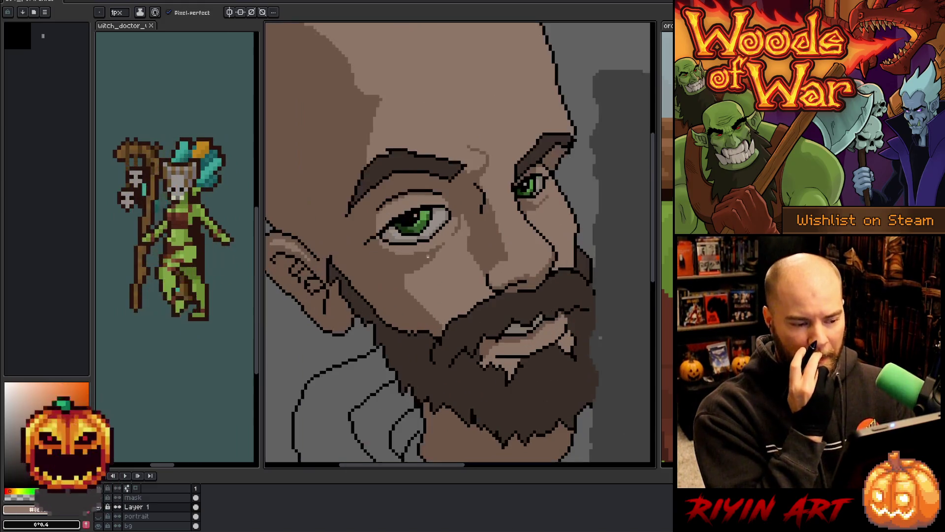
Step: Sample the dark eye outline colour for the Pencil and bring the whole head into view
left_click(368, 225, "alt")
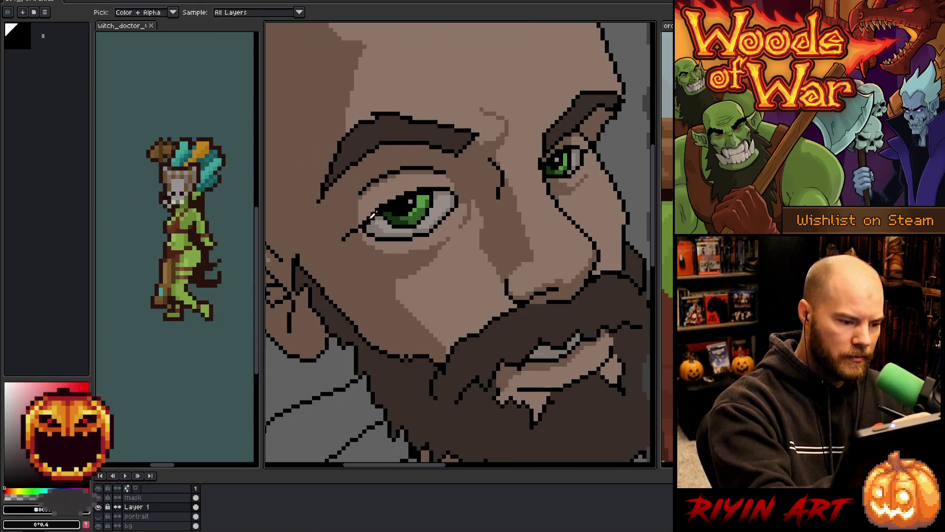
key("b")
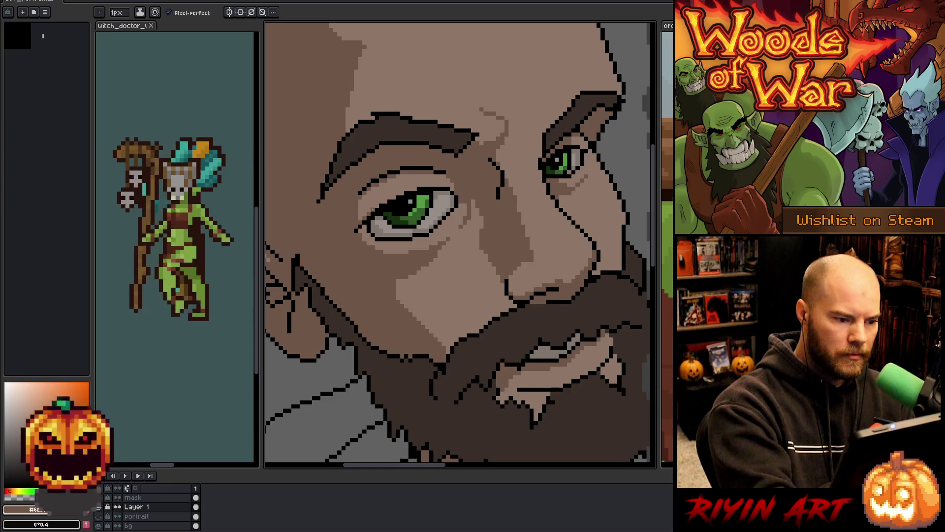
scroll(420, 139, "down", 5)
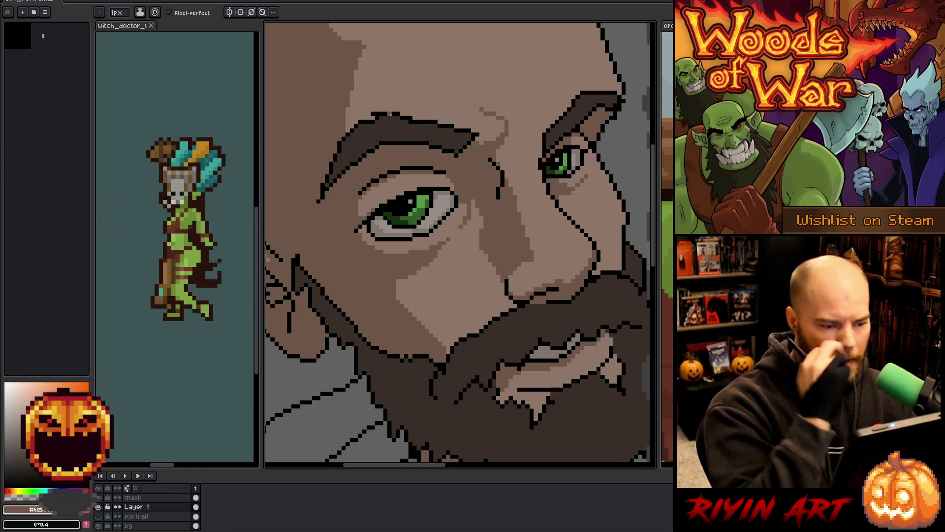
left_click_drag(419, 140, 444, 255)
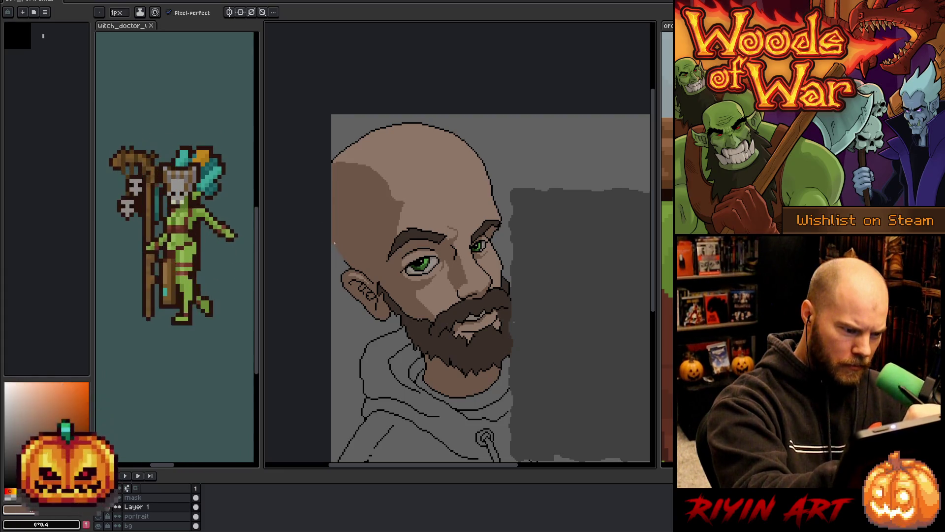
scroll(336, 246, "up", 3)
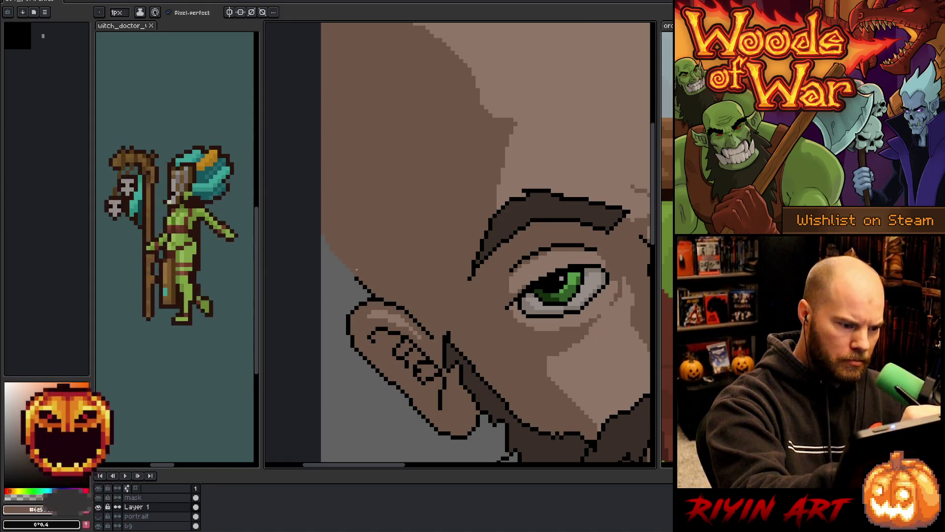
key("m")
left_click_drag(353, 269, 354, 274)
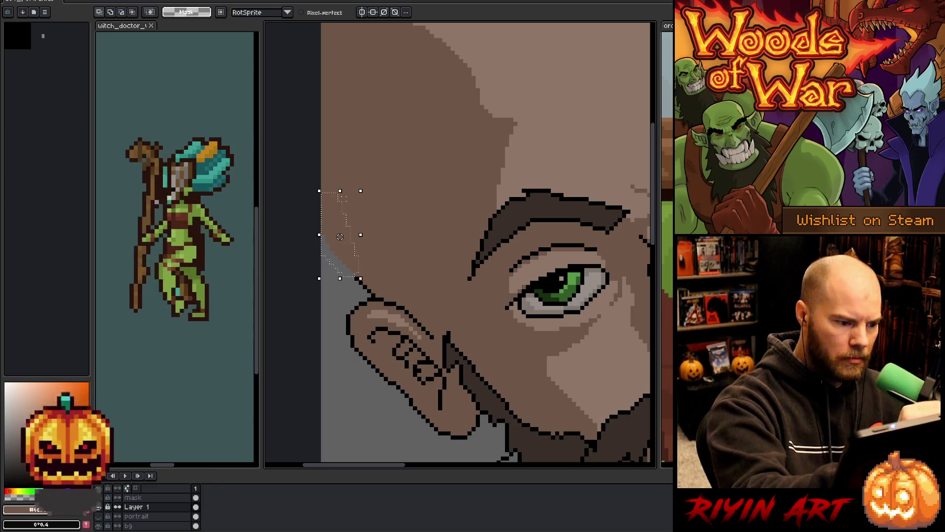
key("b")
key("shift+o")
key("Return")
key("ctrl+d")
scroll(503, 349, "down", 5)
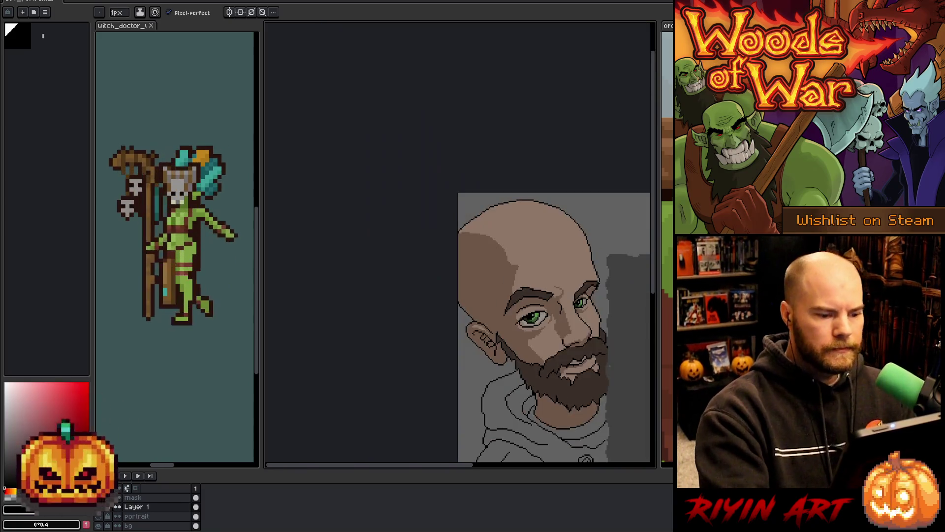
scroll(514, 363, "up", 2)
scroll(514, 363, "up", 1)
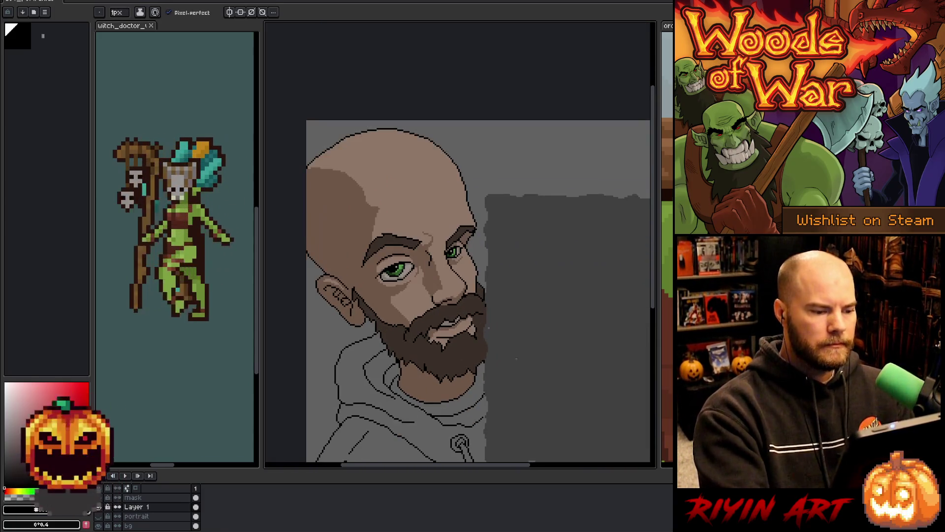
left_click(373, 204, "alt")
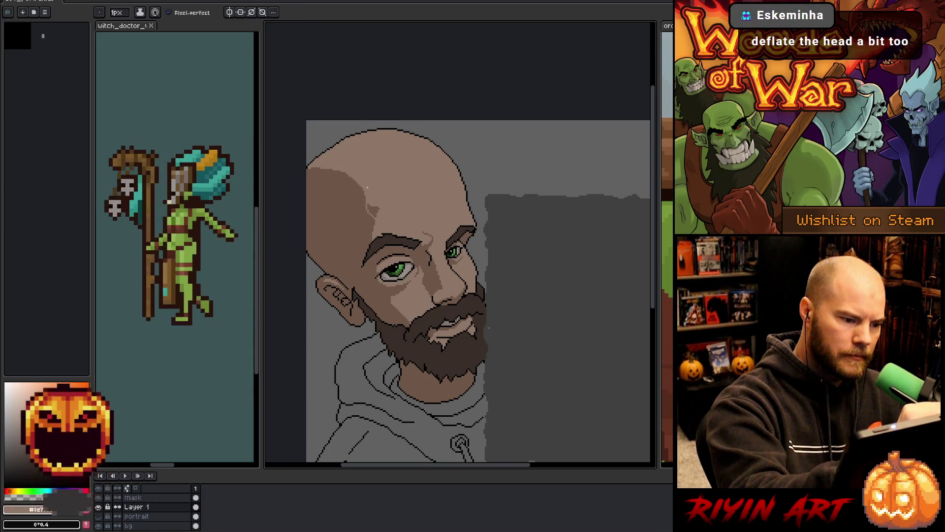
key("g")
mouse_move(502, 398)
left_mouse_down()
mouse_move(489, 359)
mouse_move(497, 369)
left_mouse_up()
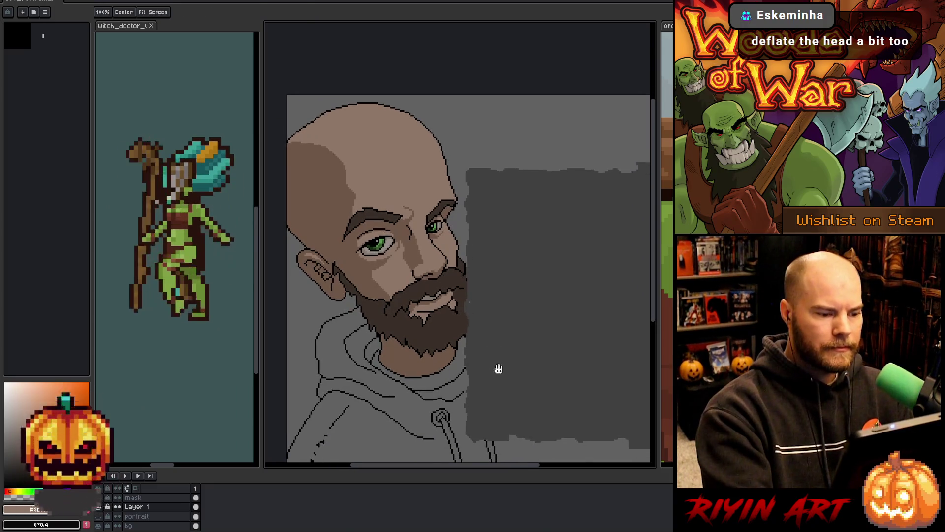
key("i")
left_click(368, 259, "alt")
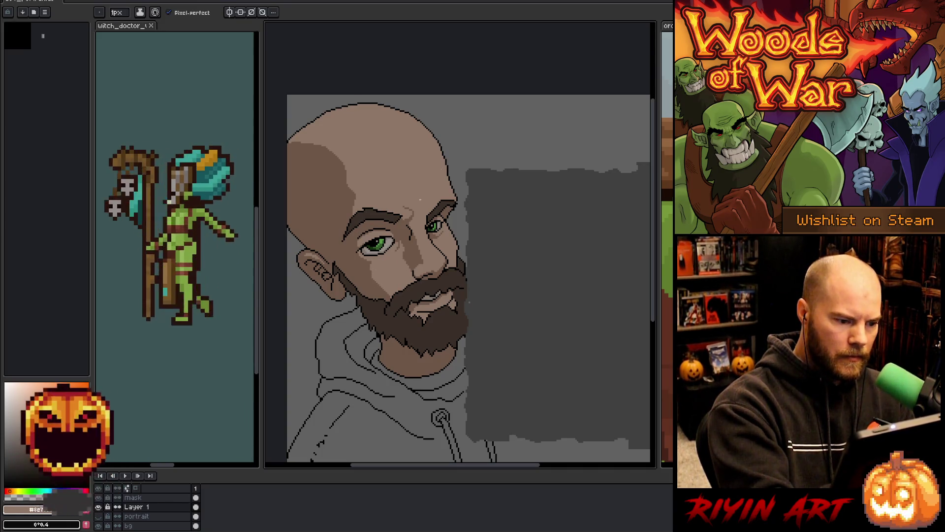
key("space")
left_click_drag(507, 371, 507, 365)
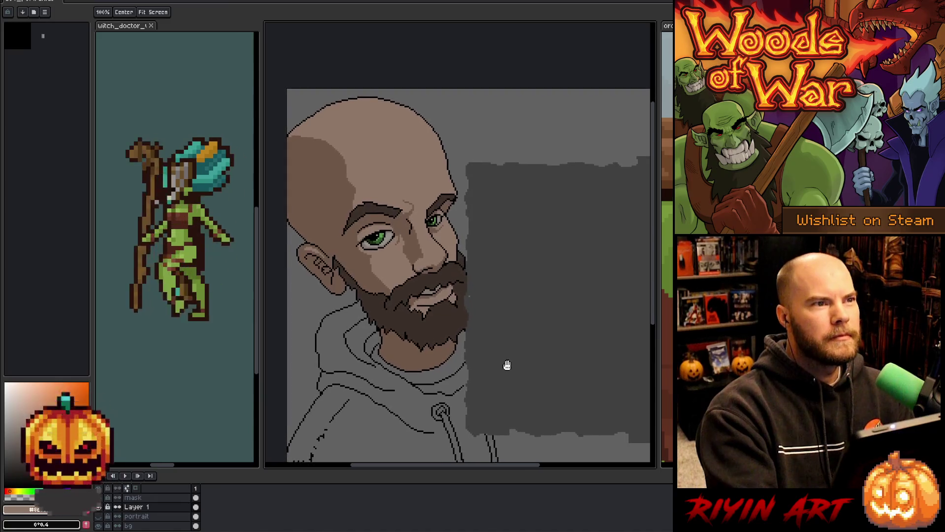
scroll(490, 321, "down", 1)
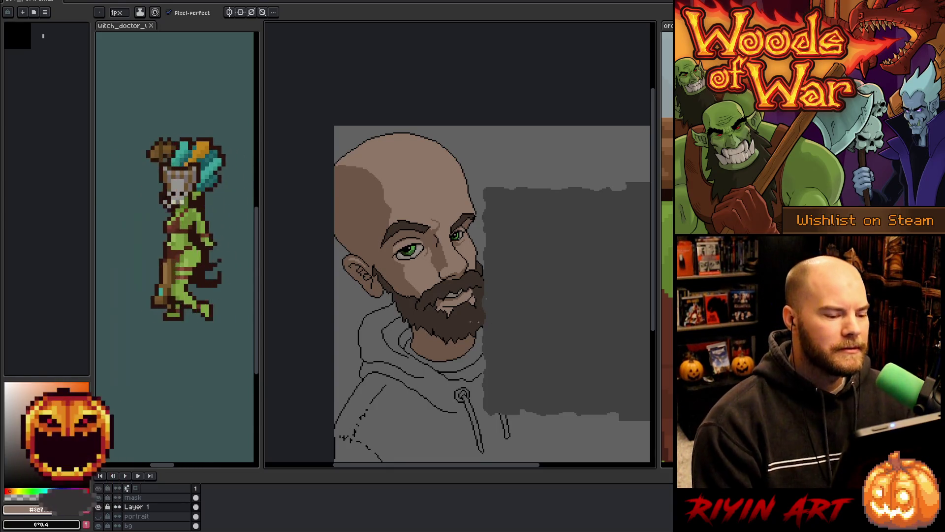
Step: Zoom in on the bald head and Magic Wand-select the skin at the top of the crown
scroll(423, 311, "down", 2)
scroll(462, 314, "up", 3)
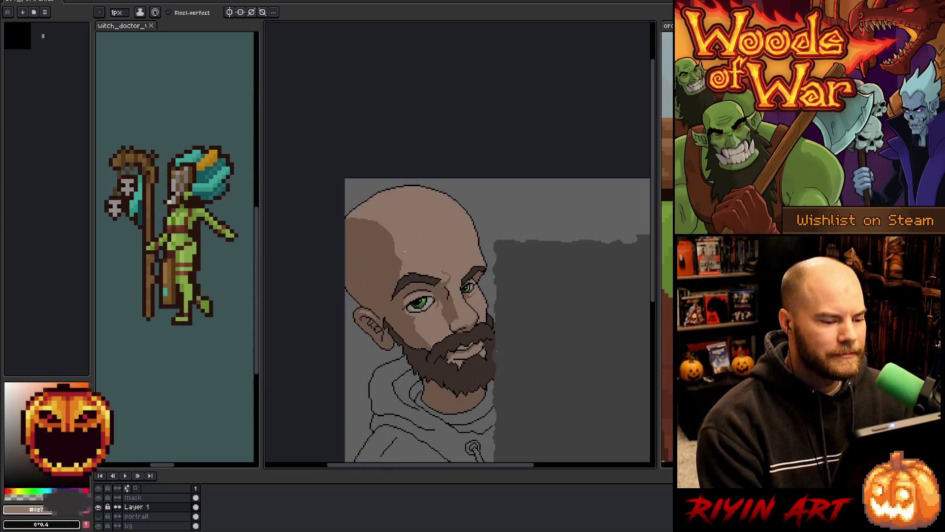
scroll(404, 305, "down", 1)
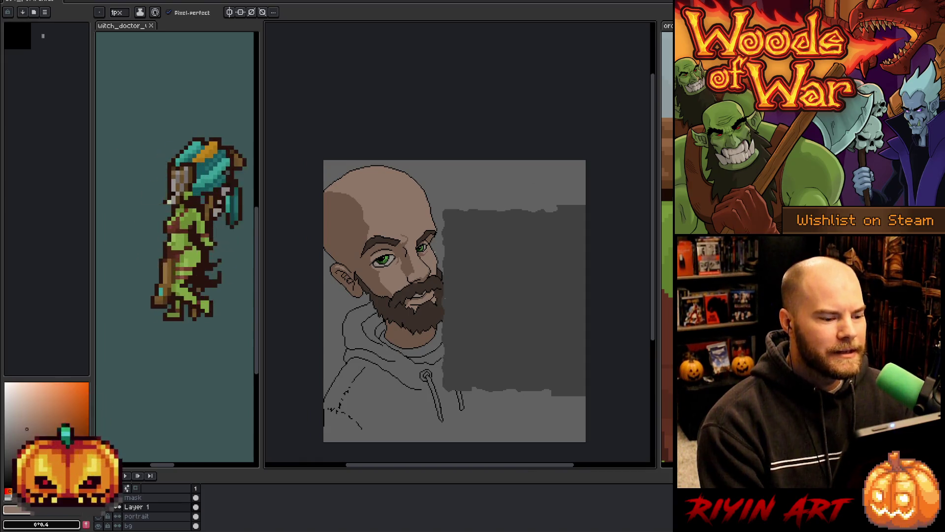
scroll(423, 256, "up", 1)
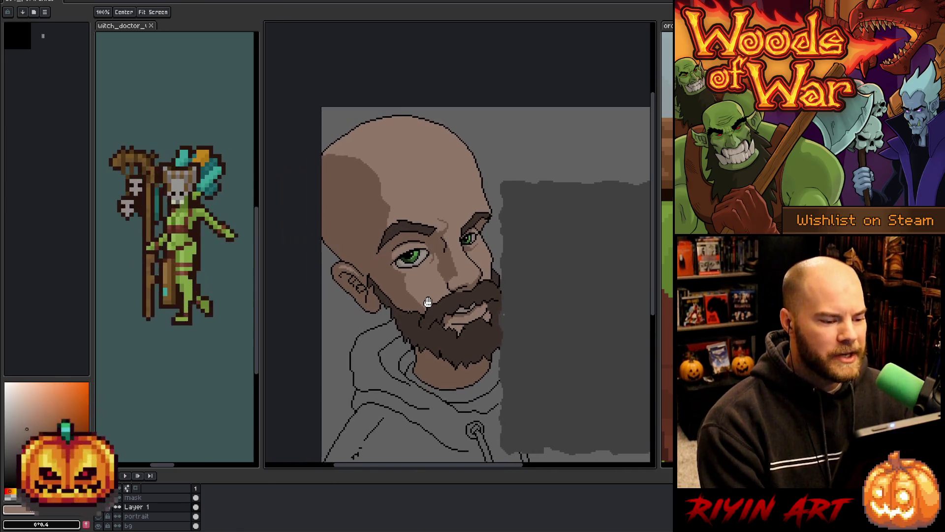
scroll(389, 296, "down", 1)
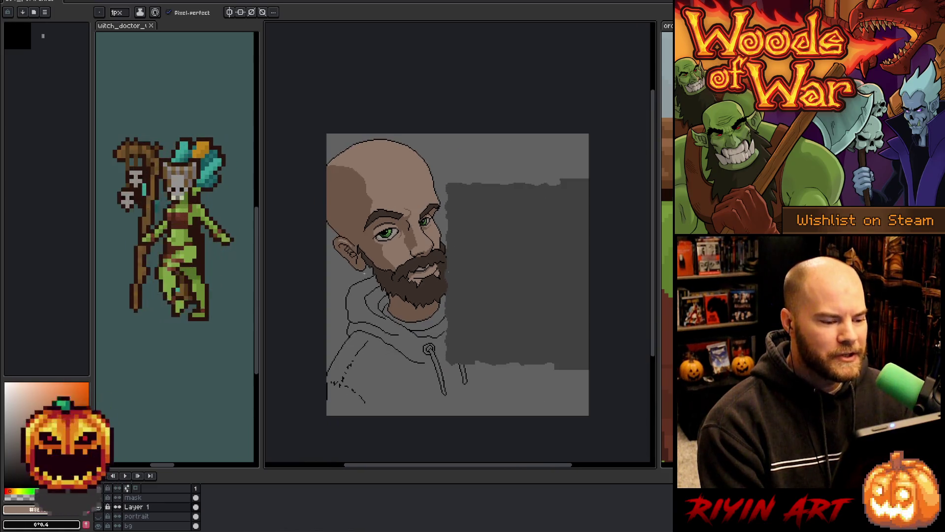
scroll(382, 265, "up", 1)
scroll(381, 265, "down", 1)
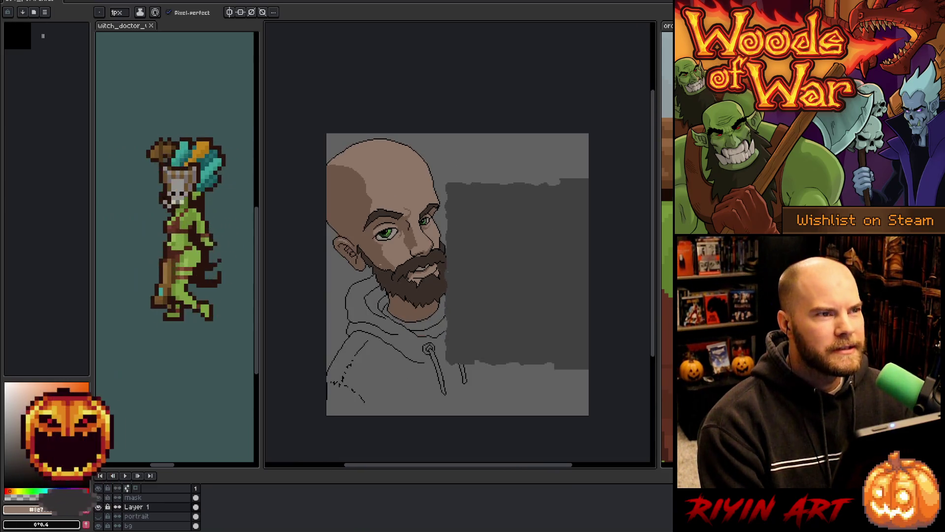
scroll(397, 255, "up", 1)
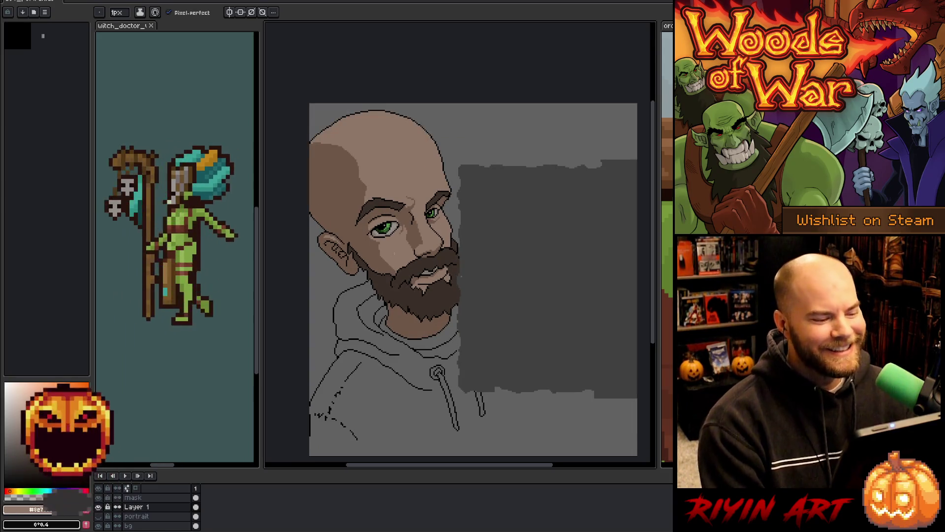
scroll(396, 252, "up", 1)
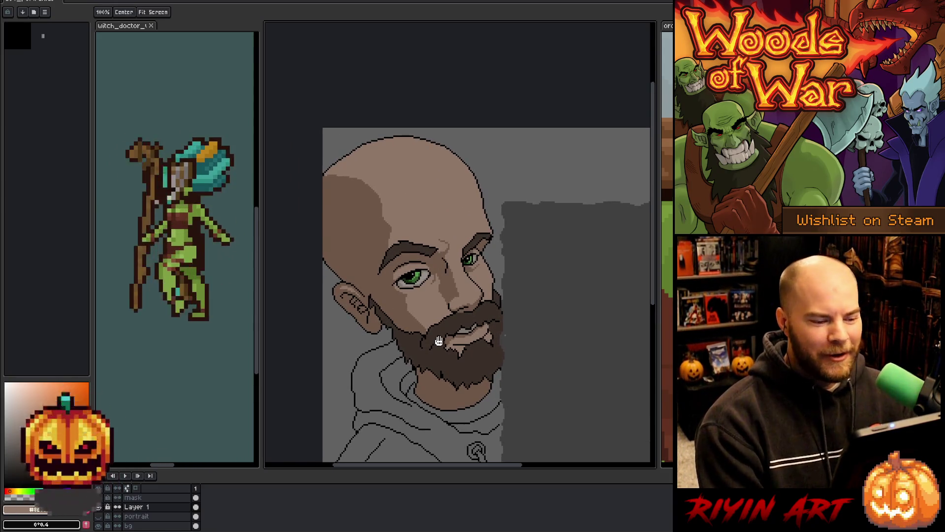
scroll(427, 207, "down", 1)
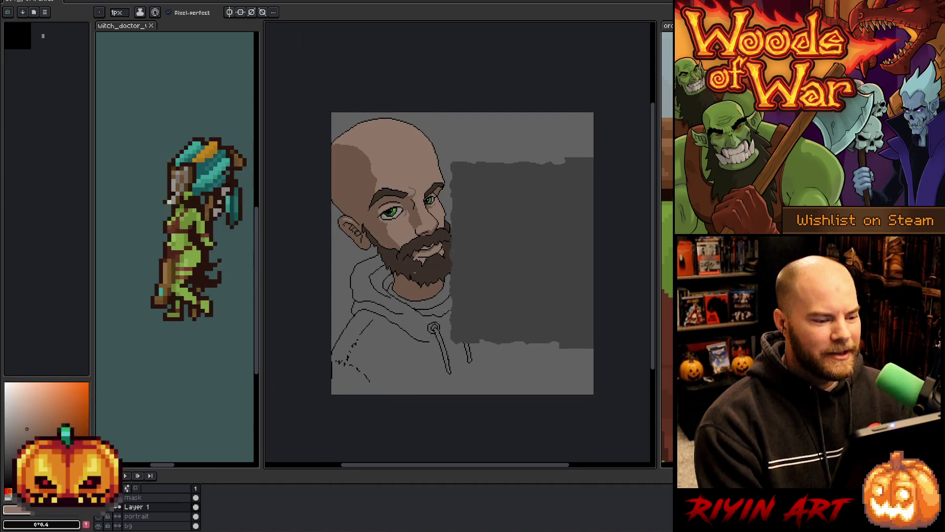
scroll(381, 239, "up", 2)
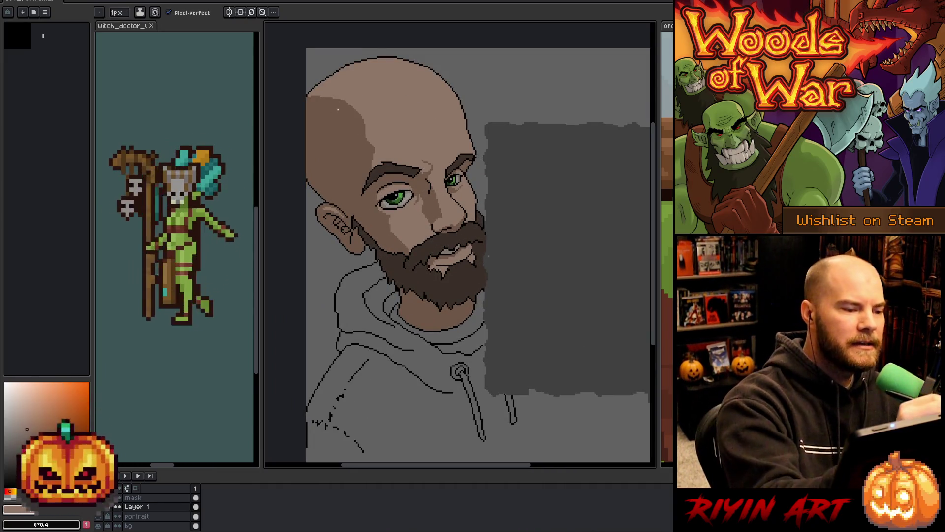
left_click(339, 118)
scroll(339, 118, "up", 3)
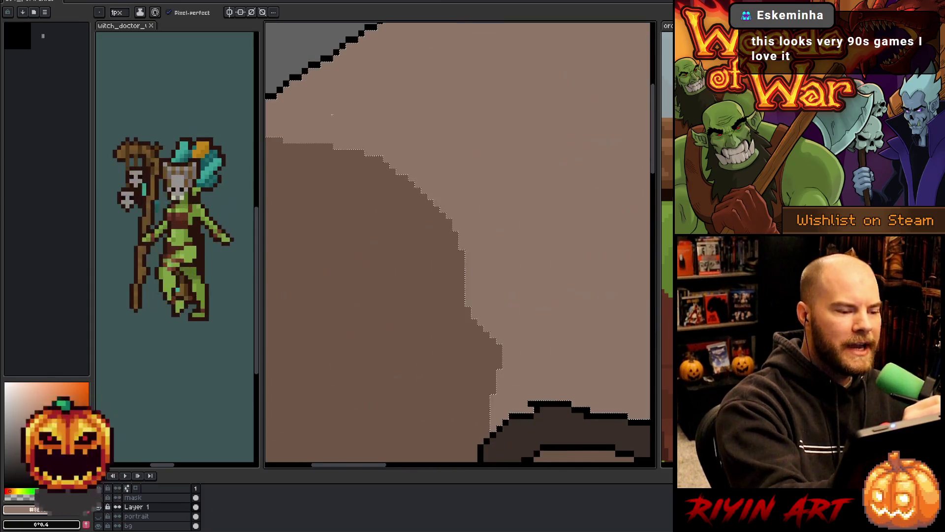
Step: Deselect, switch to black, and redraw the crown outline higher and down the head's left side
scroll(477, 297, "down", 1)
key("ctrl+d")
left_click(517, 192, "alt")
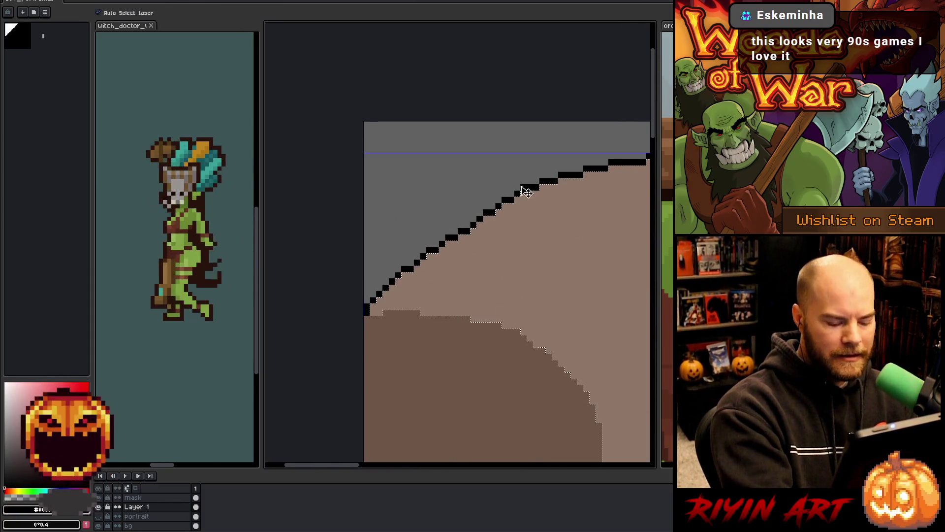
left_click(517, 192)
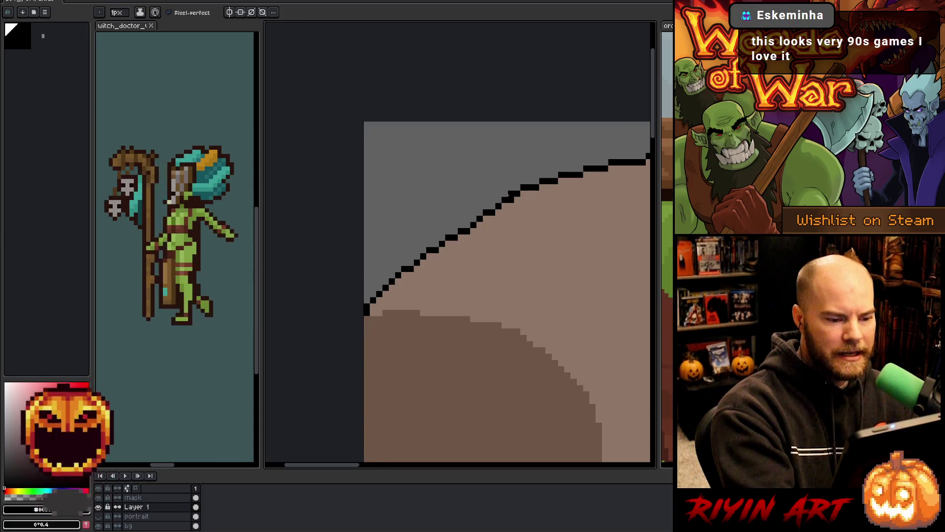
left_click_drag(493, 199, 366, 291)
key("ctrl+z")
mouse_move(500, 198)
left_mouse_down()
mouse_move(393, 257)
mouse_move(367, 283)
left_mouse_up()
mouse_move(512, 199)
left_mouse_down()
mouse_move(390, 281)
mouse_move(367, 313)
left_mouse_up()
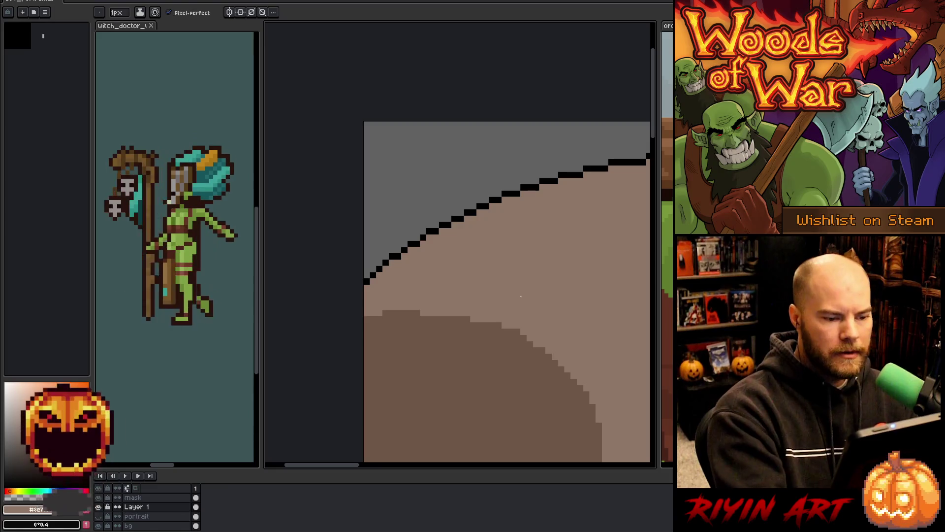
Step: Sample the light skin tone and fill the outlined shine on top of the head
scroll(410, 286, "down", 2)
scroll(470, 330, "down", 1)
scroll(470, 330, "up", 2)
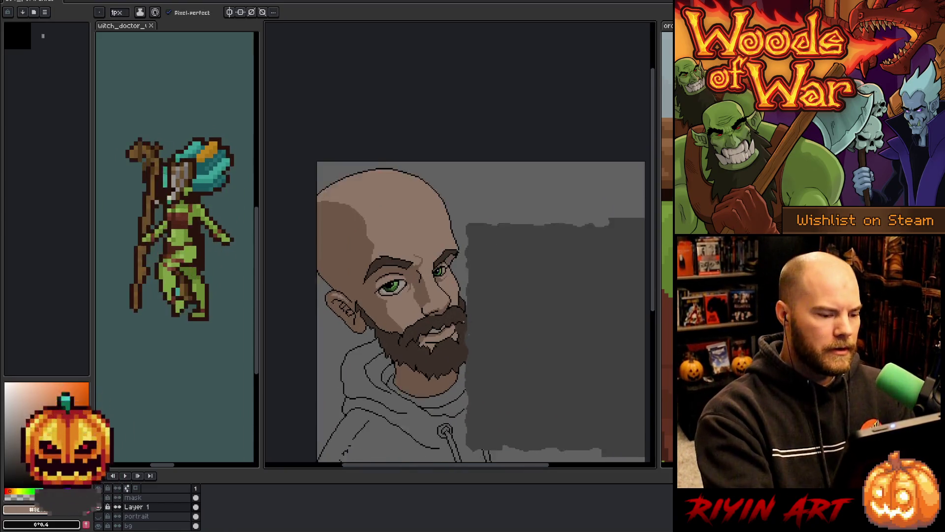
key("i")
scroll(429, 218, "down", 1)
left_click(428, 218, "alt")
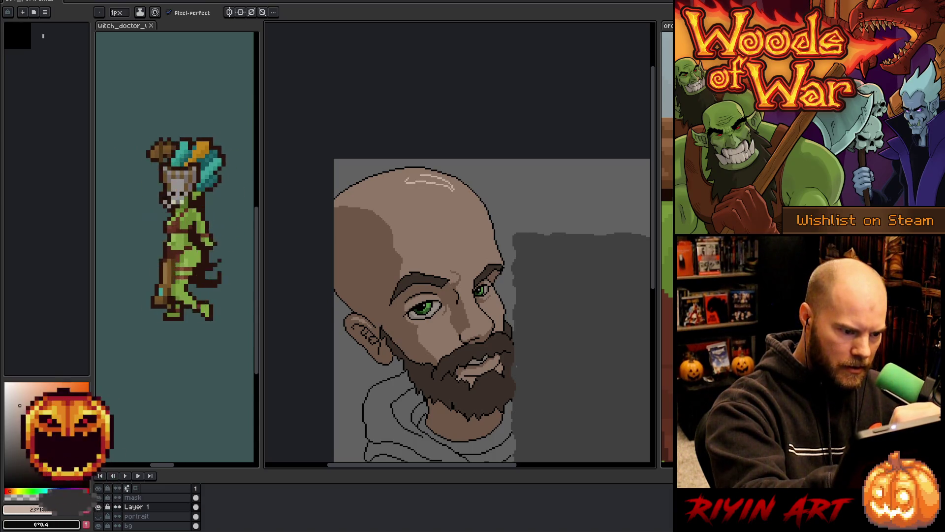
left_click(428, 182)
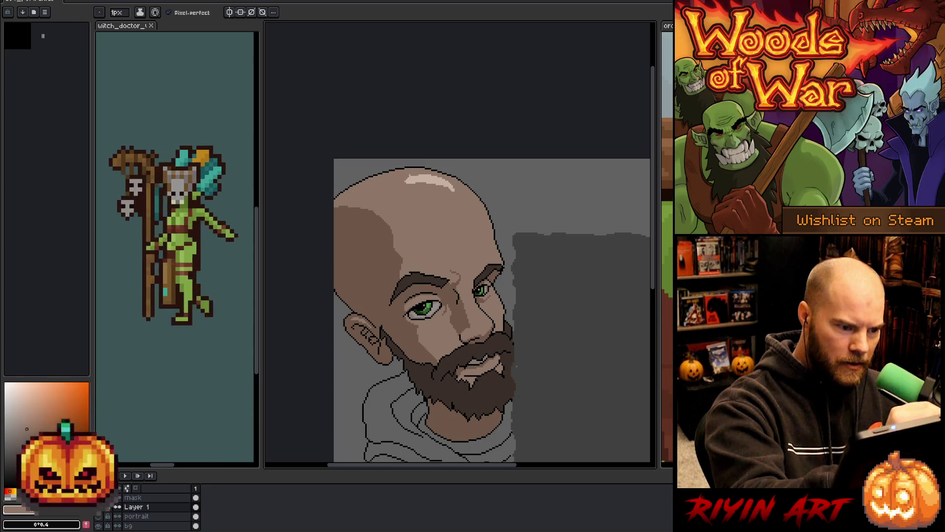
scroll(536, 380, "down", 2)
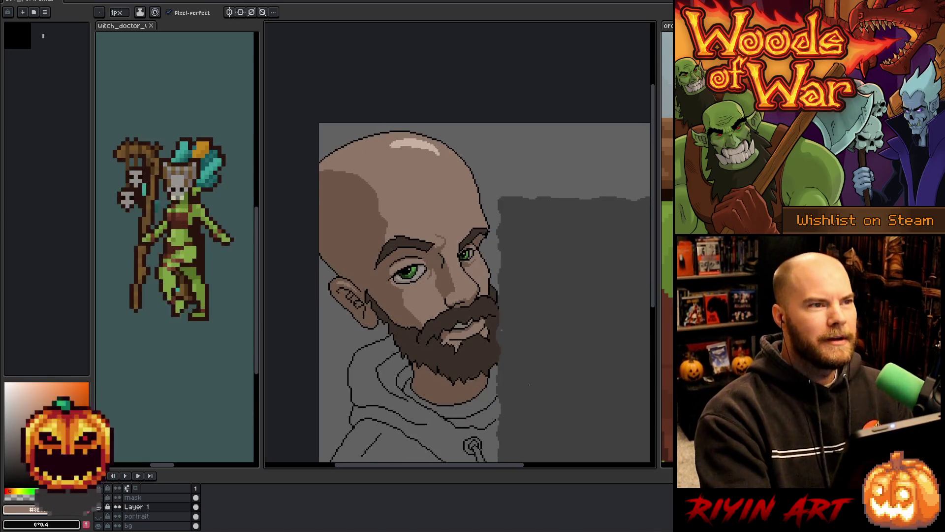
scroll(527, 366, "down", 1)
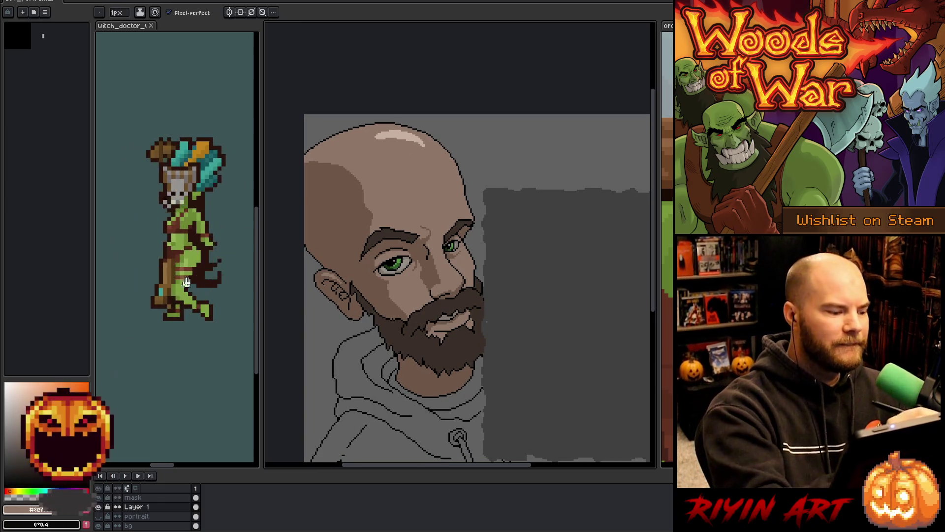
Step: Pan the portrait and sample the skin tone from the cheek
key("g")
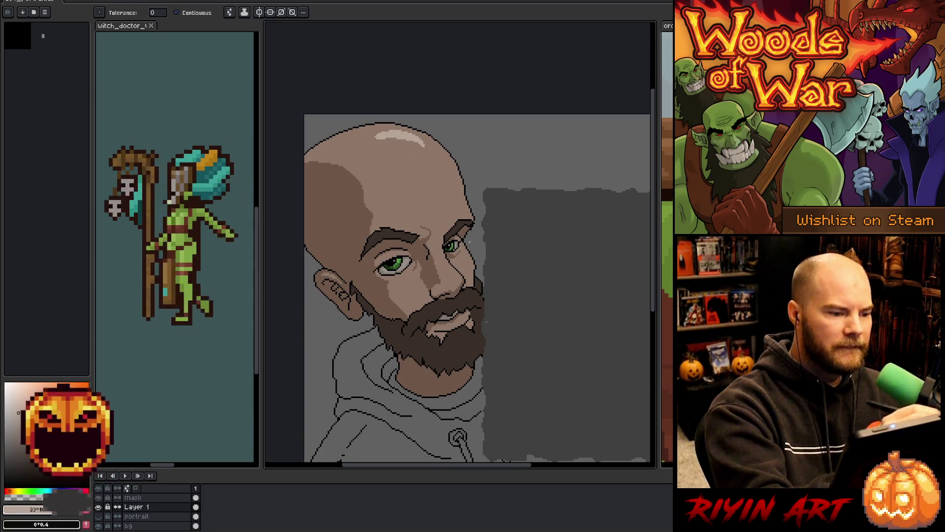
scroll(487, 321, "down", 2)
scroll(467, 272, "up", 2)
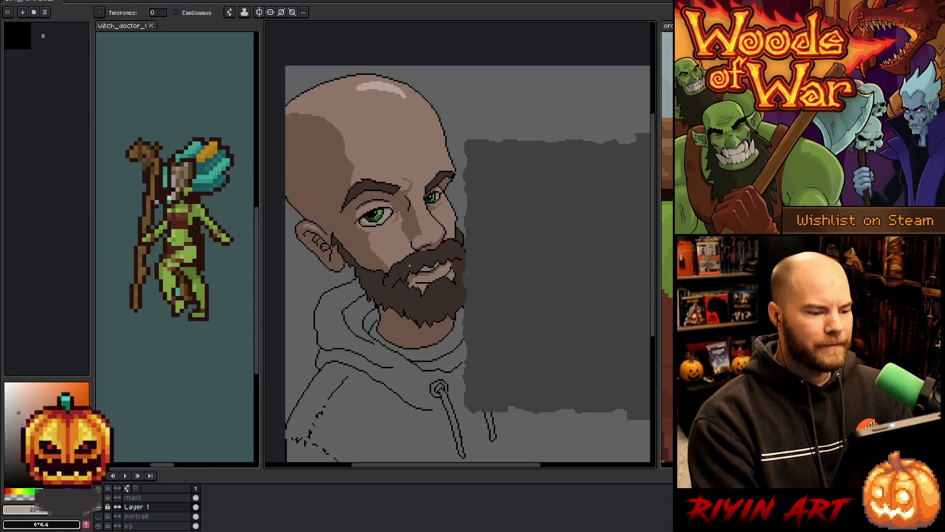
key("b")
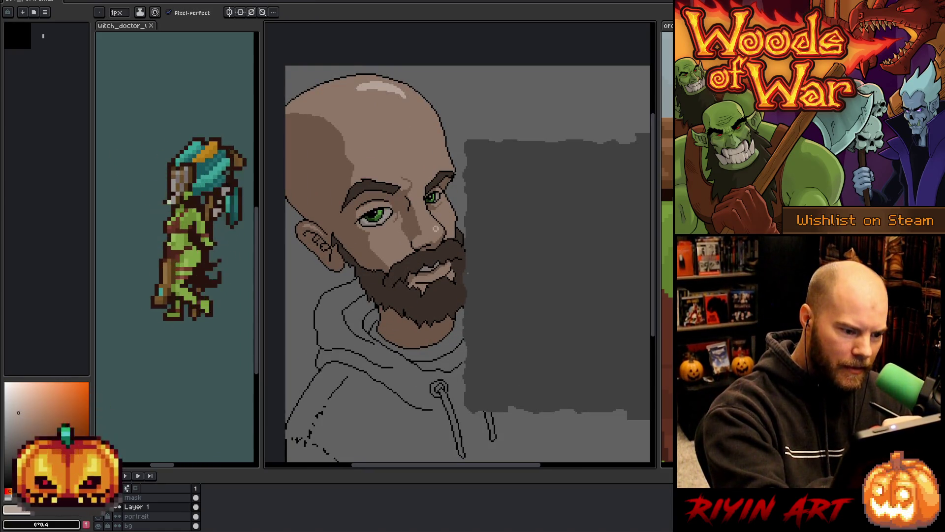
key("g")
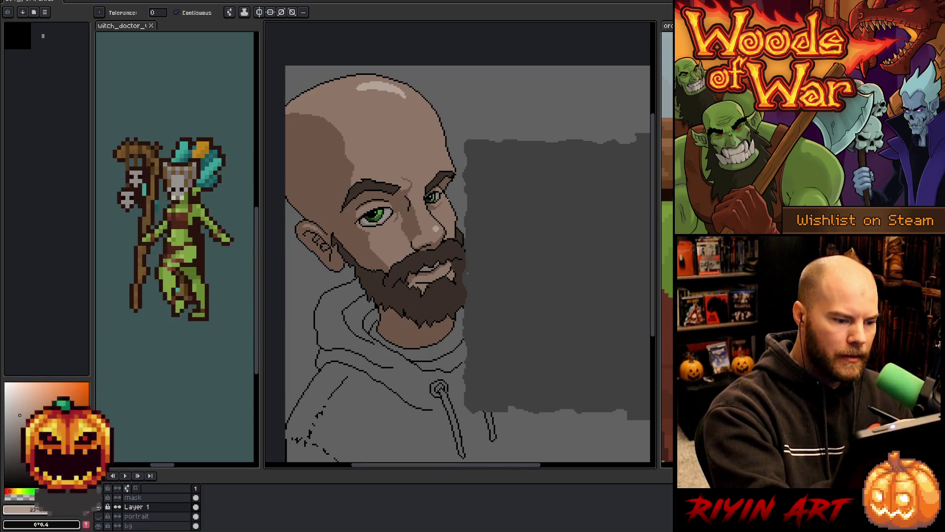
mouse_move(475, 365)
left_mouse_down()
mouse_move(445, 388)
mouse_move(463, 376)
left_mouse_up()
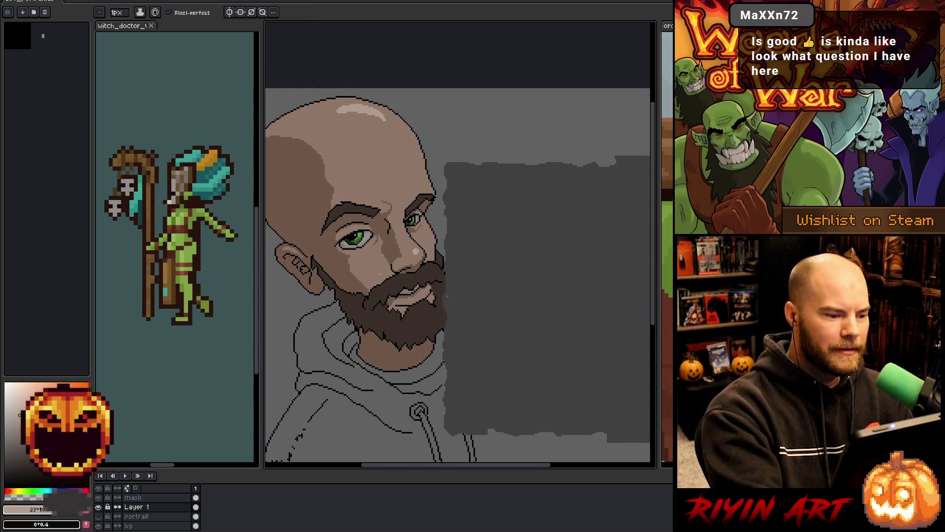
key("i")
key("b")
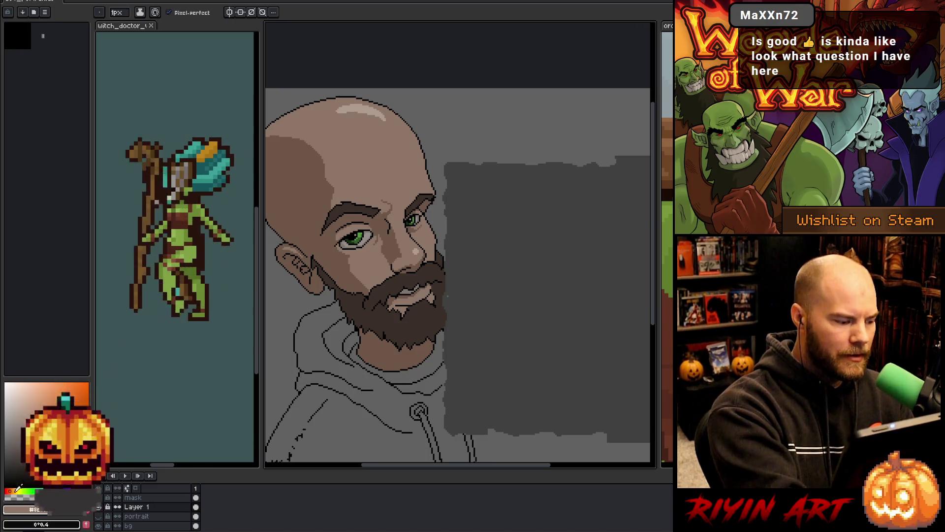
left_click(363, 262, "alt")
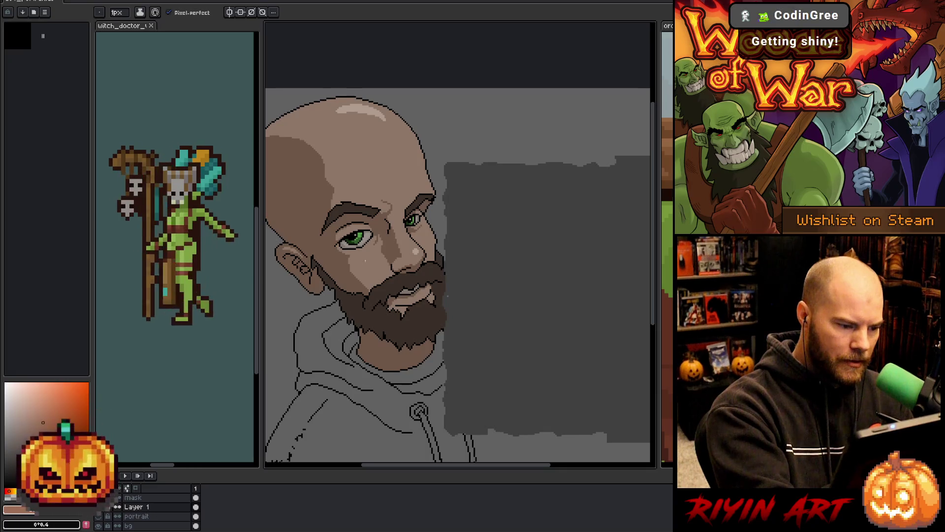
Step: Lasso the cheek below the left eye and add the right cheek to the selection
key("m")
mouse_move(378, 252)
left_mouse_down()
mouse_move(360, 285)
mouse_move(342, 265)
mouse_move(354, 253)
mouse_move(359, 284)
mouse_move(341, 268)
mouse_move(380, 252)
left_mouse_up()
key("ctrl+d")
left_click_drag(437, 245, 441, 225)
Step: Restore the cheek selection and retrace it around both cheeks
key("w")
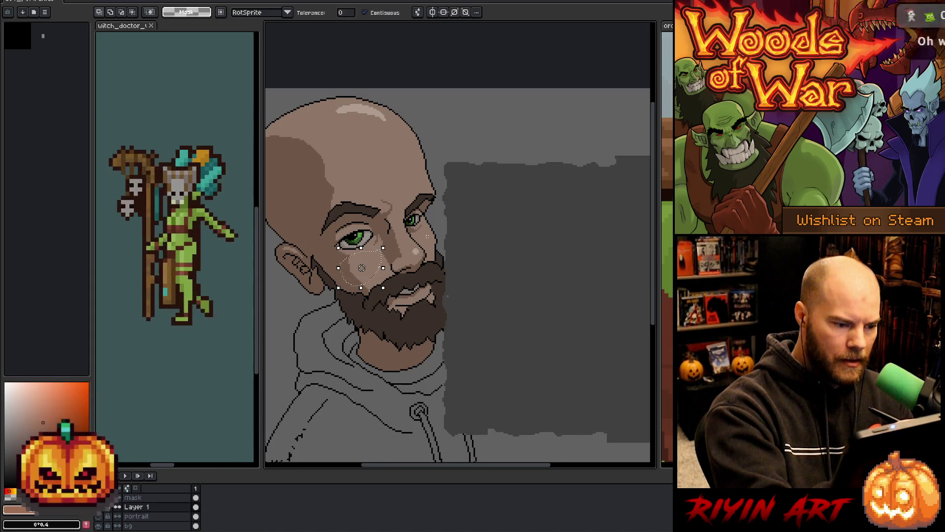
key("ctrl+y")
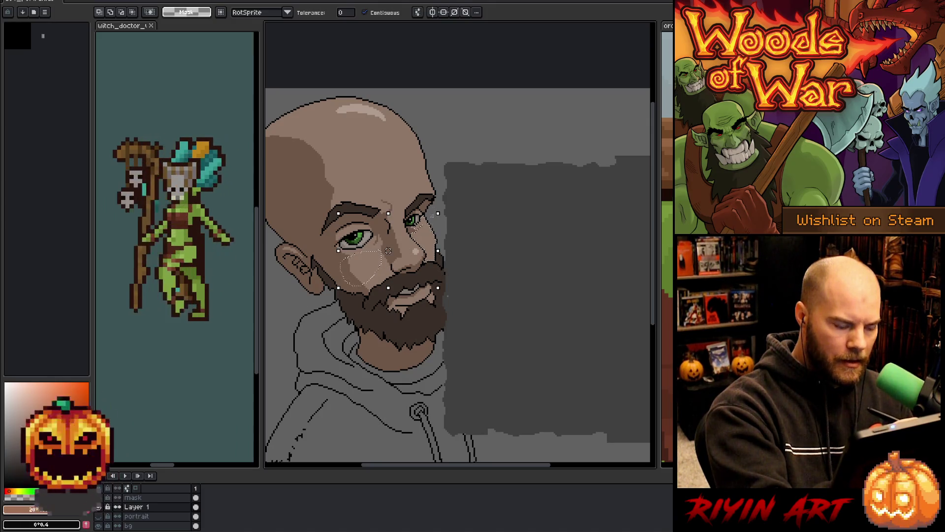
key("b")
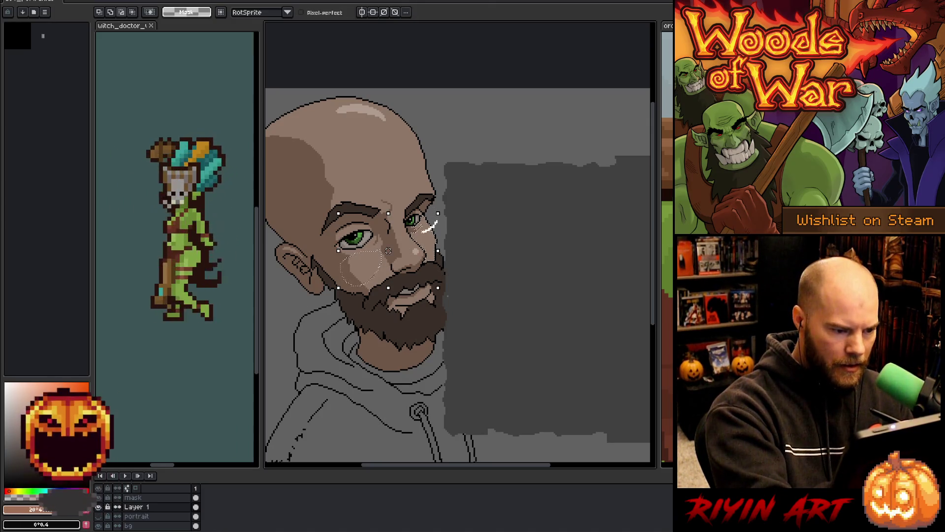
left_click_drag(447, 248, 440, 231)
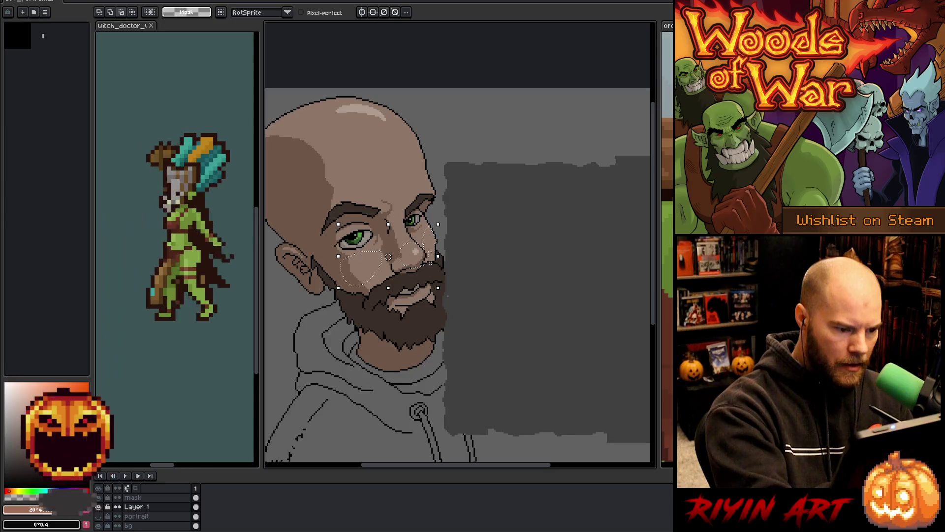
scroll(432, 260, "up", 3)
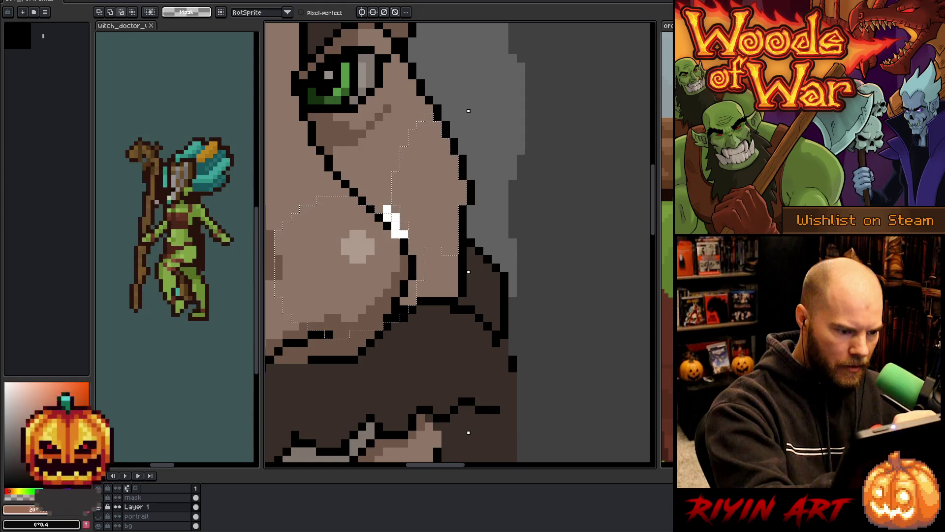
mouse_move(416, 254)
left_mouse_down()
mouse_move(410, 311)
mouse_move(402, 300)
left_mouse_up()
mouse_move(379, 235)
left_mouse_down()
mouse_move(388, 280)
mouse_move(404, 266)
left_mouse_up()
scroll(538, 319, "down", 3)
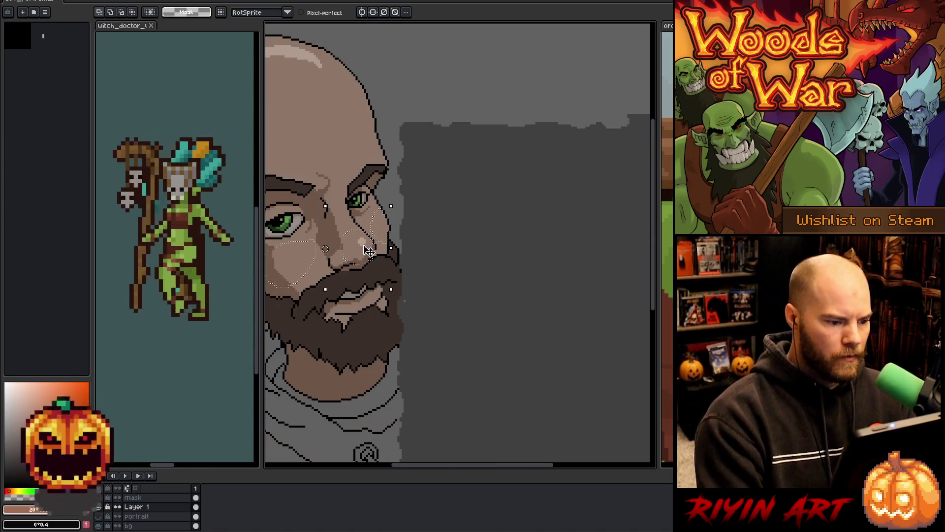
left_click_drag(537, 318, 539, 324)
Step: Add a new layer, fill the cheek selection with pink blush, and deselect
key("ctrl+j")
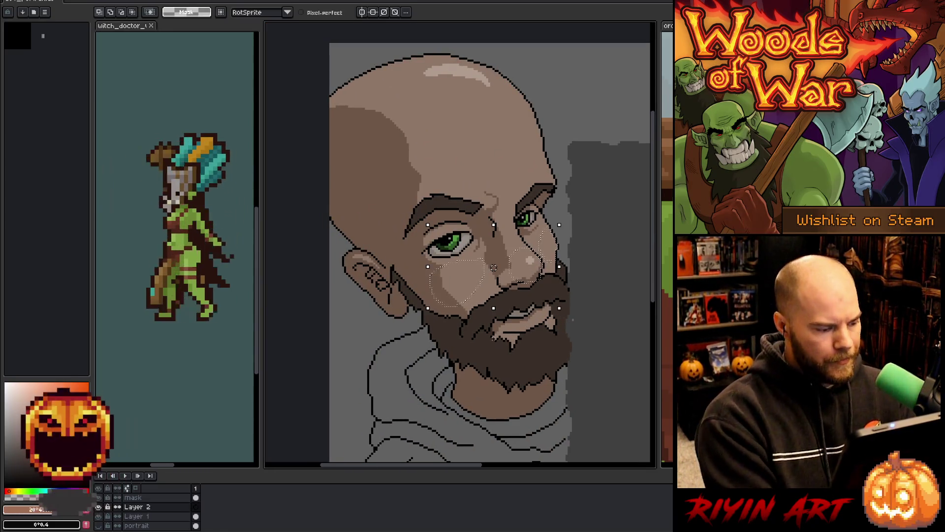
key("ctrl+d")
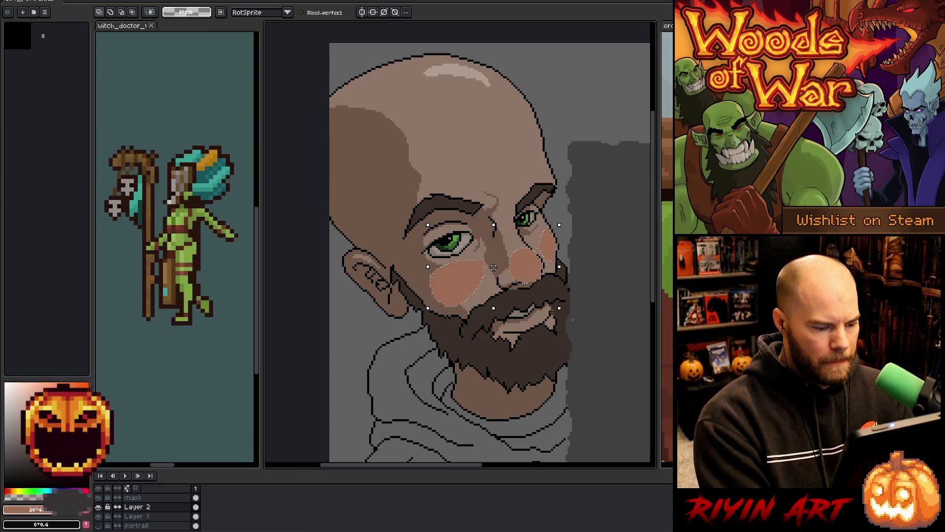
key("alt")
double_click(135, 507)
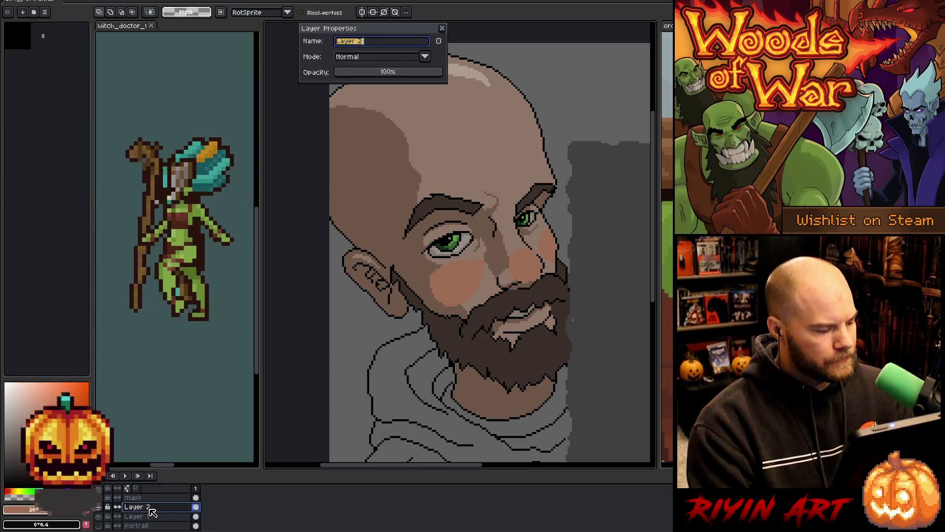
Step: Set the blush layer to Overlay mode at 26% opacity and close Layer Properties
left_click(373, 58)
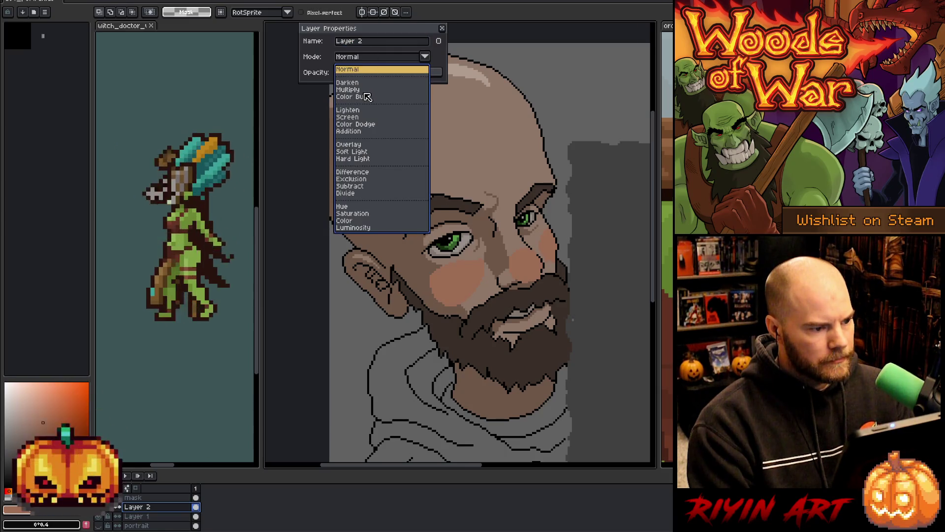
left_click(365, 86)
left_click(353, 78)
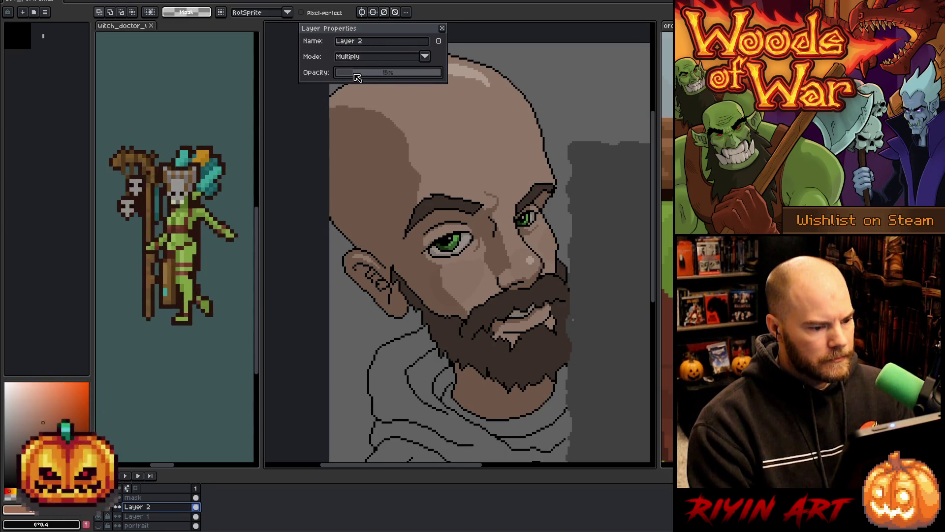
left_click(360, 56)
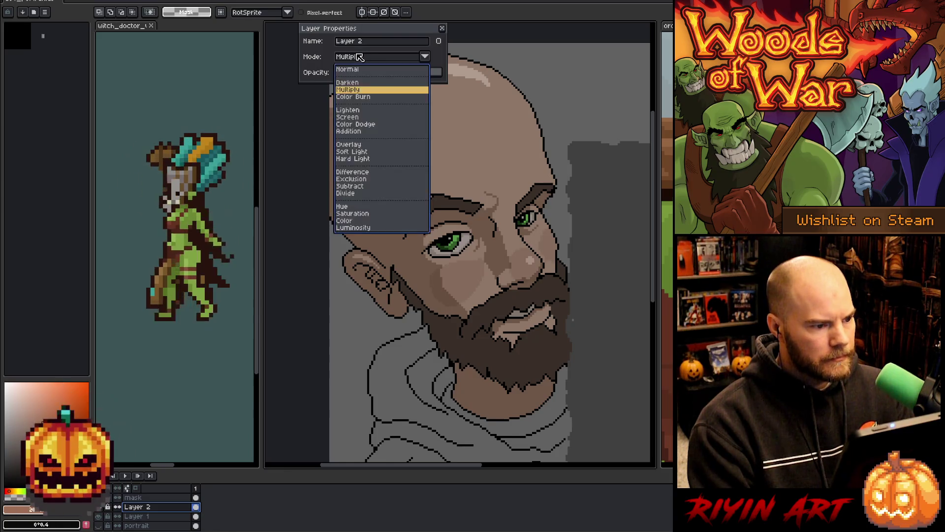
left_click(355, 150)
left_click(374, 74)
left_click_drag(370, 73, 367, 73)
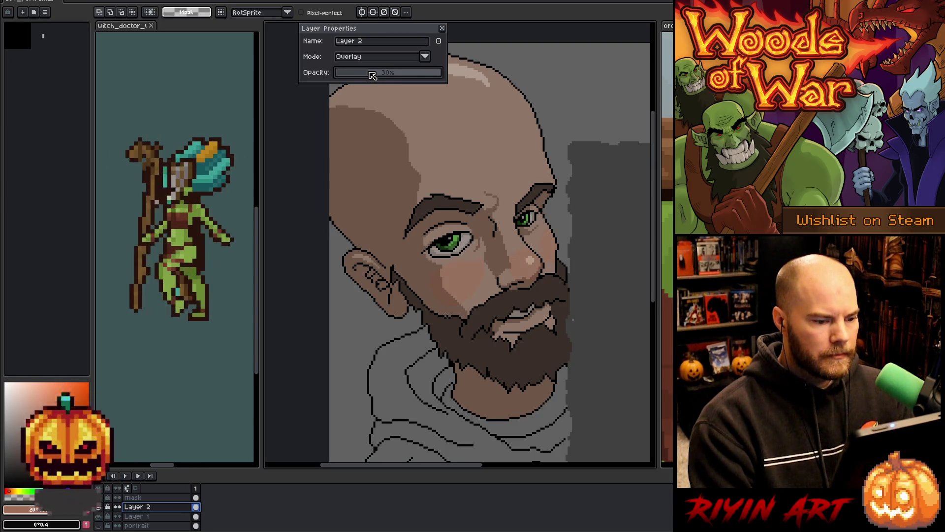
left_click_drag(370, 72, 363, 75)
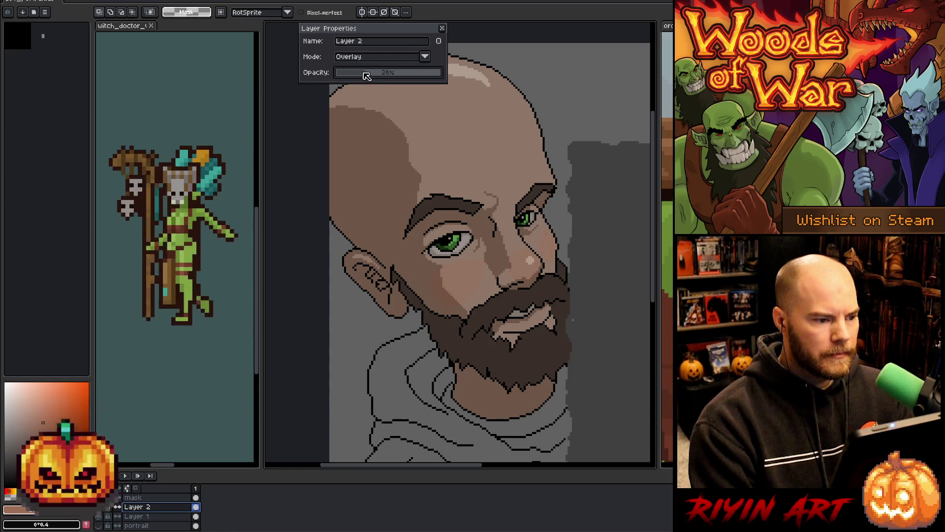
left_click(442, 28)
scroll(418, 189, "down", 2)
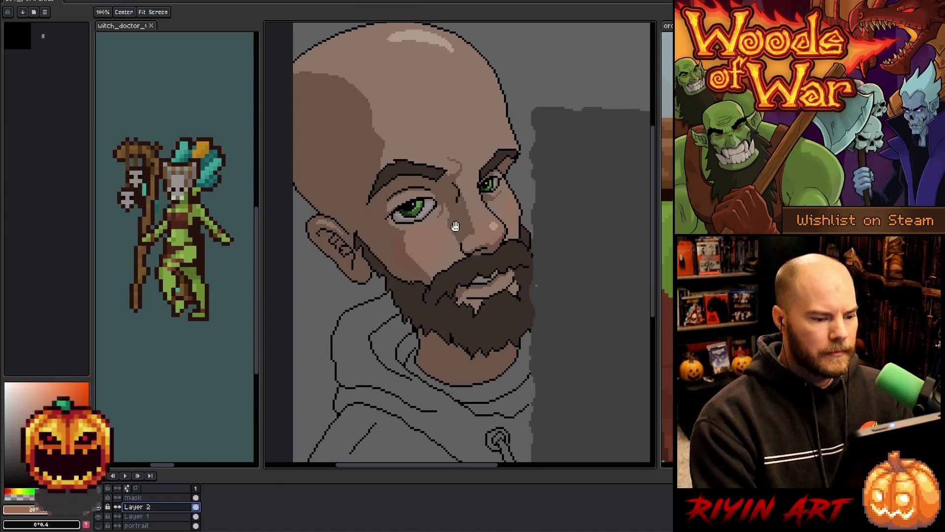
Step: Zoom in and out and pan to inspect the portrait
scroll(459, 180, "up", 1)
scroll(456, 182, "down", 1)
scroll(450, 250, "up", 1)
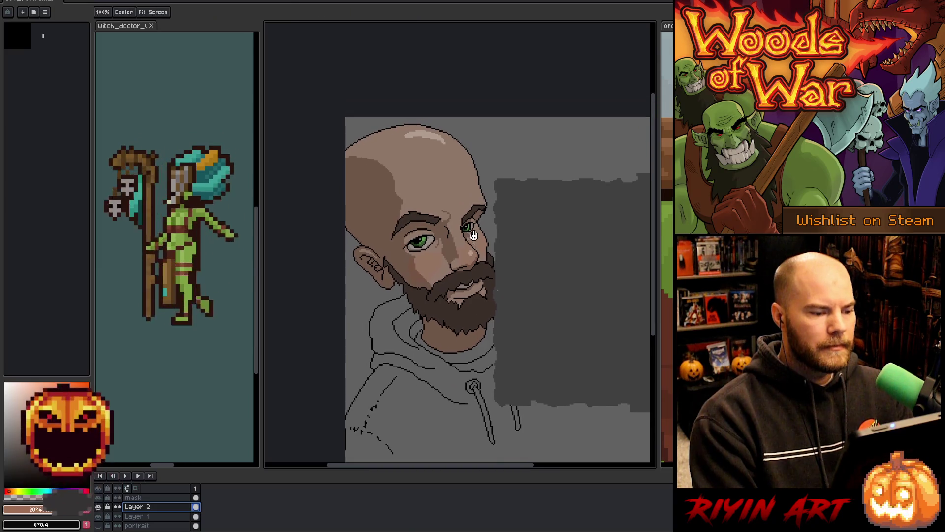
scroll(449, 250, "up", 1)
scroll(449, 250, "down", 1)
scroll(496, 290, "up", 1)
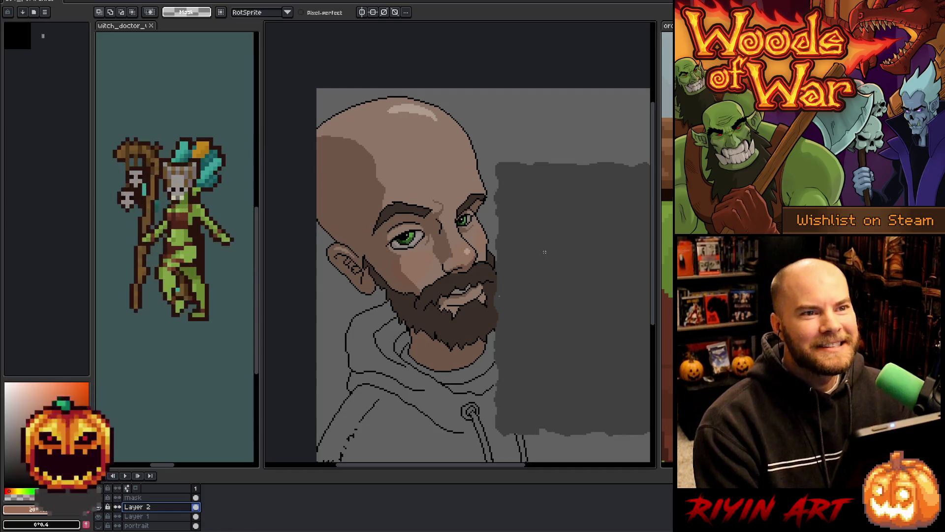
key("space")
mouse_move(477, 321)
left_mouse_down()
mouse_move(509, 316)
mouse_move(479, 321)
left_mouse_up()
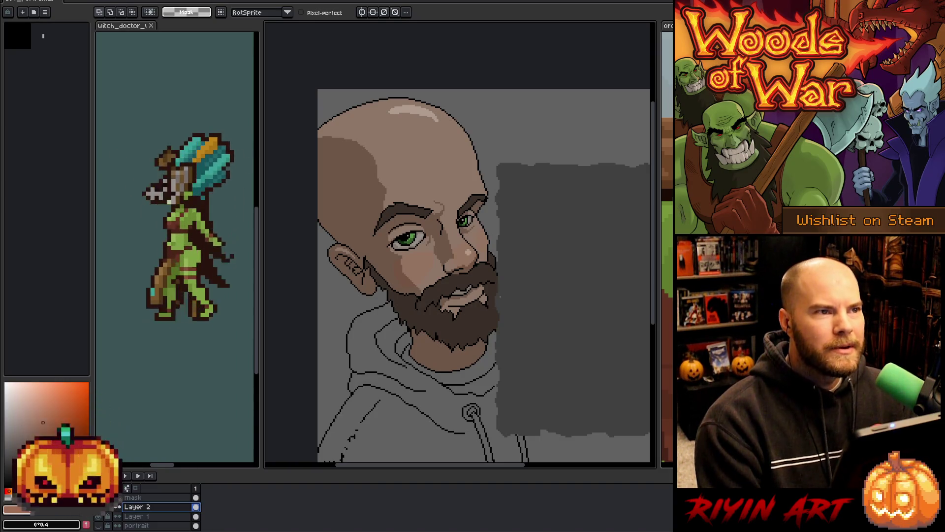
scroll(509, 246, "down", 3)
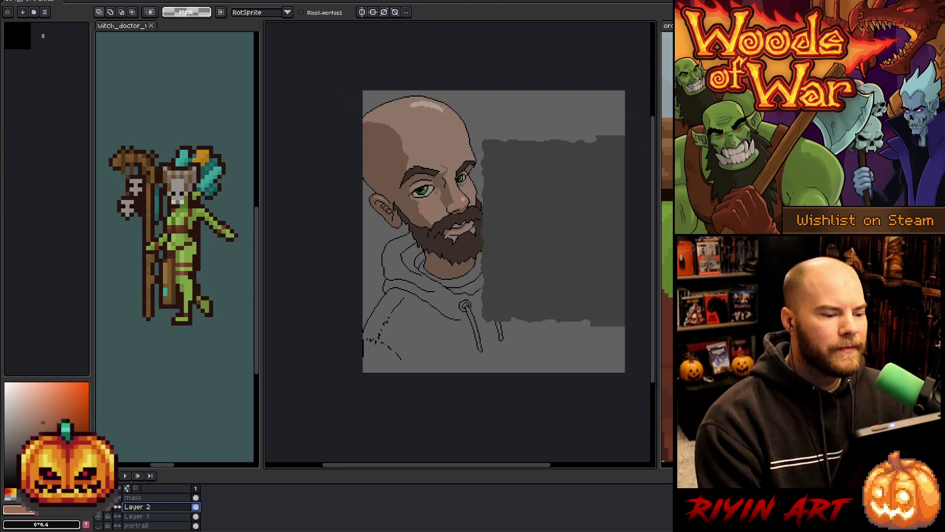
scroll(510, 246, "up", 3)
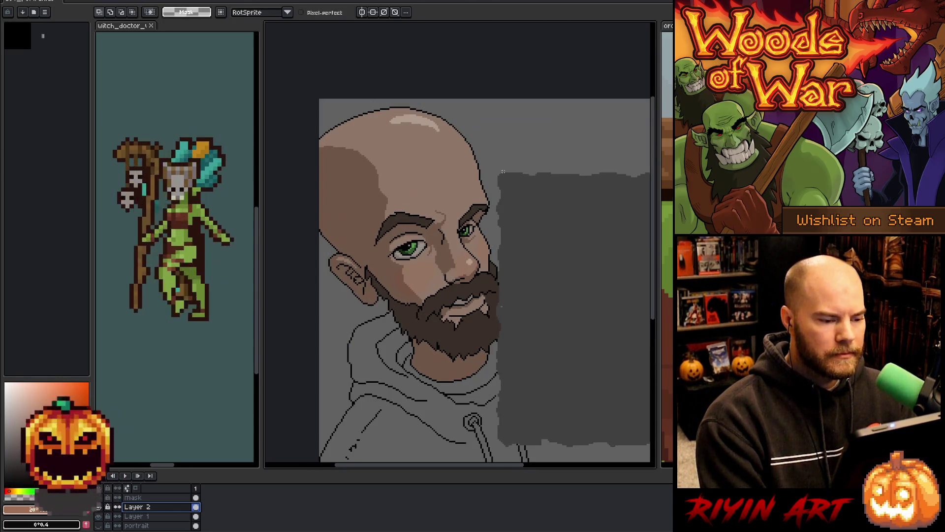
scroll(512, 256, "down", 2)
scroll(512, 256, "up", 3)
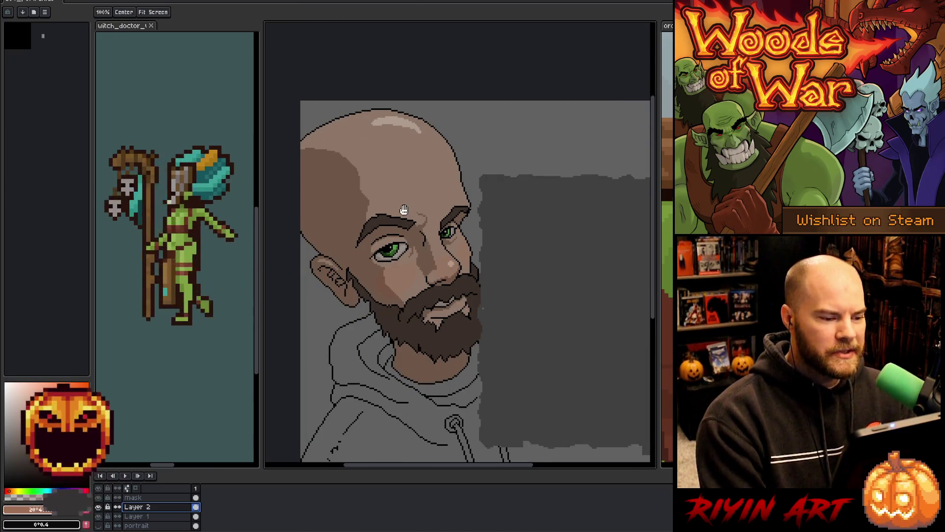
Step: Frame the face and lasso-select the area around the left eye and eyebrow
left_click_drag(406, 209, 430, 226)
scroll(430, 226, "down", 1)
scroll(438, 234, "up", 1)
scroll(445, 241, "down", 1)
left_click_drag(458, 271, 452, 247)
scroll(452, 246, "up", 2)
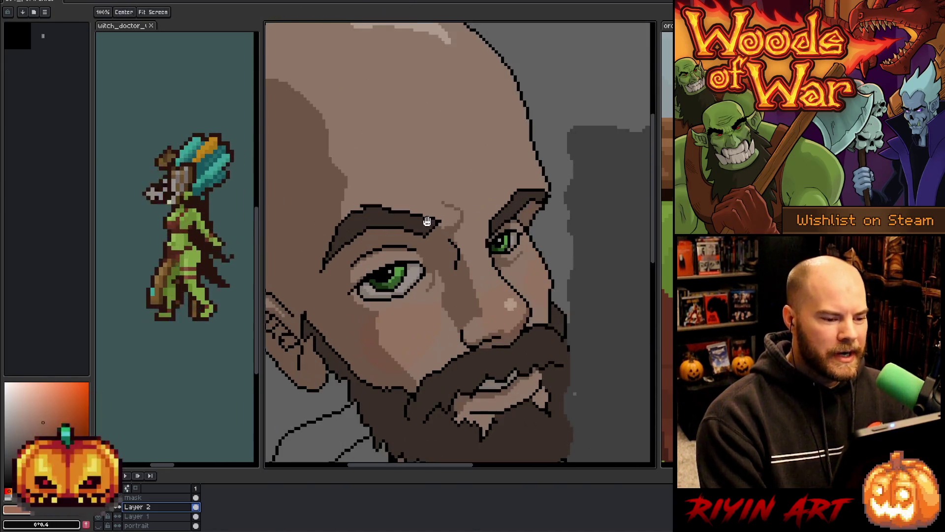
scroll(399, 178, "down", 2)
left_click_drag(399, 179, 398, 196)
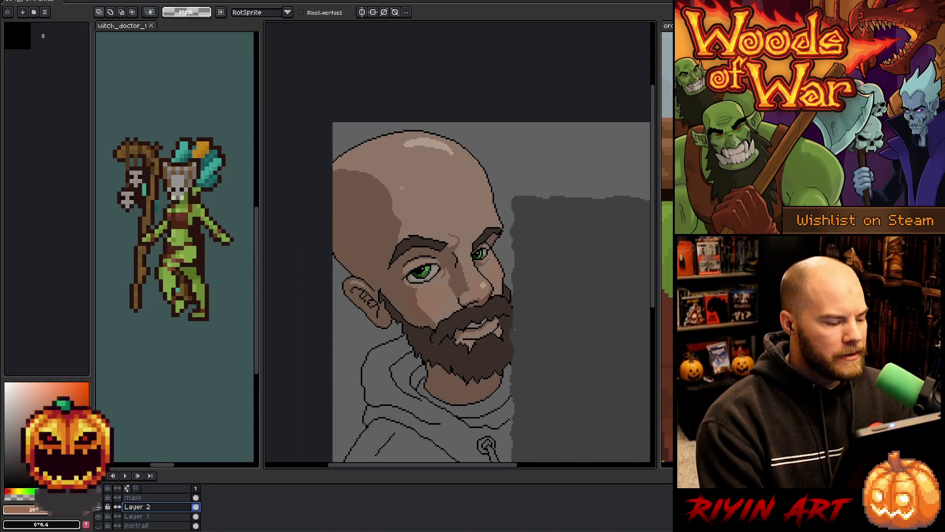
scroll(402, 188, "up", 1)
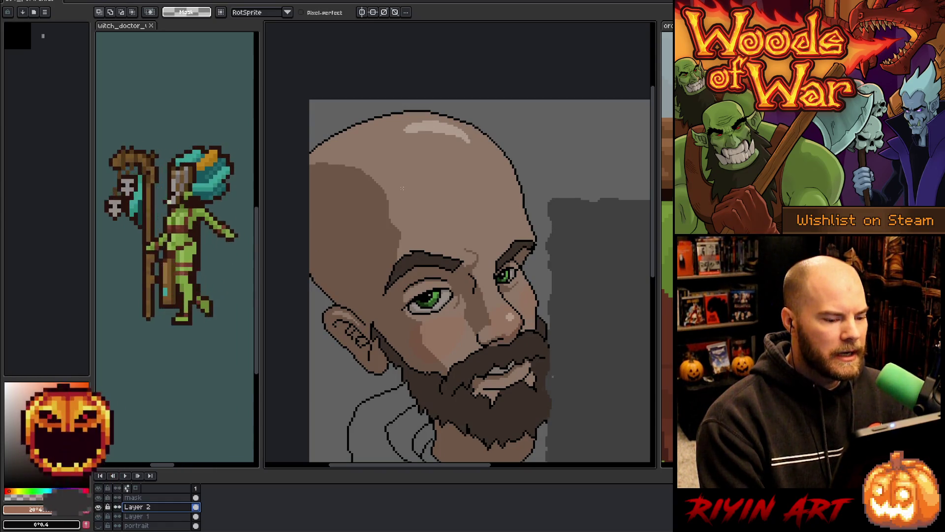
scroll(402, 188, "down", 1)
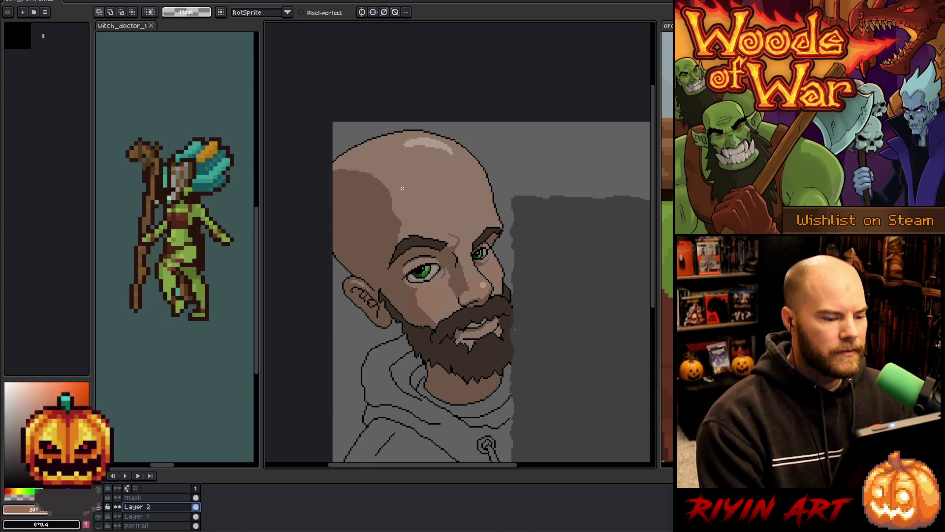
left_click_drag(506, 128, 534, 157)
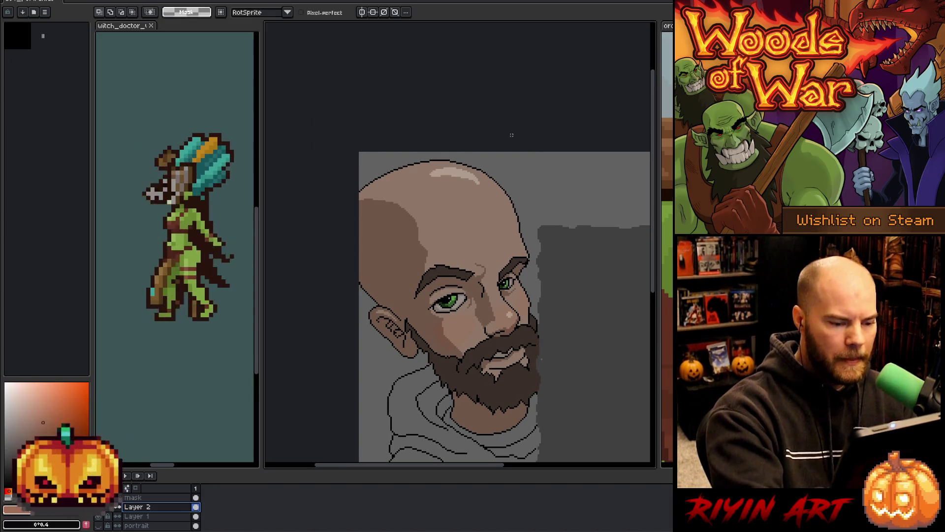
mouse_move(452, 240)
left_mouse_down()
mouse_move(492, 266)
mouse_move(485, 295)
mouse_move(412, 319)
mouse_move(397, 263)
left_mouse_up()
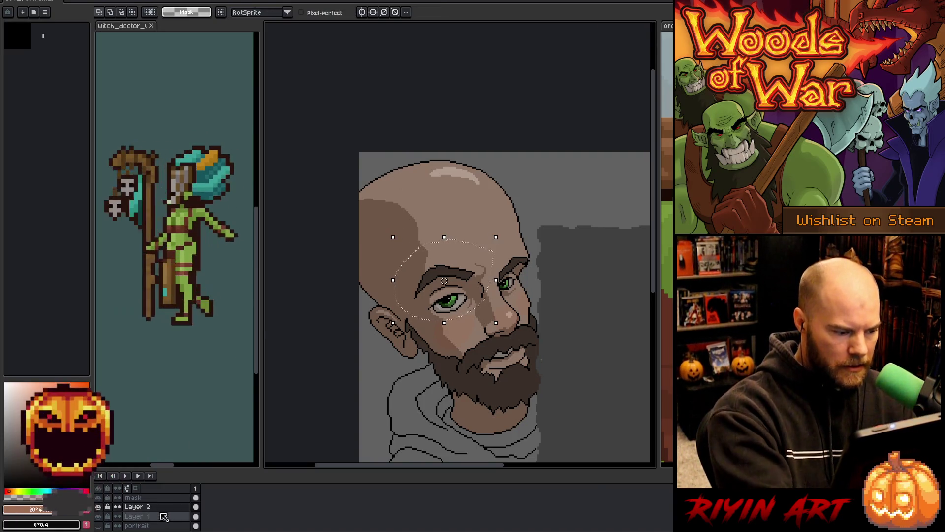
Step: On the base portrait layer, shift the selected brow area and deselect it
left_click(165, 516)
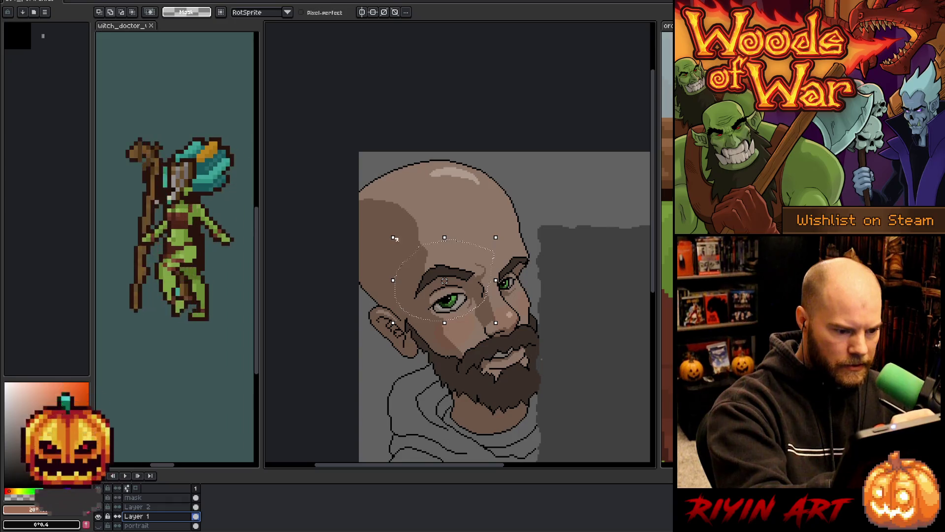
left_click_drag(394, 238, 409, 253)
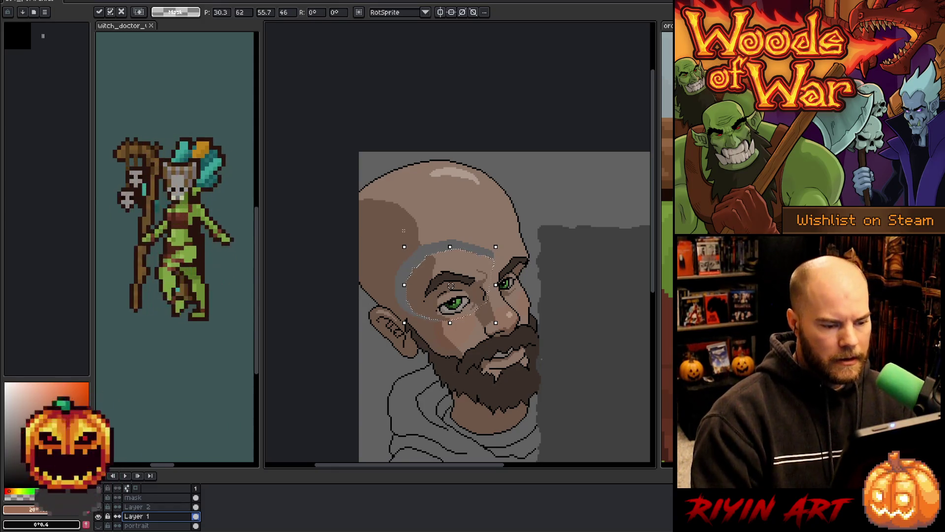
key("ctrl+d")
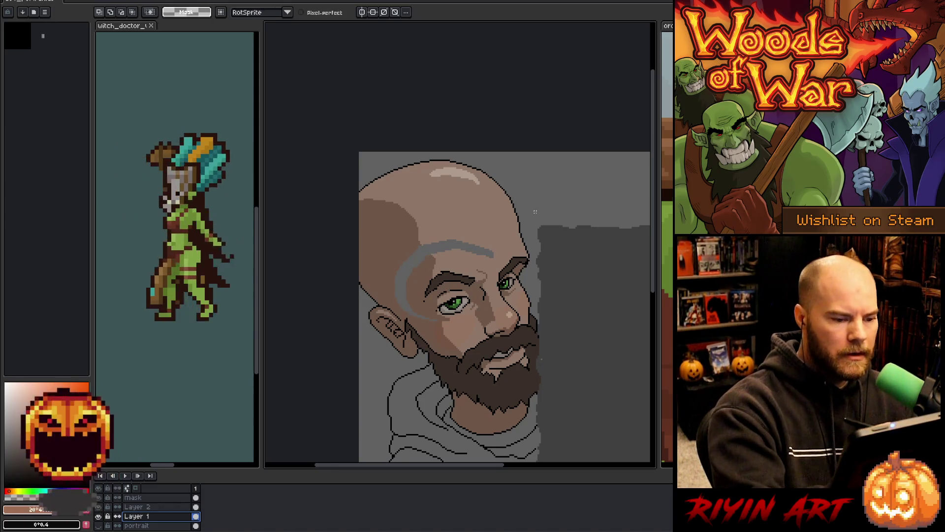
Step: Lasso the scalp, shrink and nudge it, and commit the grey guide stroke's new position
mouse_move(516, 245)
left_mouse_down()
mouse_move(416, 227)
mouse_move(380, 291)
left_mouse_up()
left_click_drag(320, 287, 541, 194)
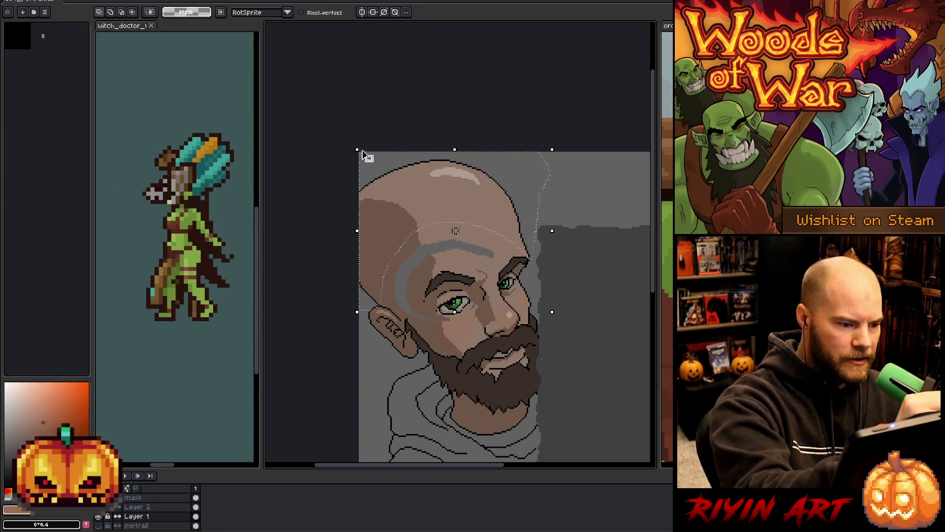
left_click_drag(357, 150, 377, 167)
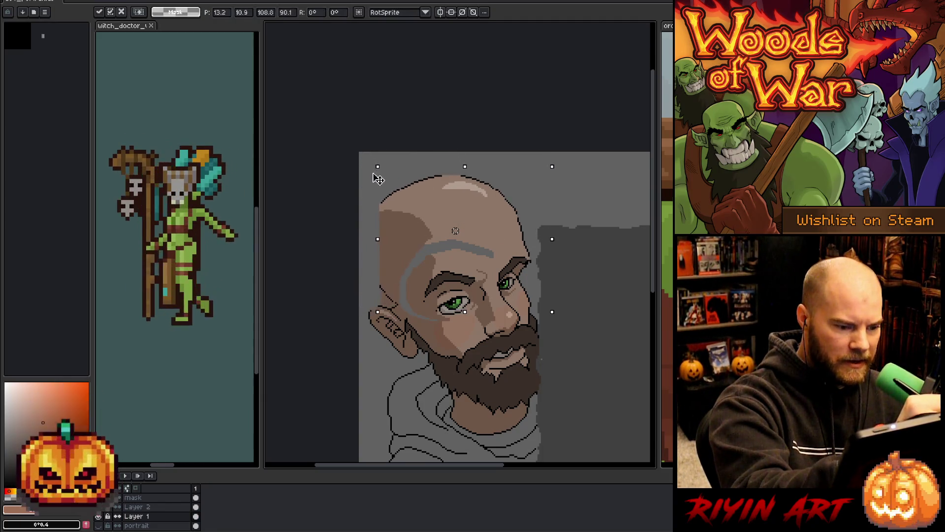
mouse_move(460, 212)
left_mouse_down()
mouse_move(440, 209)
mouse_move(454, 206)
mouse_move(444, 186)
left_mouse_up()
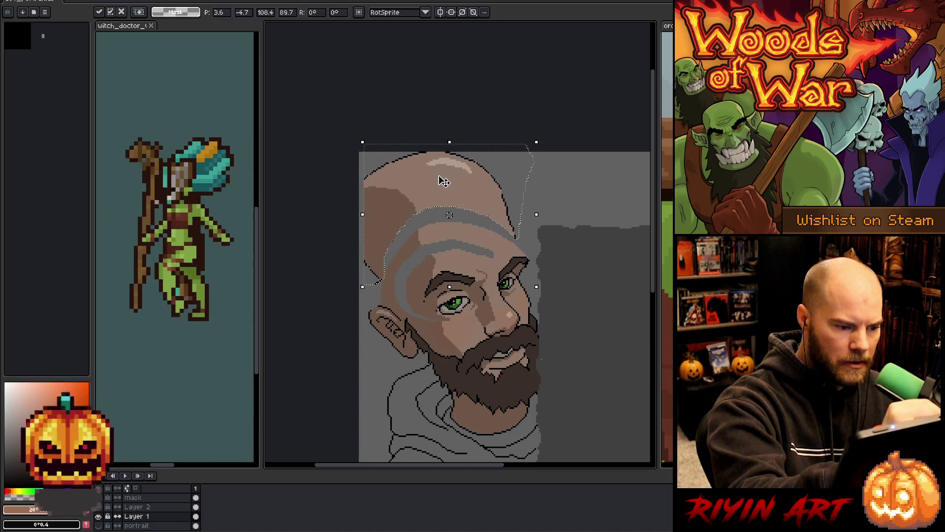
key("Return")
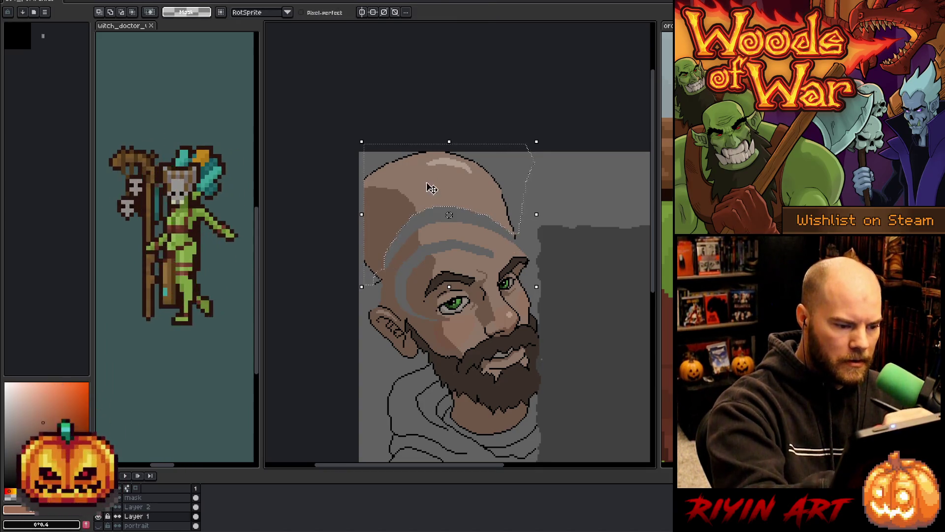
key("ctrl+z")
key("ctrl+z")
key("ctrl+z")
left_click_drag(447, 216, 444, 216)
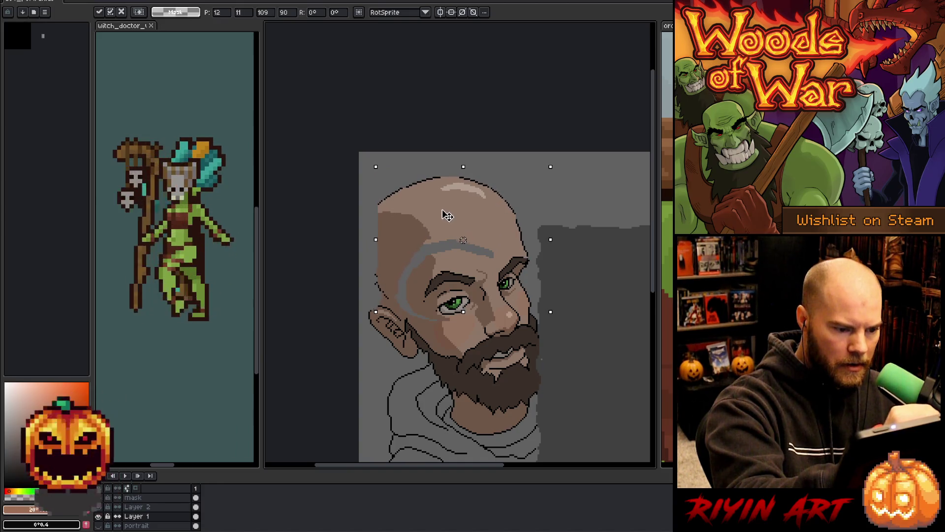
left_click_drag(444, 215, 447, 217)
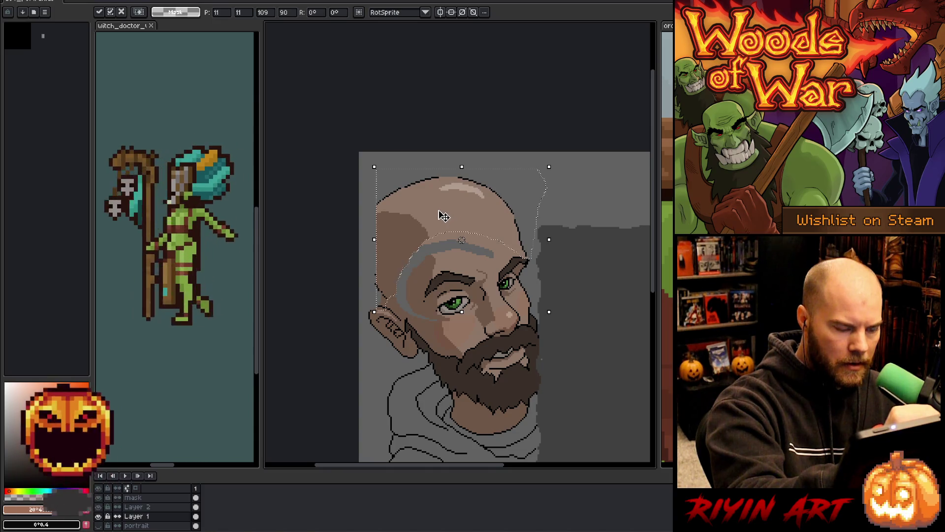
key("Return")
Step: Undo the grey guide stroke and flood-fill the forehead band with sampled skin colour
key("b")
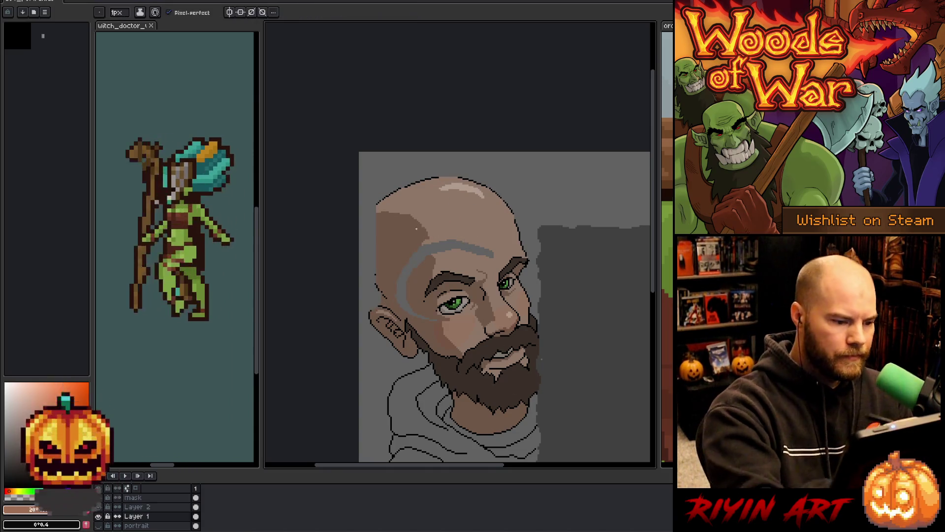
key("ctrl+z")
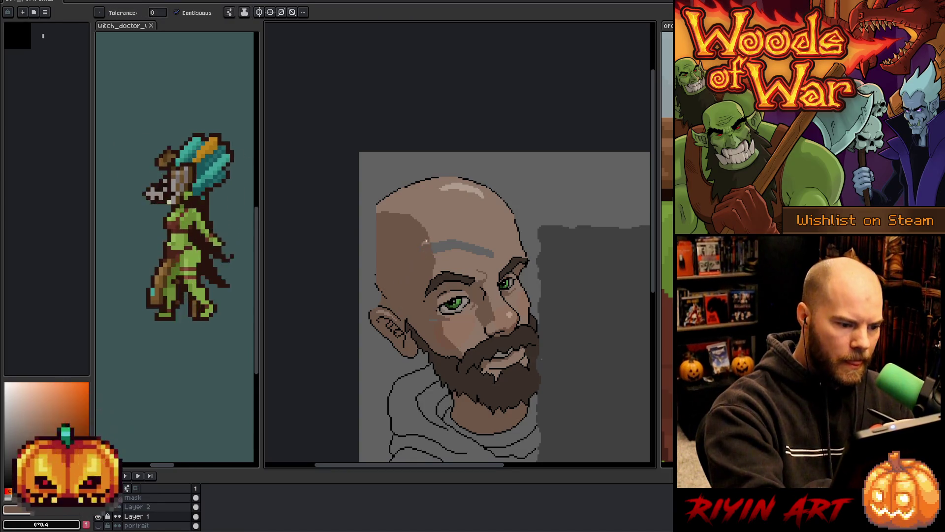
key("i")
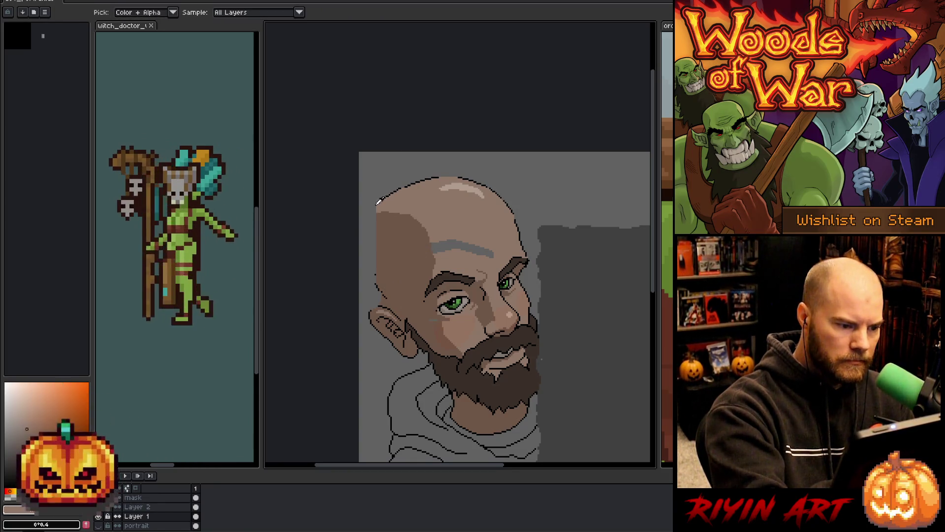
left_click(377, 203, "alt")
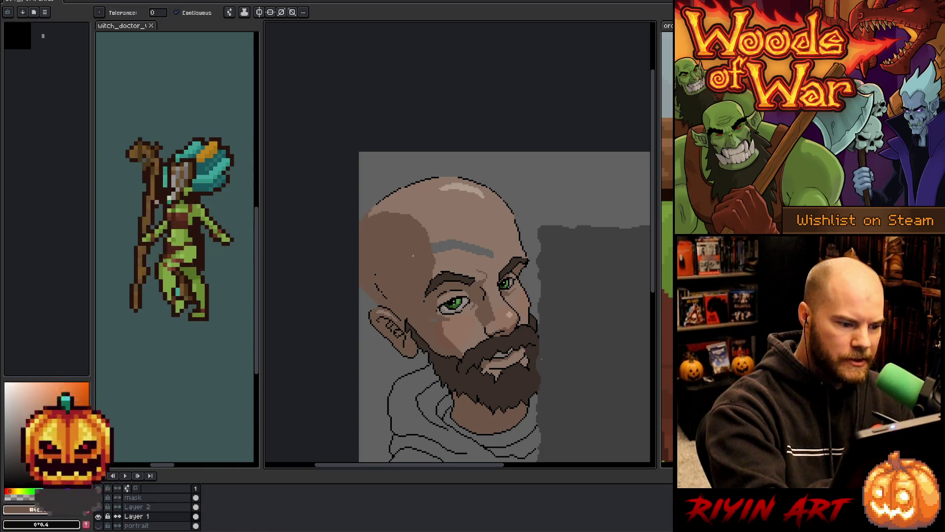
left_click(456, 268, "alt")
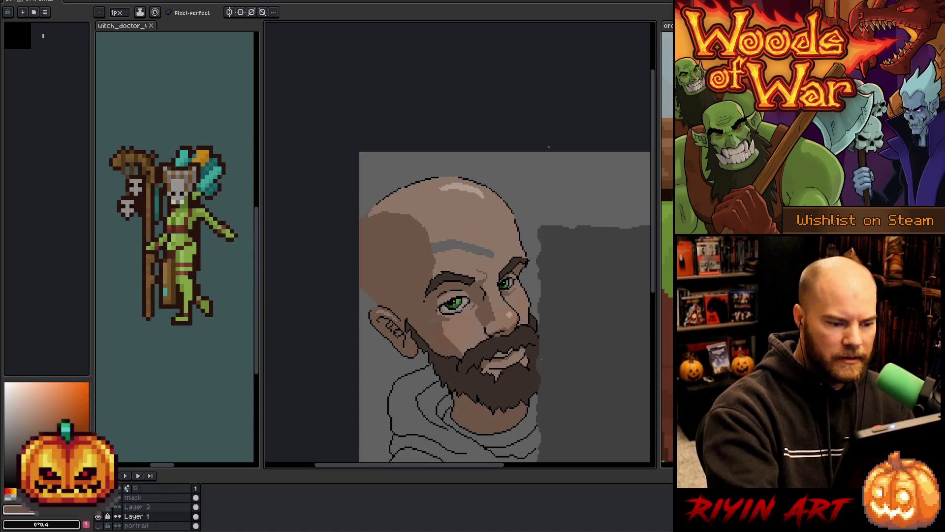
key("g")
left_click(458, 232)
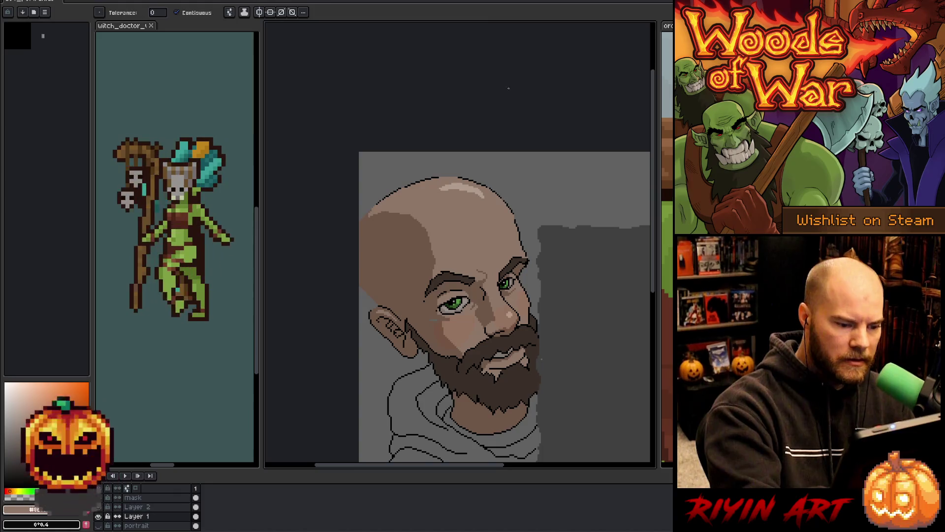
key("b")
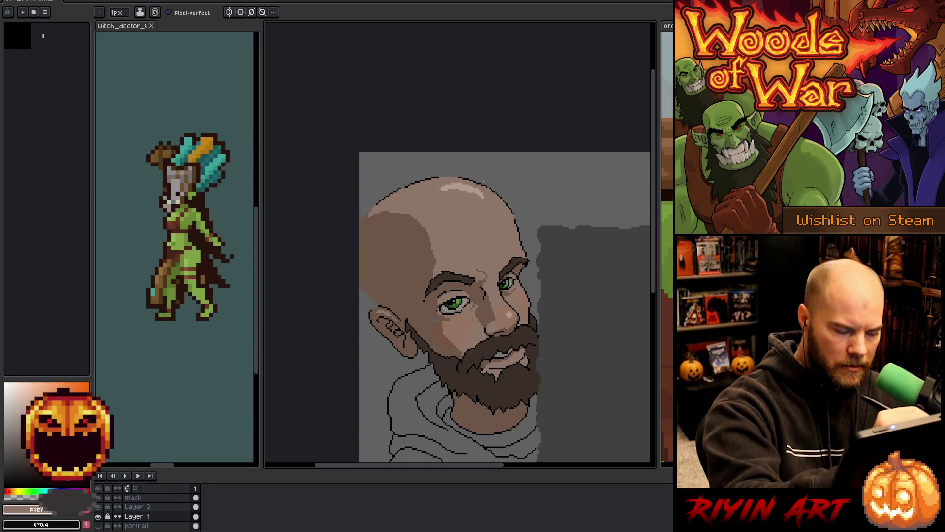
Step: Lasso-select the top of the head and open Replace Color for it
key("g")
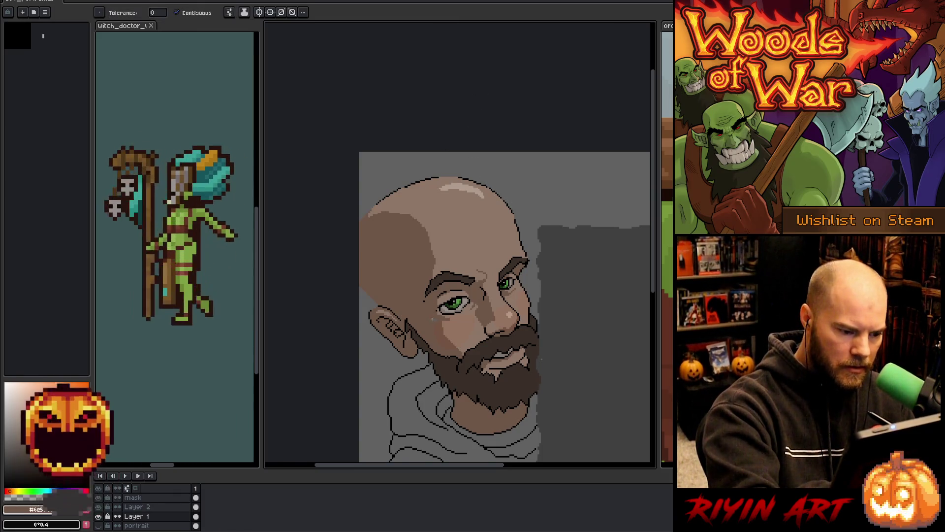
key("b")
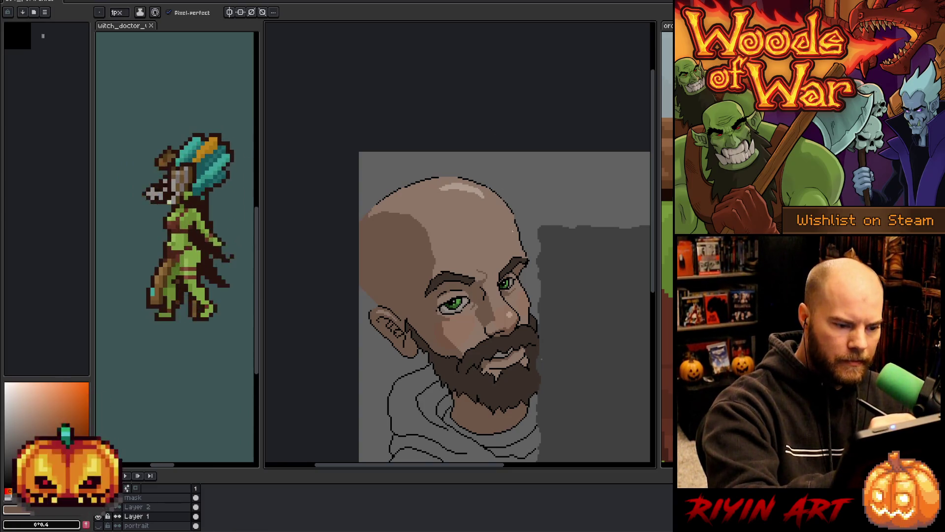
key("q")
mouse_move(522, 211)
left_mouse_down()
mouse_move(531, 256)
mouse_move(496, 209)
mouse_move(450, 175)
mouse_move(376, 204)
mouse_move(539, 190)
mouse_move(530, 211)
left_mouse_up()
key("shift+r")
Step: Replace black with the skin tone in the selected head area and confirm
left_click(324, 347)
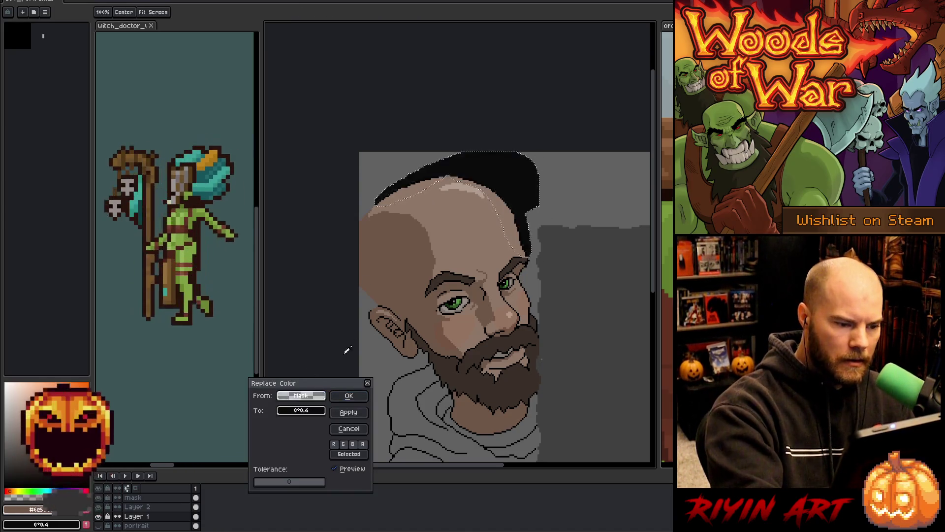
left_click(307, 411)
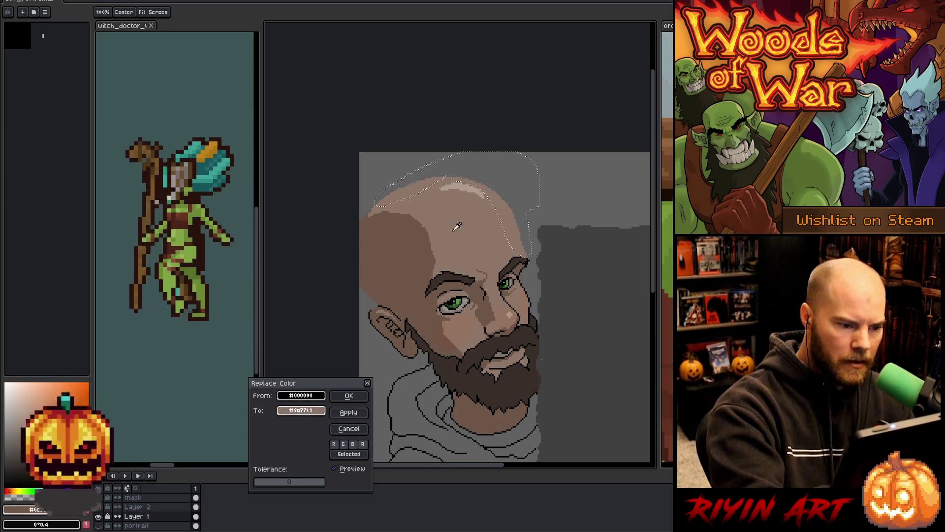
left_click(348, 395)
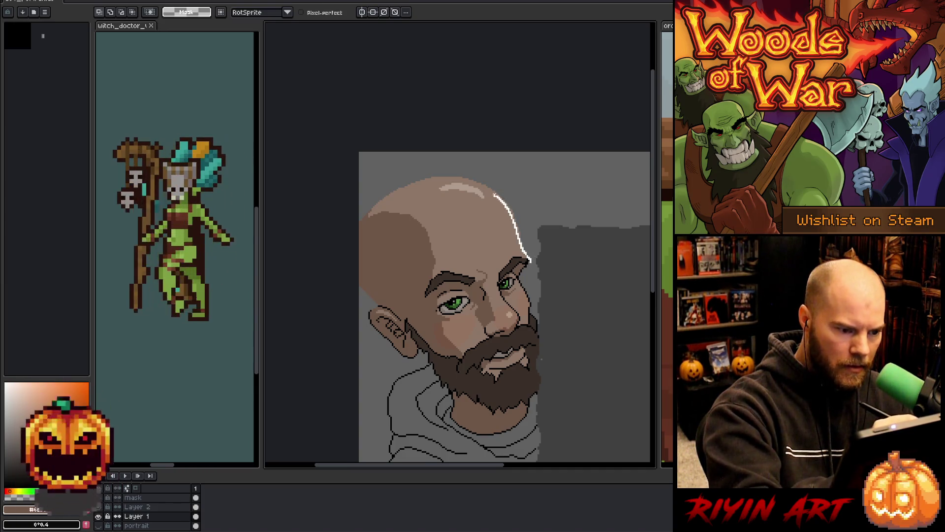
Step: Try lasso selections along the top and left edge of the head, then clear them
mouse_move(465, 182)
left_mouse_down()
mouse_move(417, 188)
mouse_move(358, 221)
left_mouse_up()
left_click_drag(360, 175, 522, 192)
key("ctrl+d")
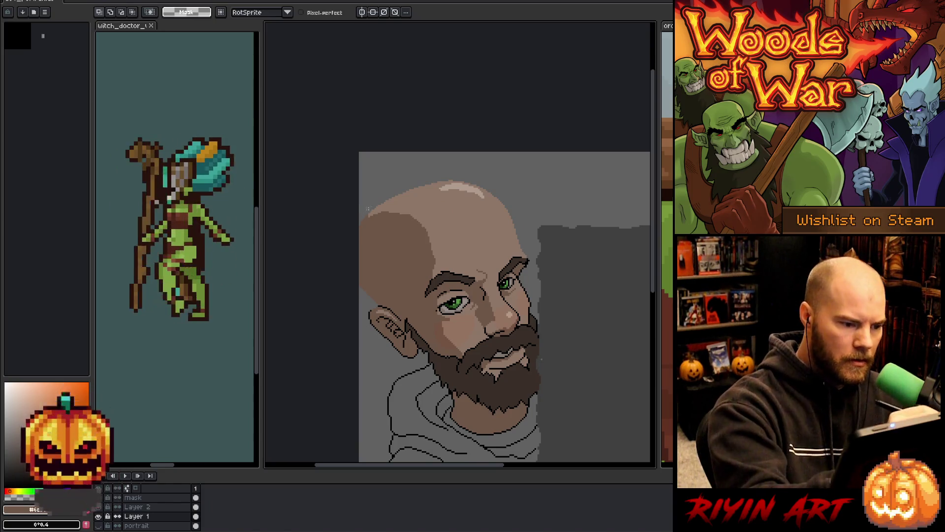
mouse_move(374, 202)
left_mouse_down()
mouse_move(362, 260)
mouse_move(377, 303)
mouse_move(338, 281)
left_mouse_up()
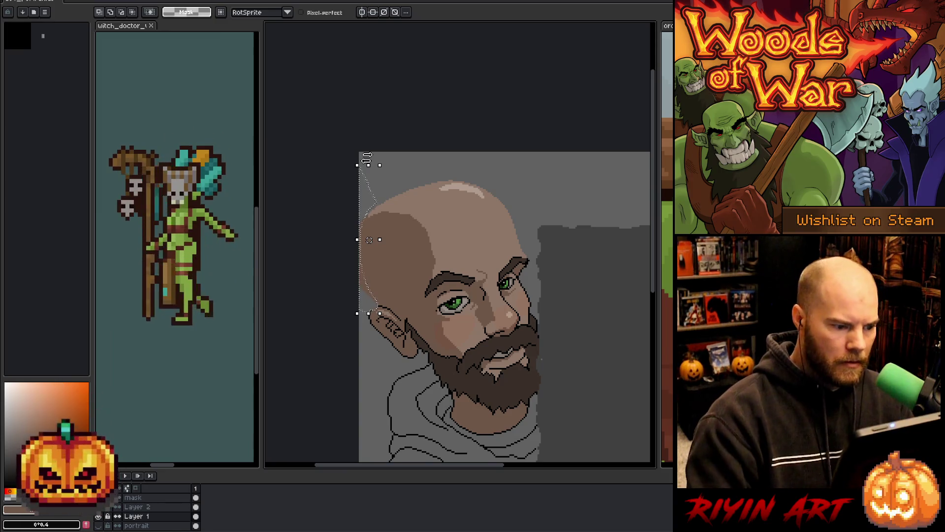
key("ctrl+d")
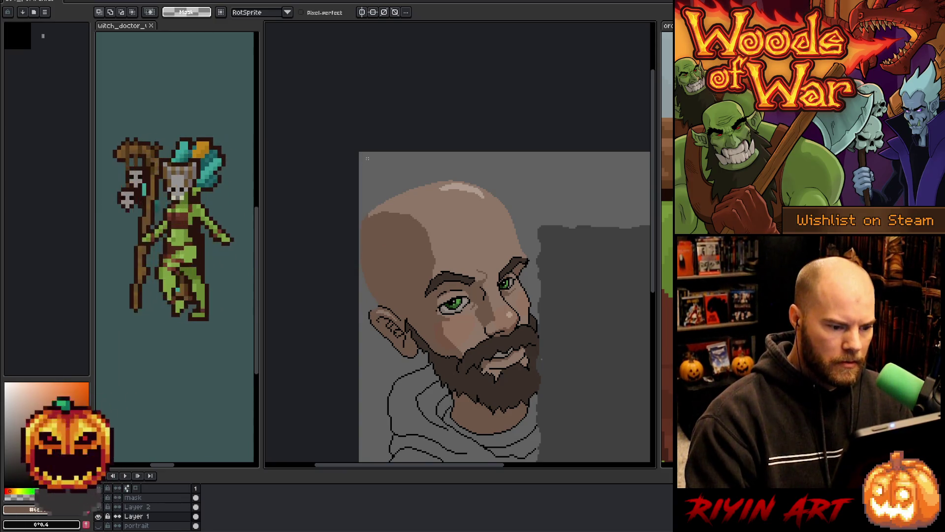
key("b")
left_click_drag(367, 158, 342, 156)
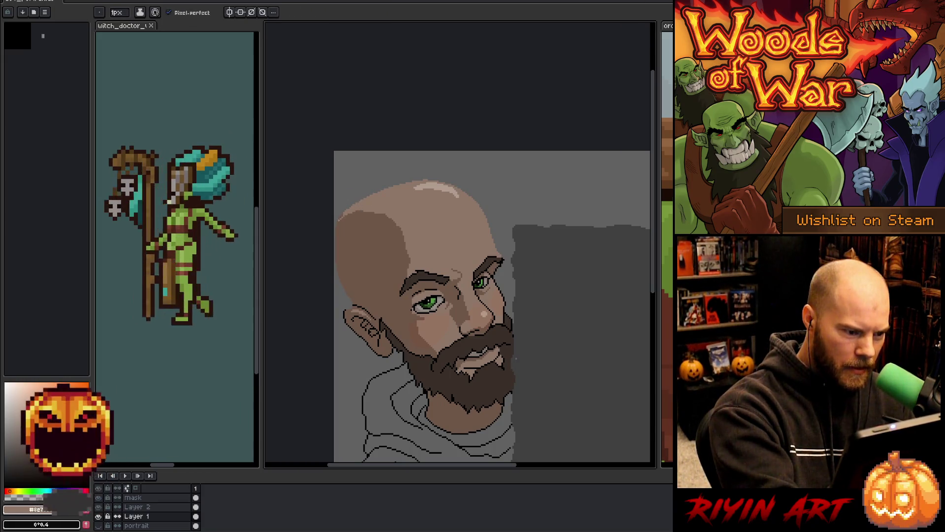
key("g")
key("b")
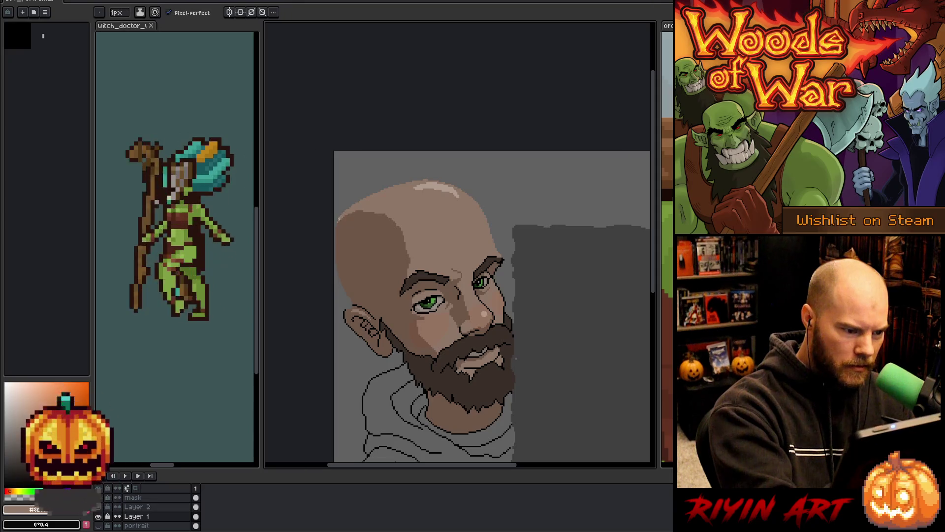
Step: Select the whole scalp, sample black, and apply a black Outline effect around it
key("m")
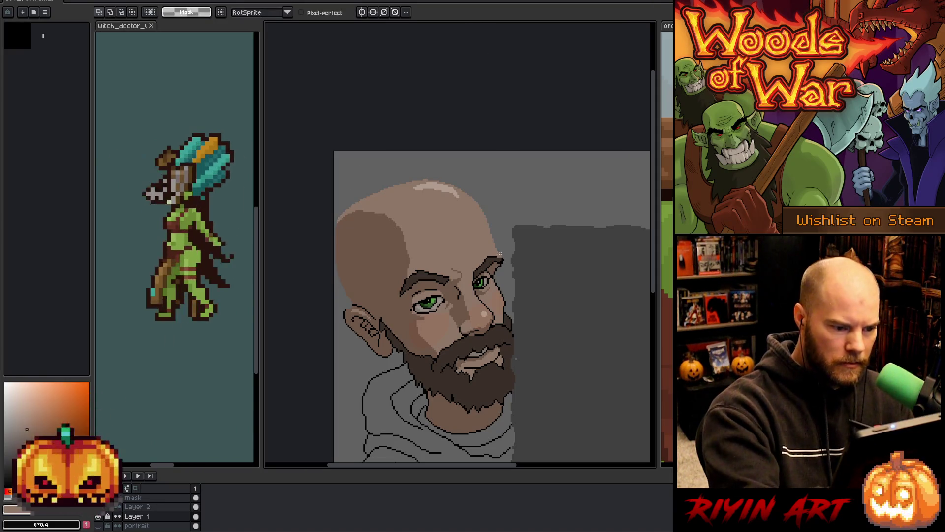
mouse_move(501, 257)
left_mouse_down()
mouse_move(404, 164)
mouse_move(335, 221)
mouse_move(357, 306)
left_mouse_up()
key("i")
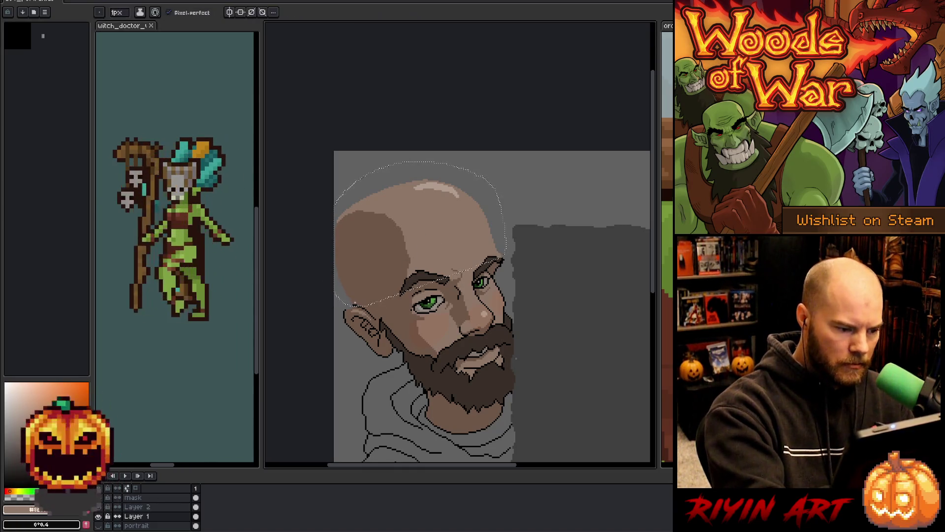
left_click(359, 299)
key("h")
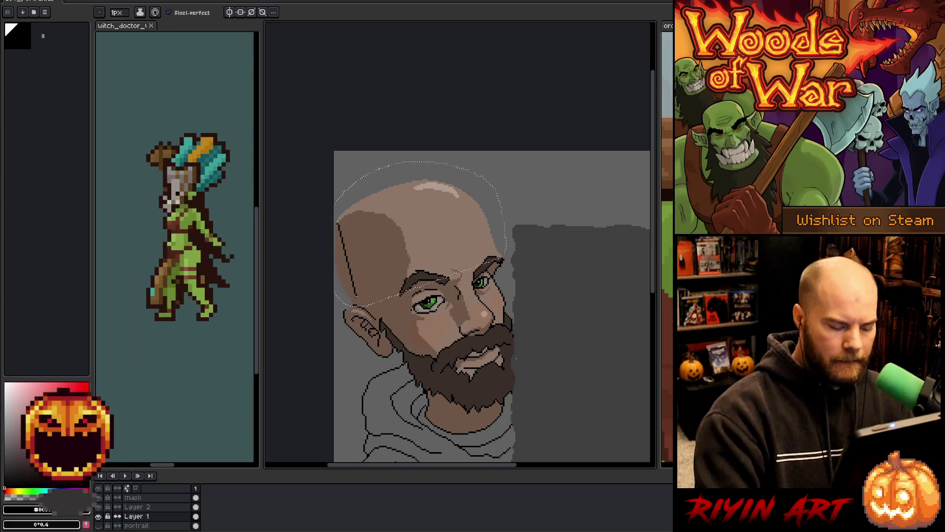
key("shift+o")
key("Return")
key("ctrl+d")
key("b")
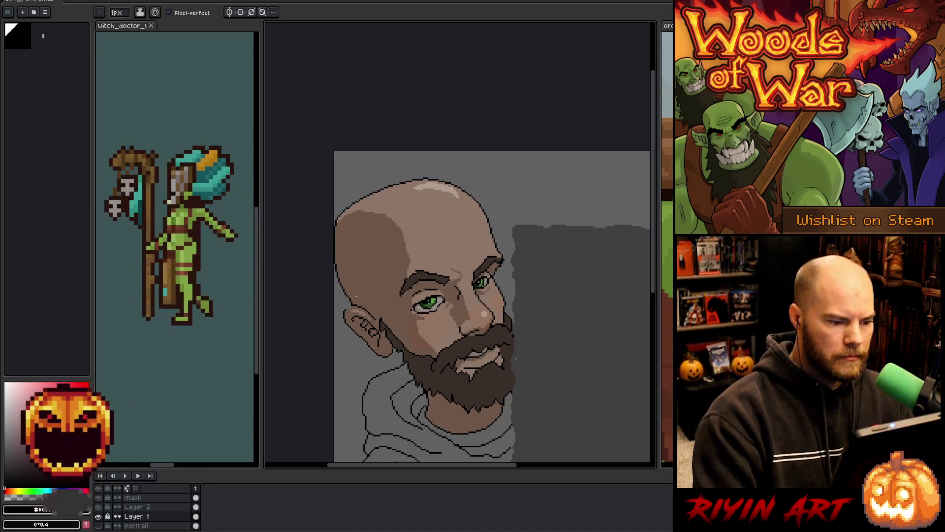
scroll(340, 212, "up", 3)
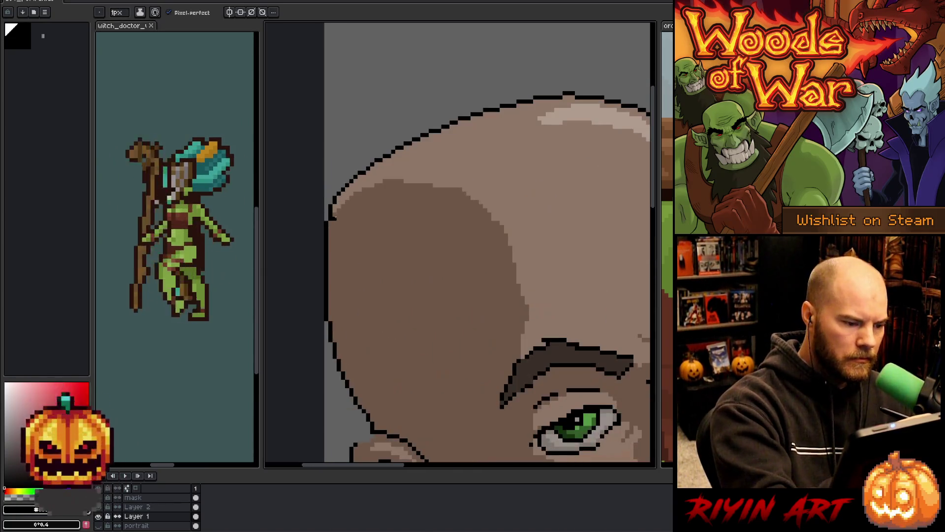
Step: Paint over stray black outline pixels on the head's left side with skin colour
key("i")
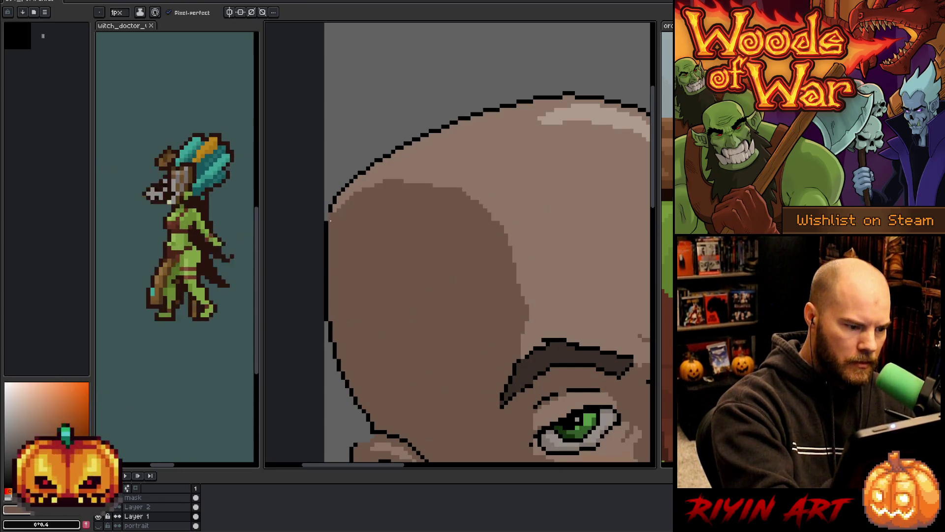
key("b")
left_click(328, 217, "alt")
left_click_drag(326, 221, 327, 303)
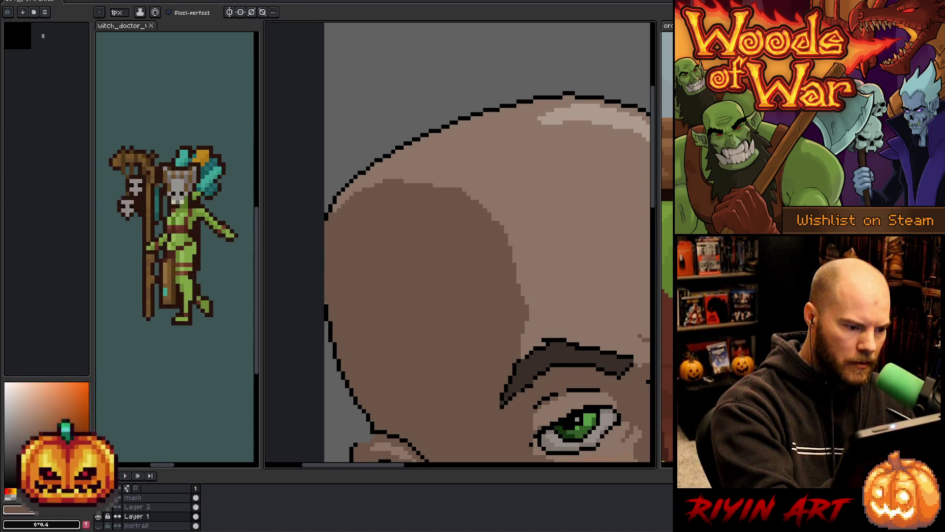
left_click(327, 211, "alt")
left_click_drag(325, 217, 325, 238)
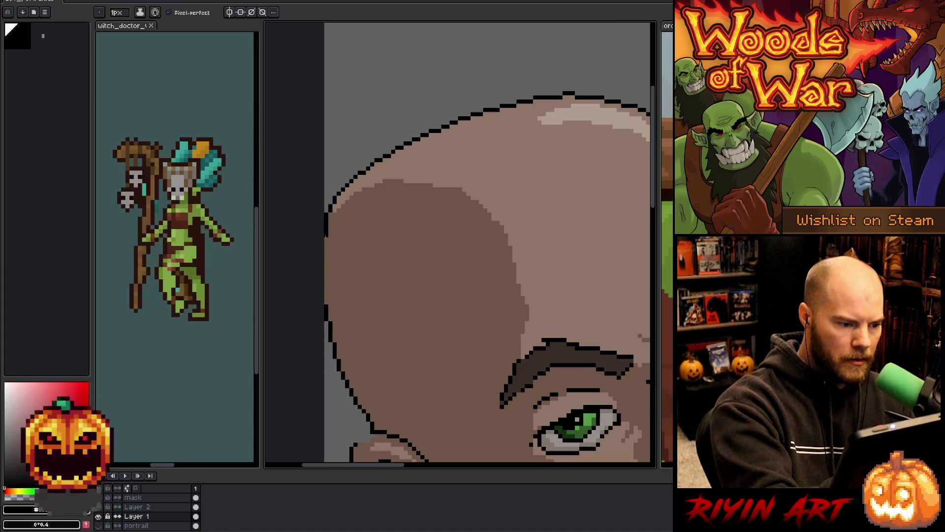
key("ctrl+z")
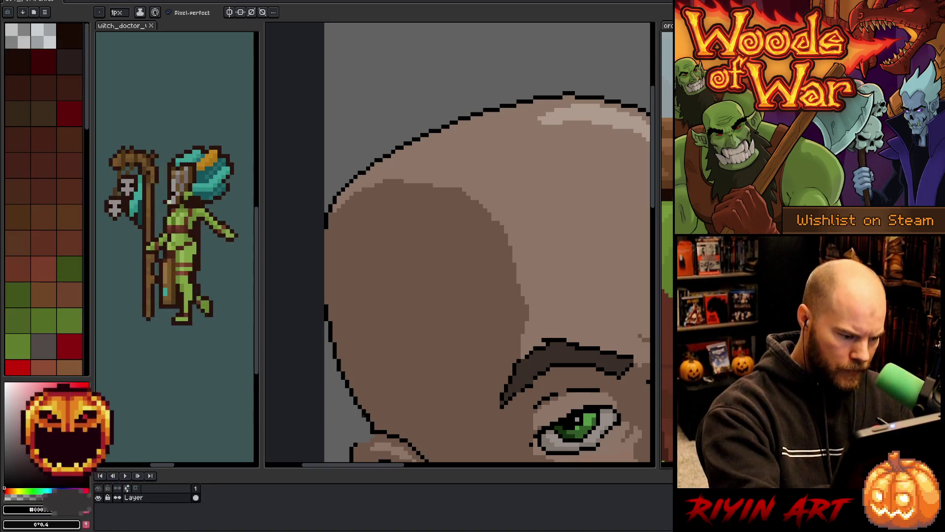
Step: Select the outline section near the ear, nudge it down one pixel and squash it slightly
key("q")
mouse_move(326, 292)
left_mouse_down()
mouse_move(376, 418)
mouse_move(302, 298)
left_mouse_up()
key("Down")
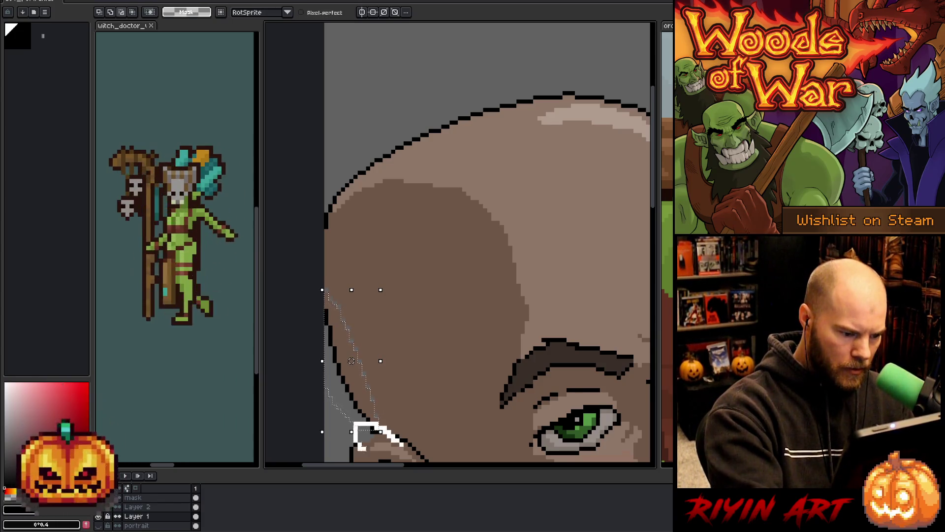
left_click_drag(351, 432, 352, 428)
key("Return")
key("ctrl+d")
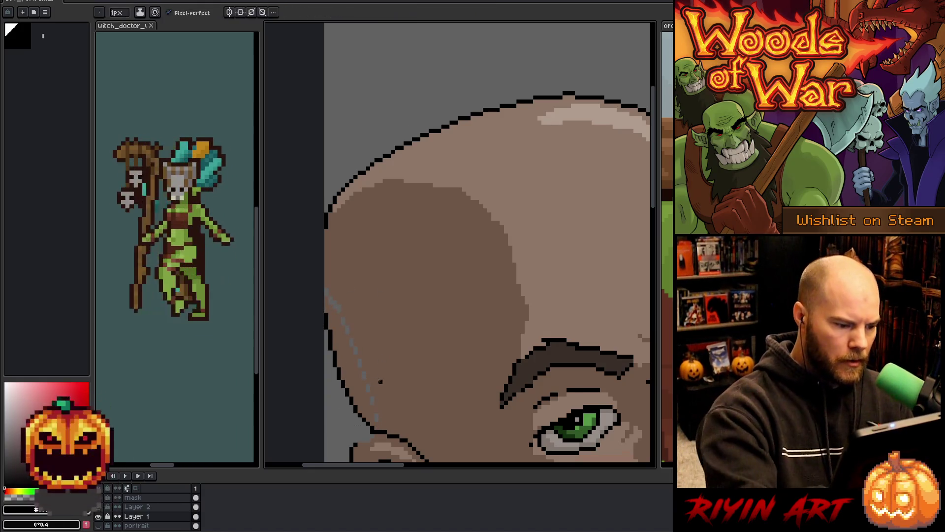
key("b")
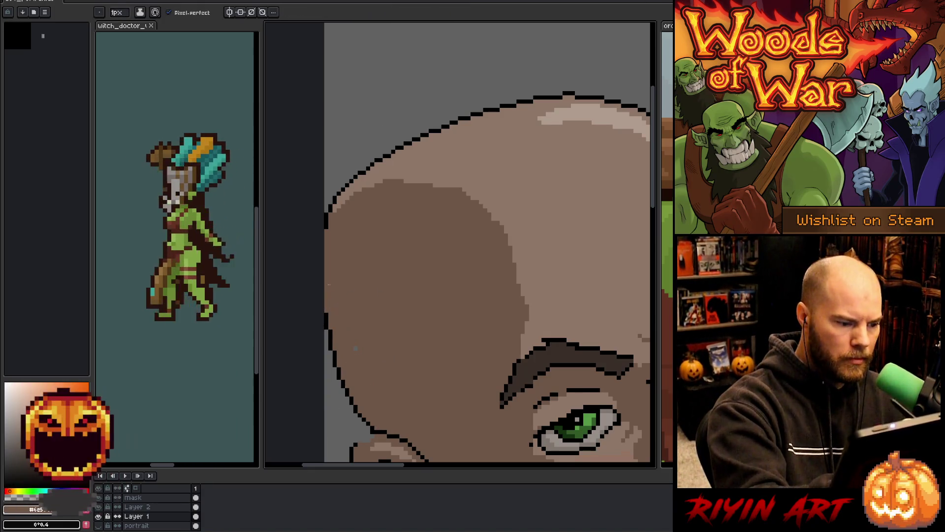
scroll(361, 362, "down", 3)
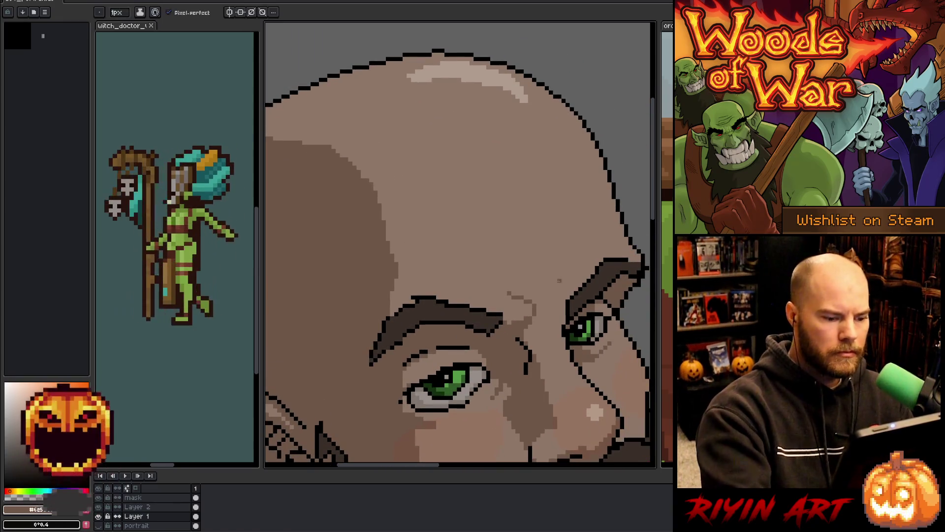
Step: Sample colours around the left eye and paint darker brown at its upper corner
scroll(512, 357, "up", 3)
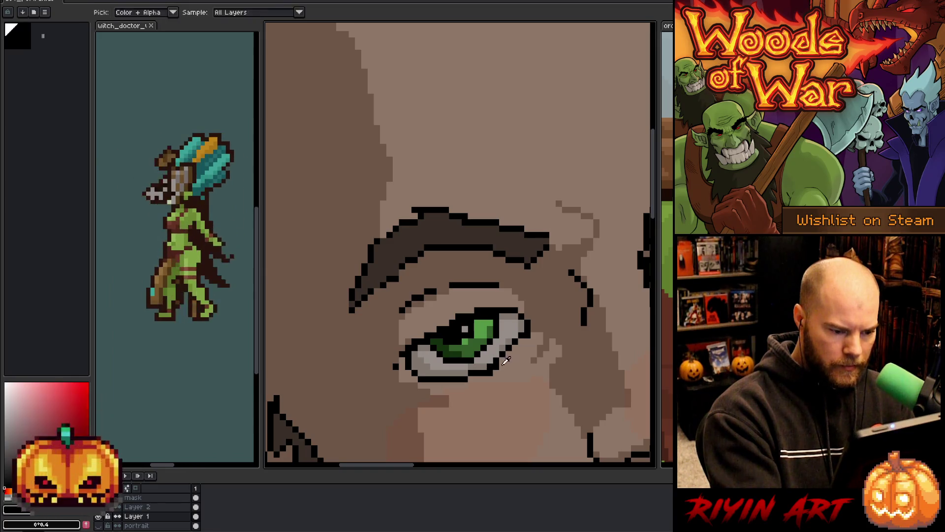
left_click(489, 373, "alt")
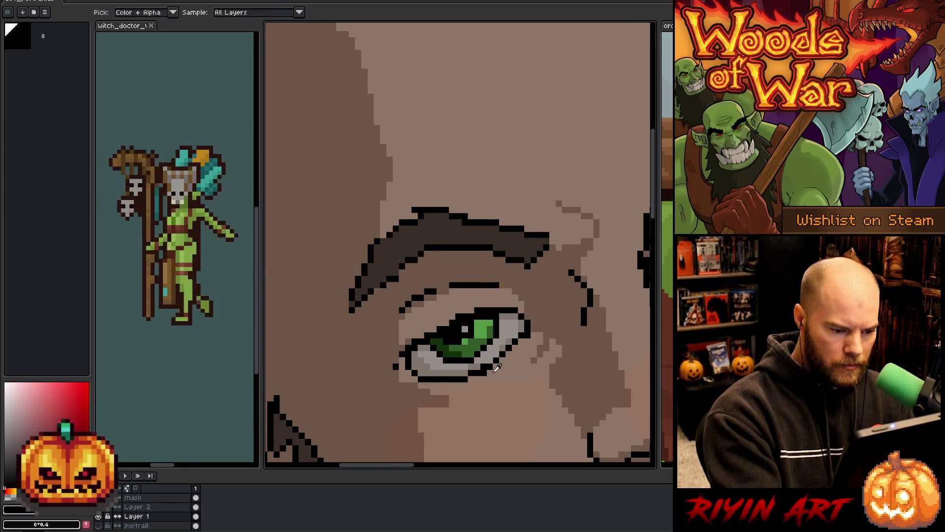
left_click(471, 370, "alt")
left_click(489, 368, "alt")
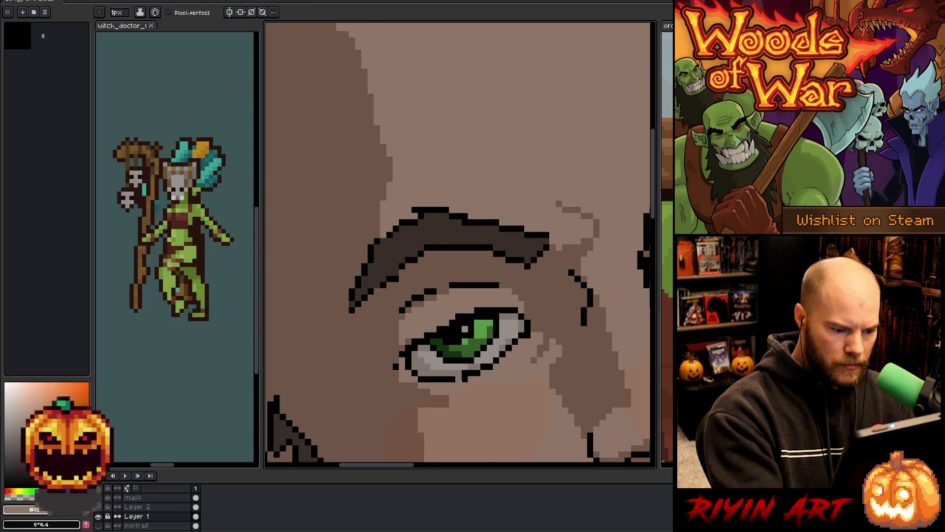
left_click(450, 320, "alt")
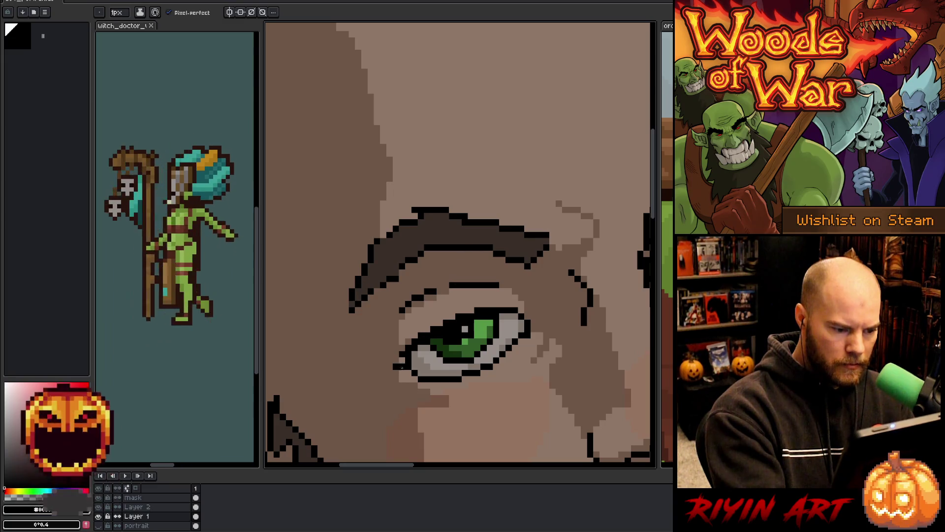
left_click(421, 329, "alt")
left_click(405, 372, "alt")
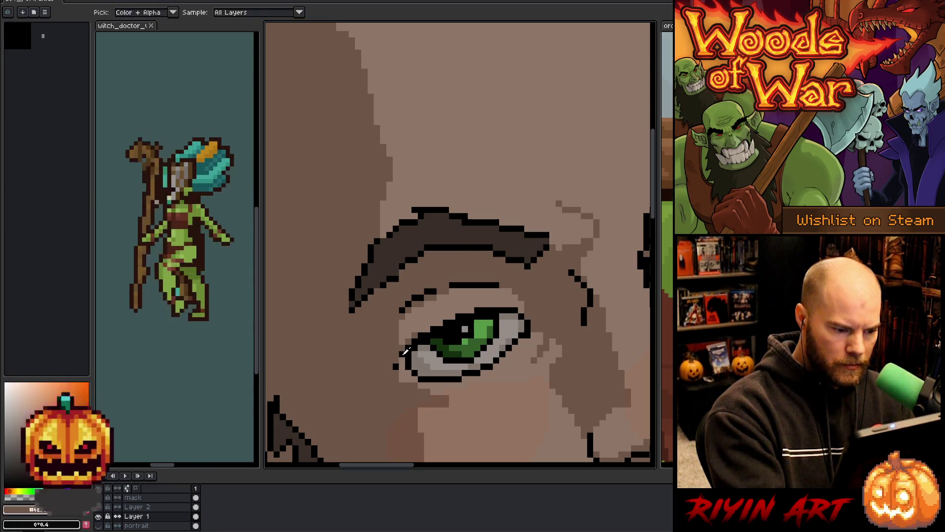
left_click(406, 375, "alt")
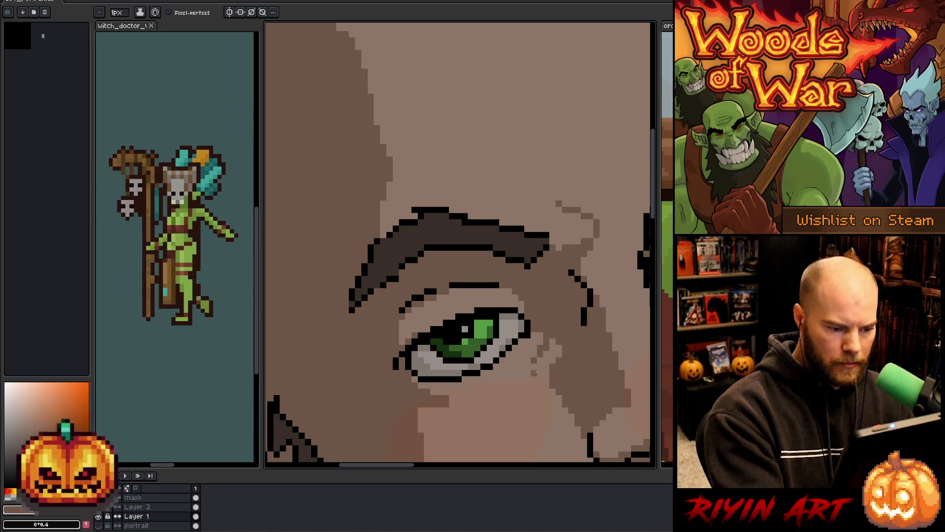
left_click(544, 401, "alt")
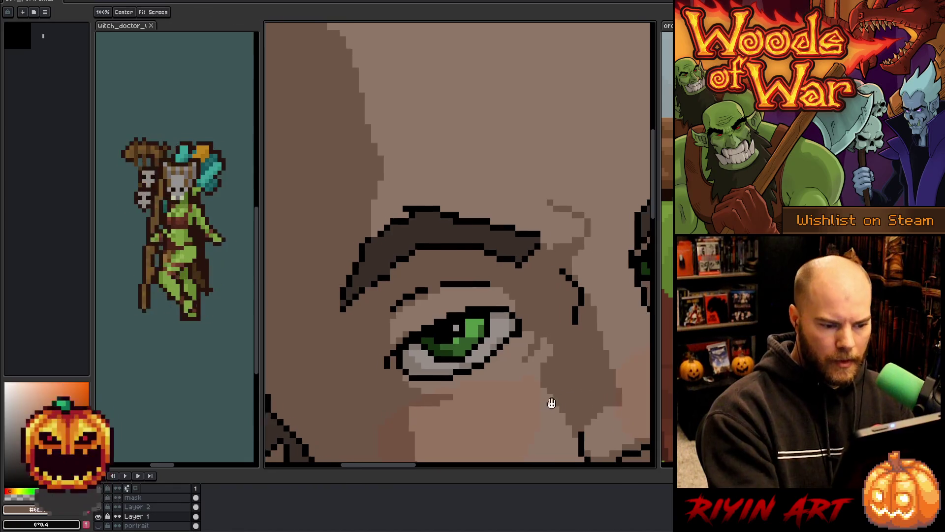
left_click_drag(545, 400, 492, 391)
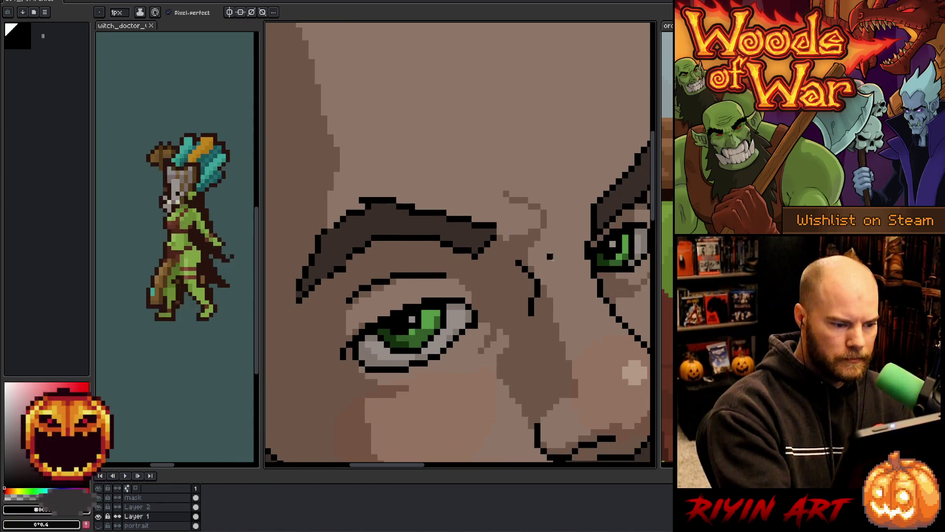
left_click(398, 280, "alt")
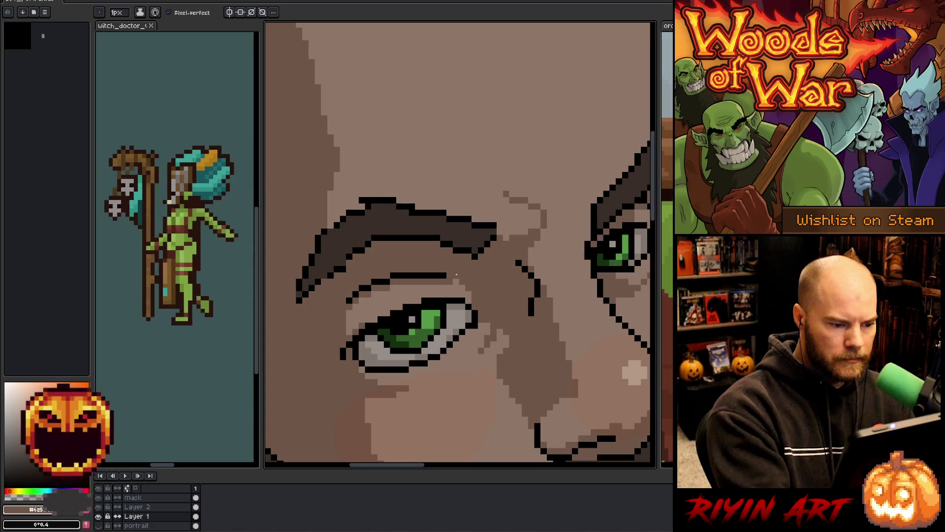
left_click_drag(455, 292, 463, 286)
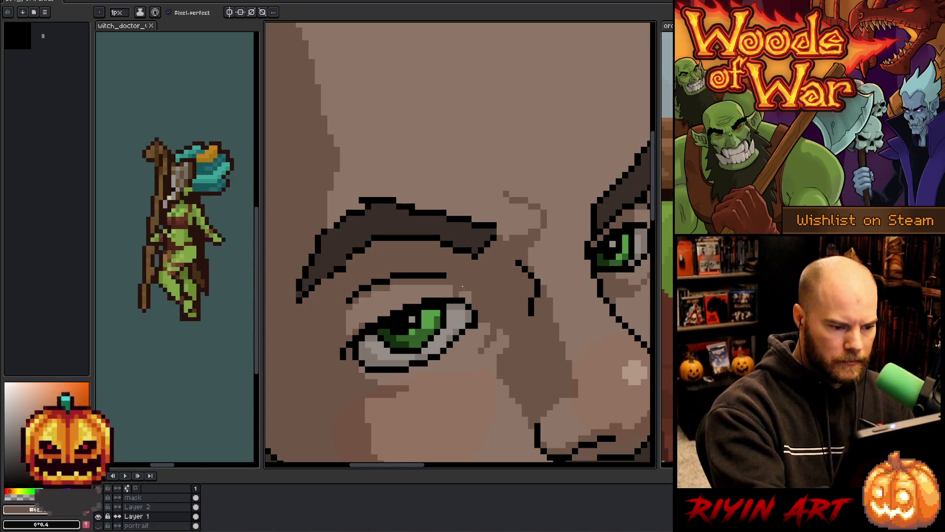
Step: Sample eyebrow browns and recolour the dark pixels under the right eyebrow lighter brown
left_click_drag(484, 245, 444, 222)
left_click(454, 208, "alt")
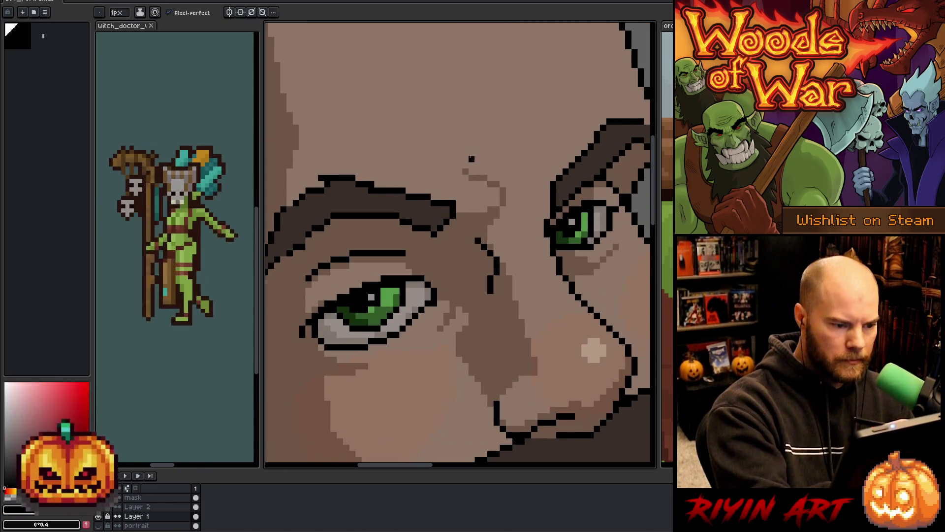
left_click_drag(450, 259, 489, 280)
left_click(471, 254, "alt")
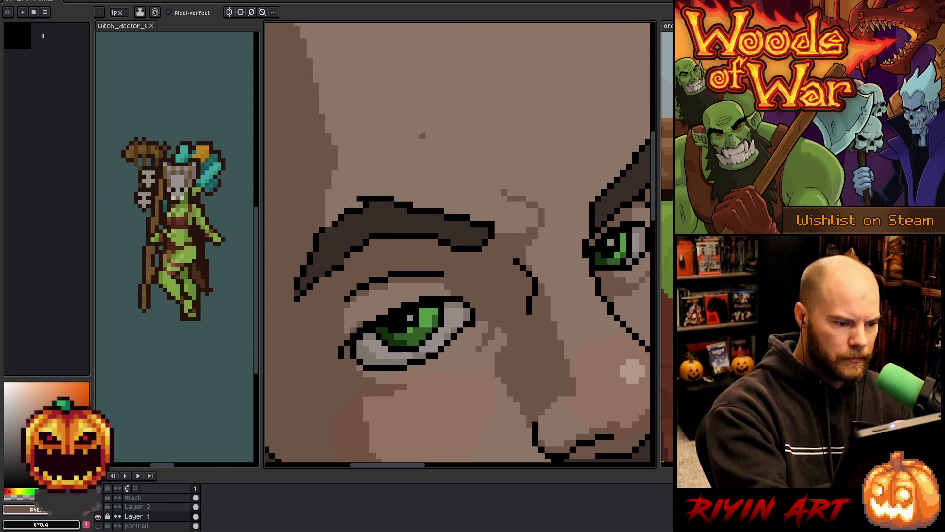
left_click(344, 271, "alt")
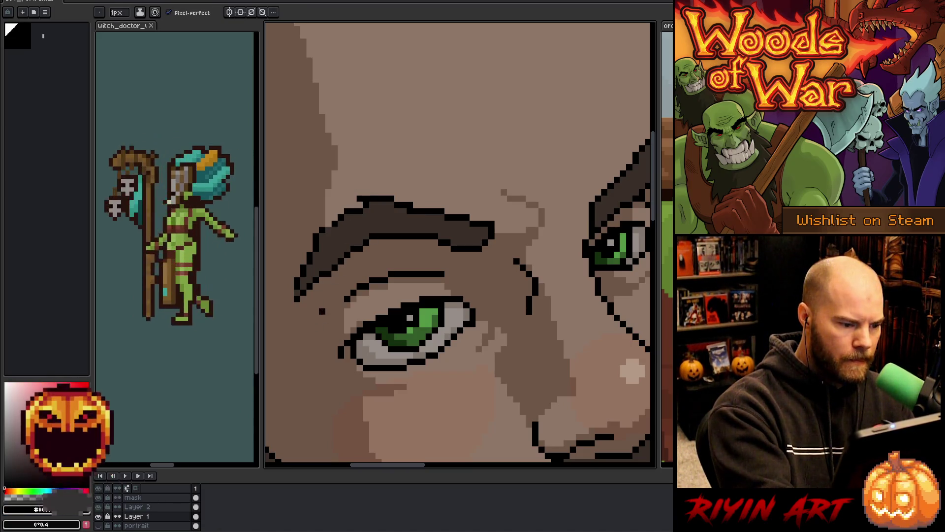
scroll(453, 363, "right", 2)
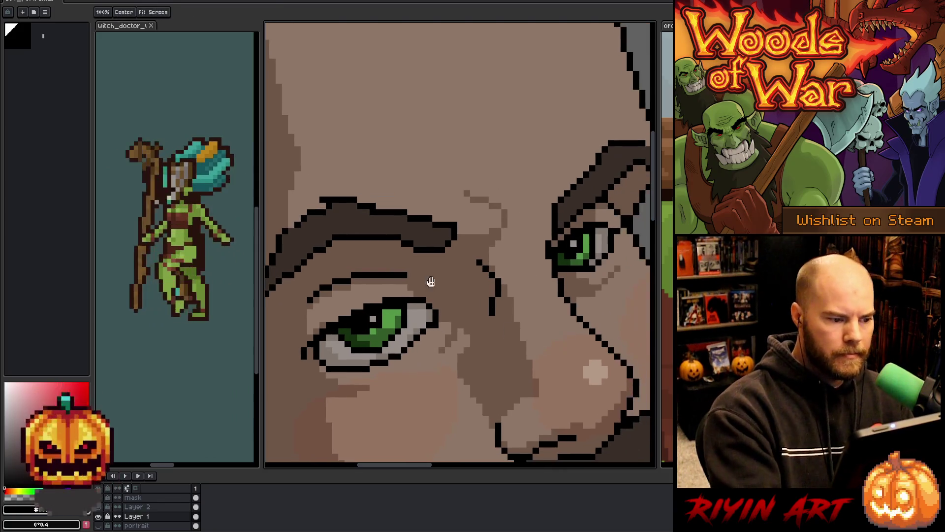
left_click(367, 299, "alt")
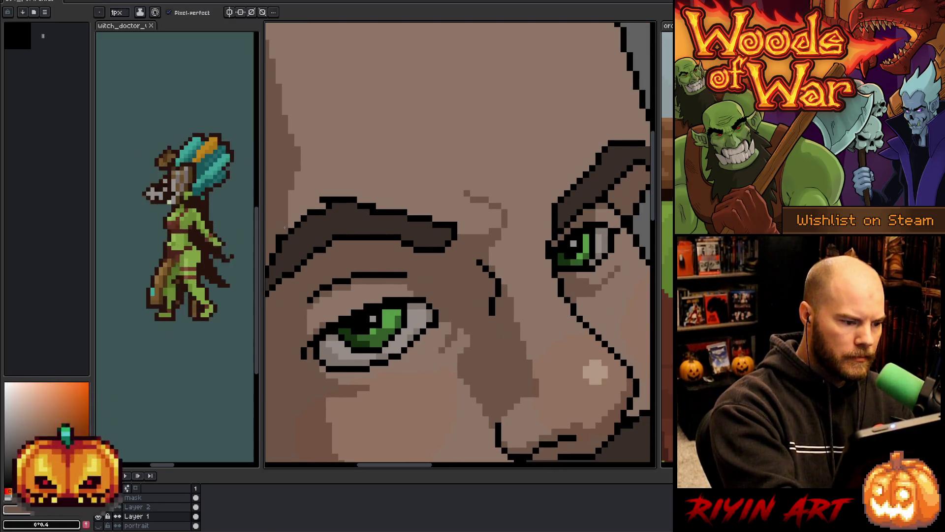
scroll(517, 355, "right", 3)
left_click(552, 201, "alt")
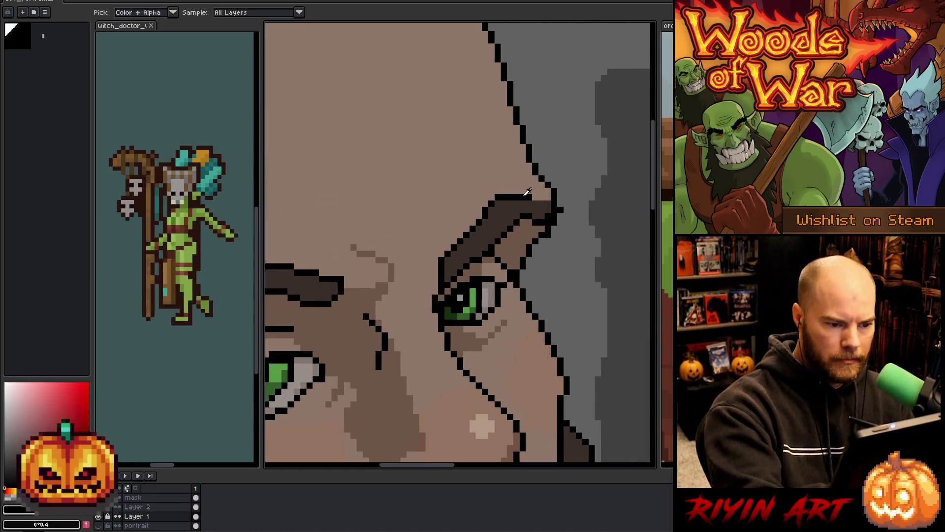
left_click(540, 204, "alt")
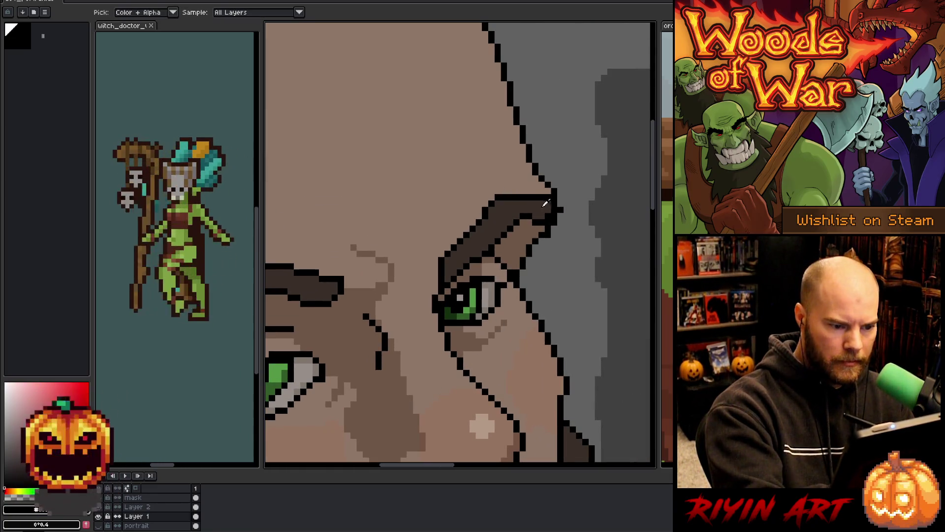
left_click(545, 204, "alt")
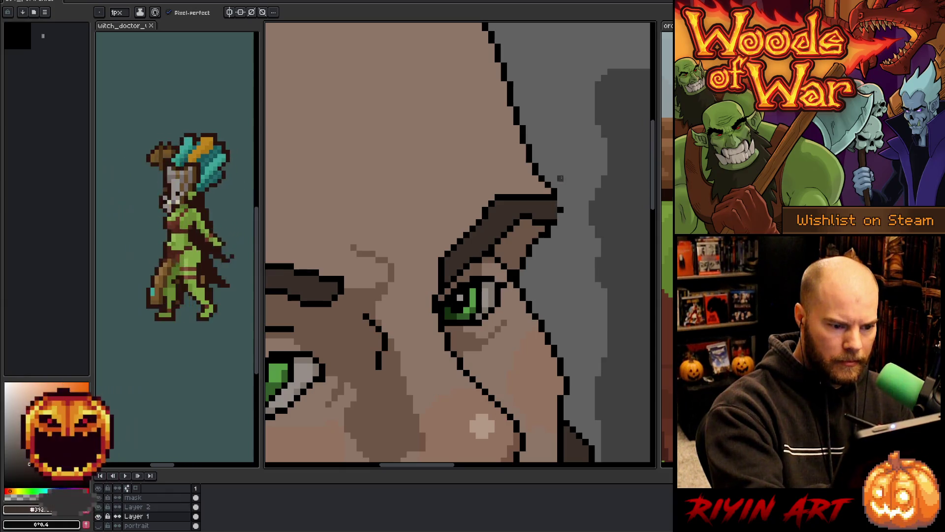
left_click(560, 195, "alt")
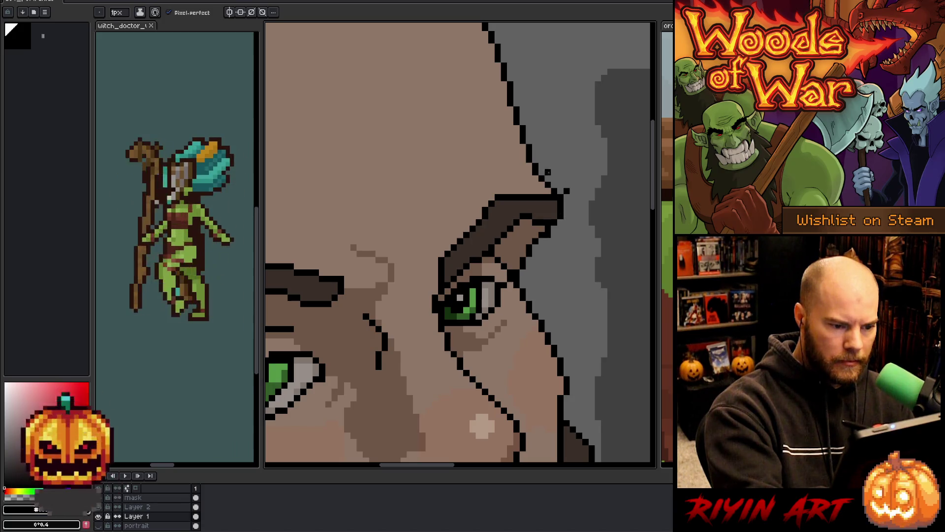
left_click(535, 223, "alt")
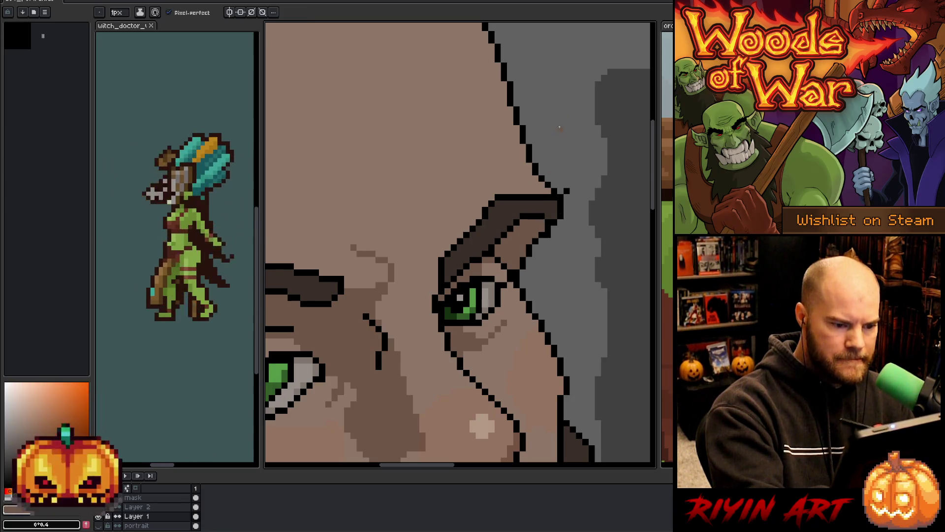
left_click(503, 246, "alt")
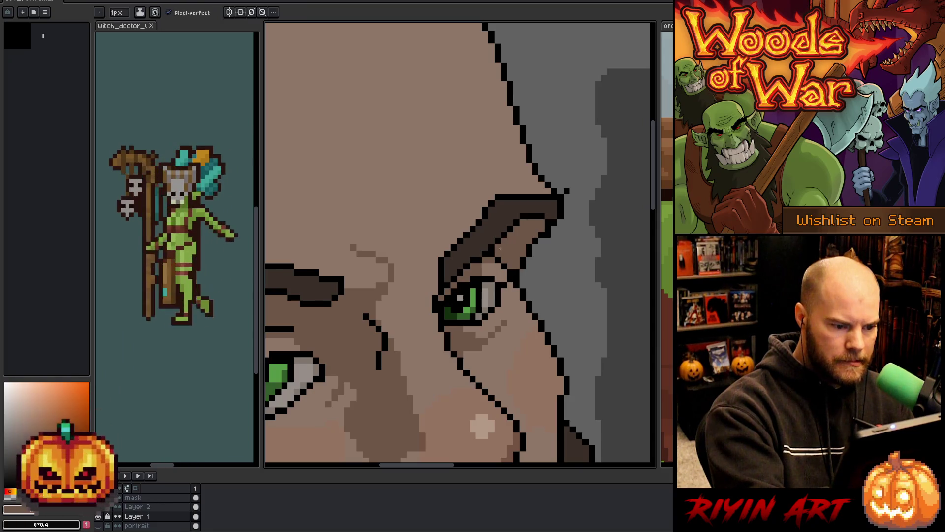
left_click(492, 254, "alt")
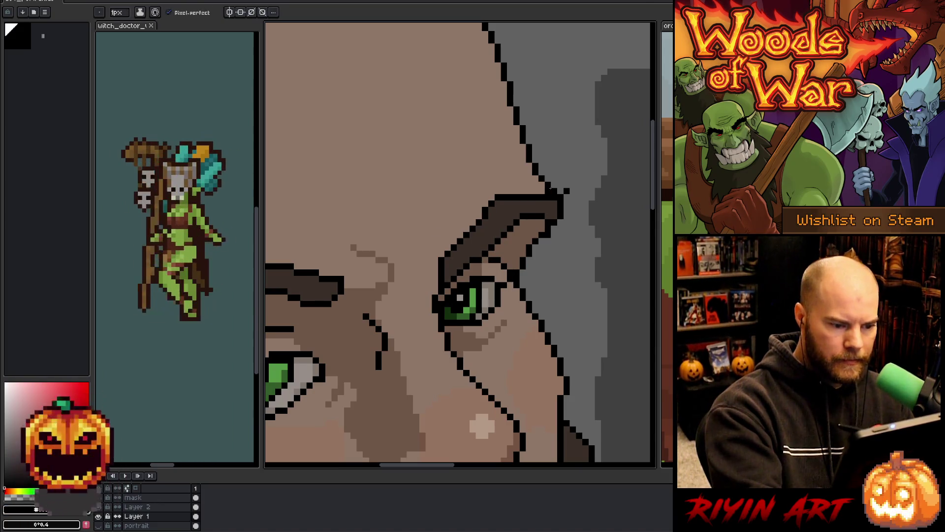
left_click(489, 255, "alt")
left_click_drag(486, 260, 503, 271)
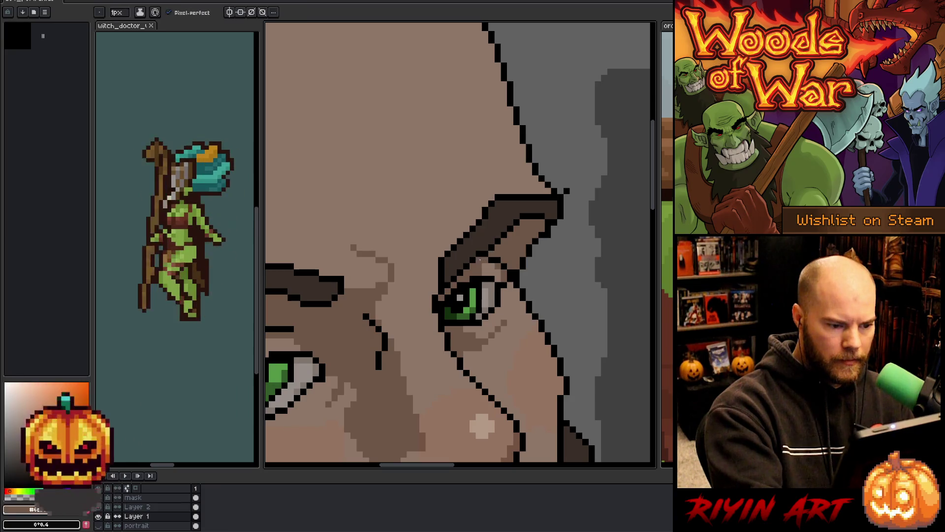
Step: Sample the cheek skin tones, then make Layer 2 the active layer
left_click_drag(565, 366, 565, 264)
key("b")
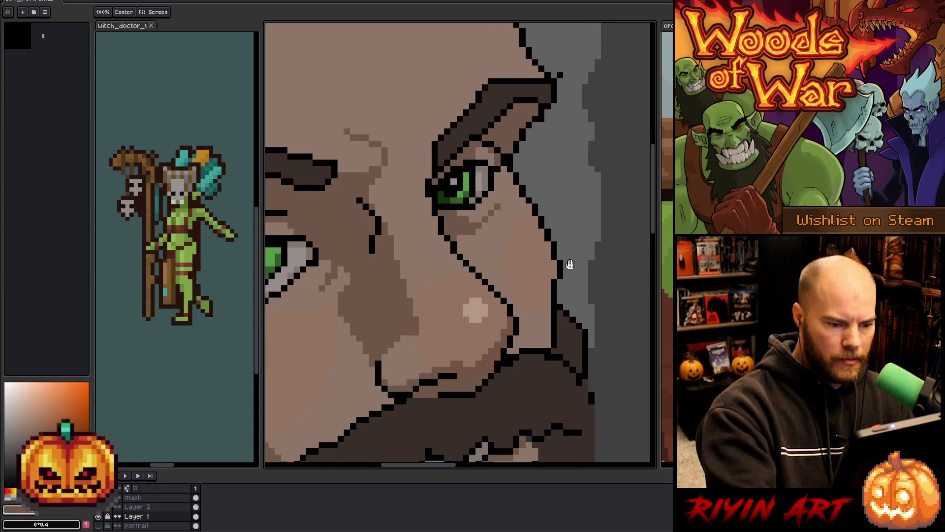
left_click(559, 287, "alt")
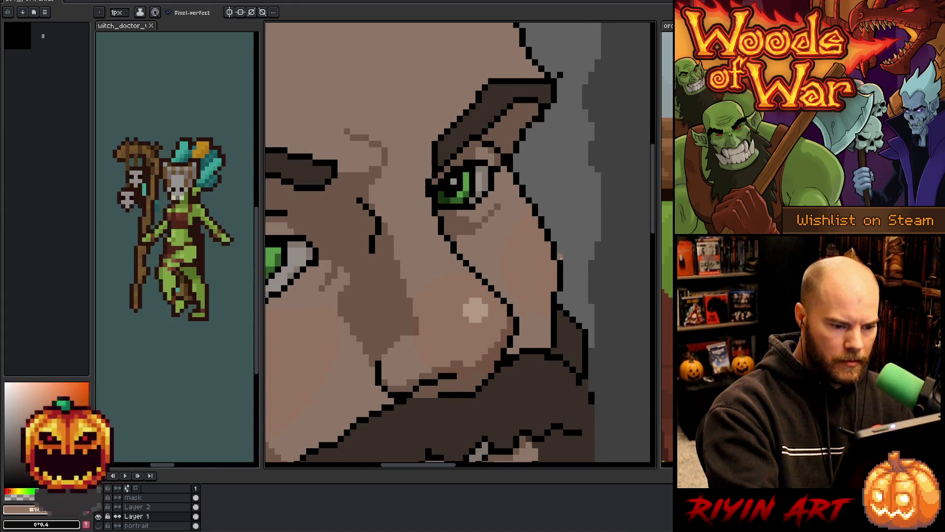
left_click(550, 299, "alt")
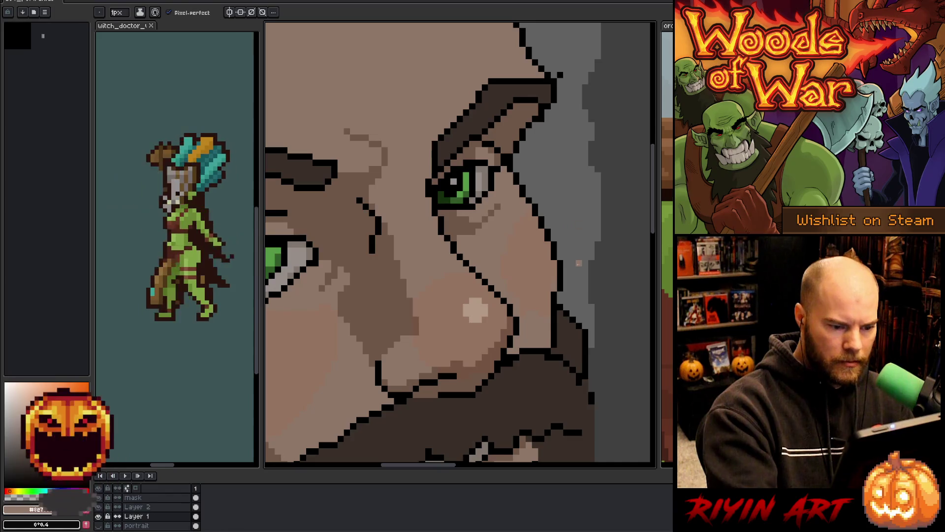
left_click(196, 507)
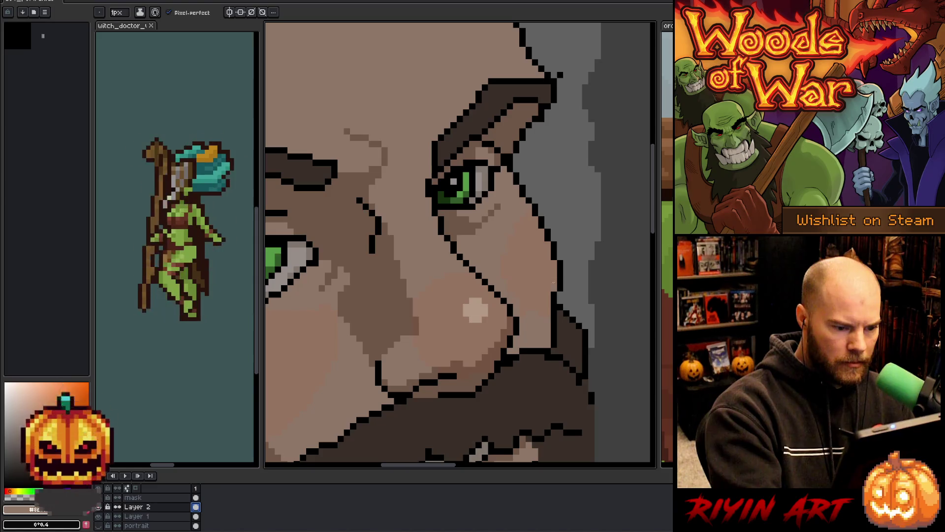
Step: Return Layer 2's blend mode to Overlay at 39% opacity and close Layer Properties
double_click(138, 507)
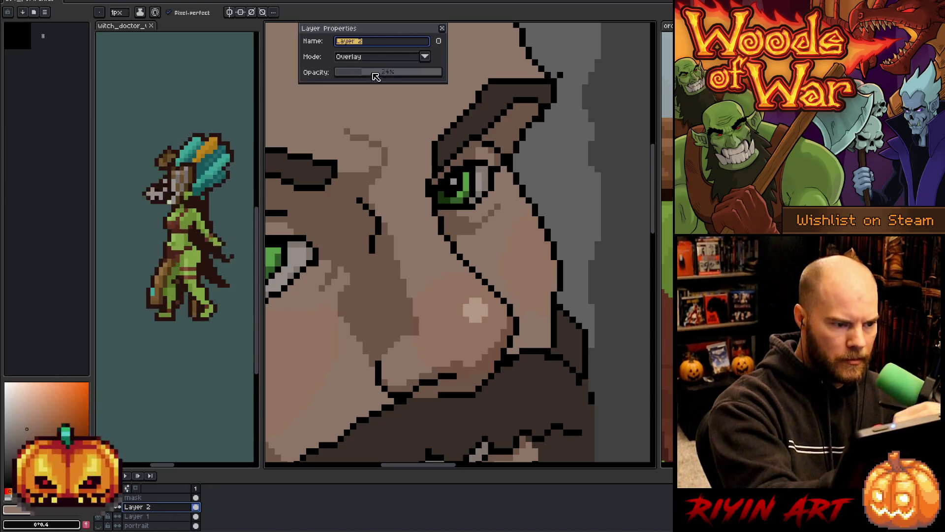
left_click(425, 57)
left_click(399, 70)
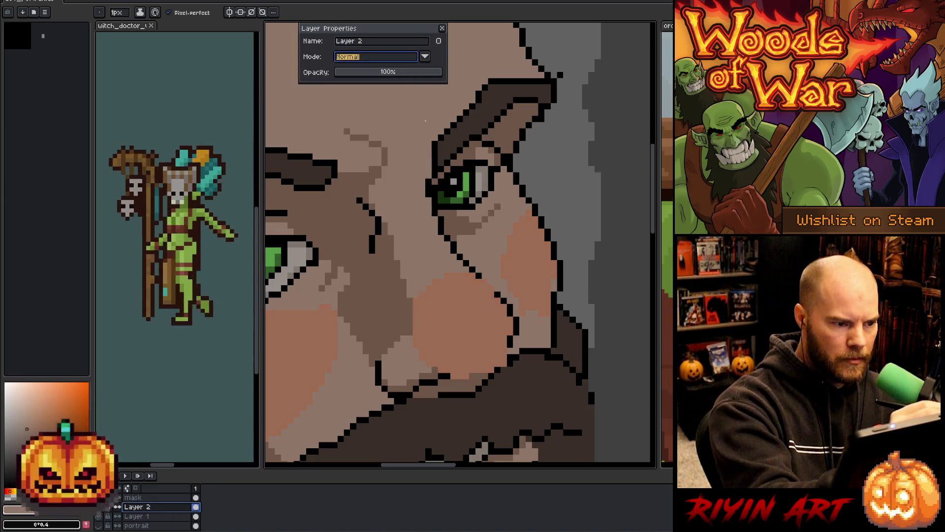
key("alt")
left_click(468, 312)
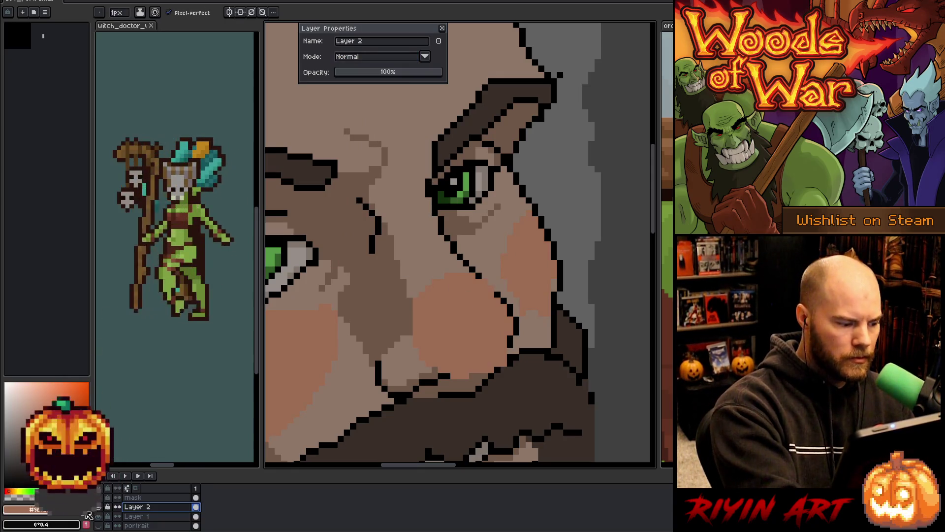
left_click(389, 56)
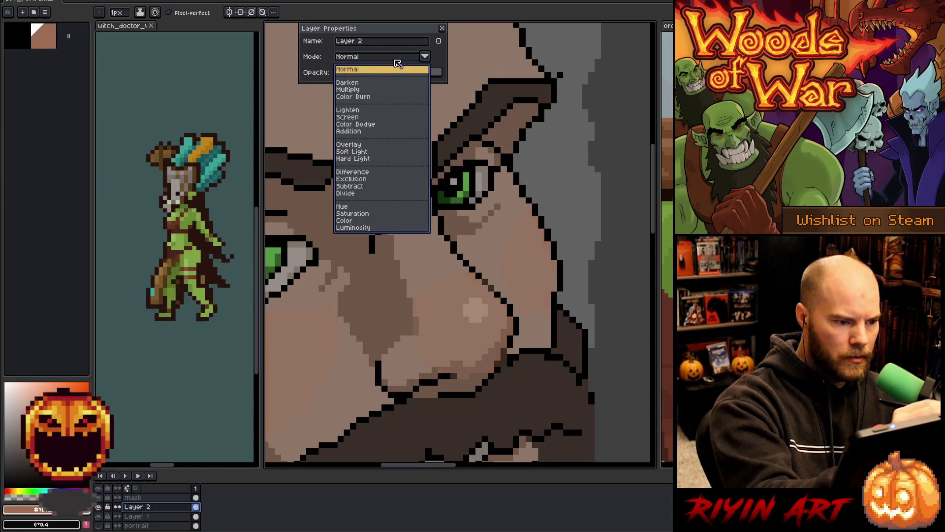
left_click(348, 144)
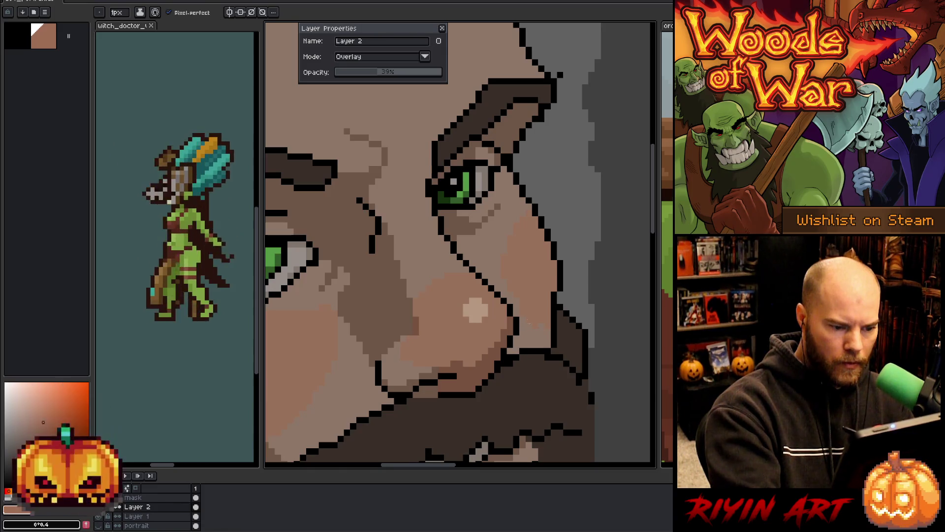
key("e")
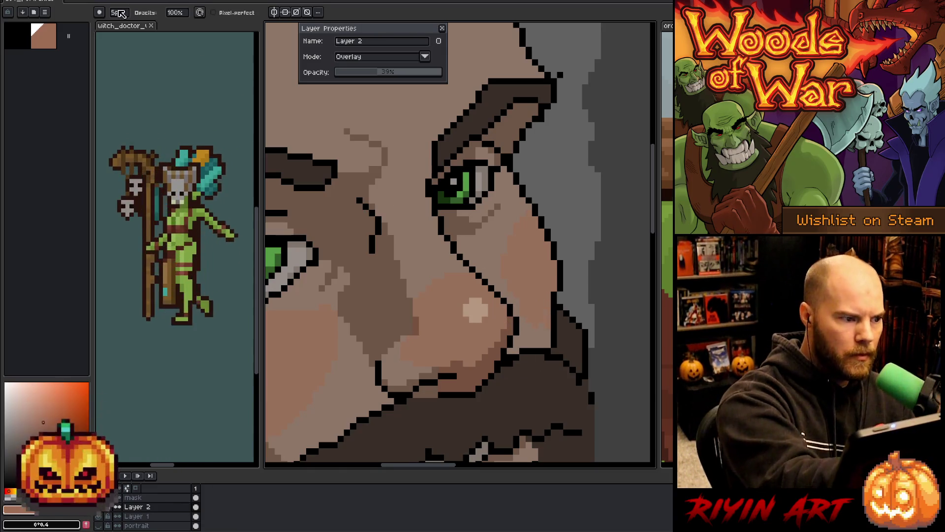
key("b")
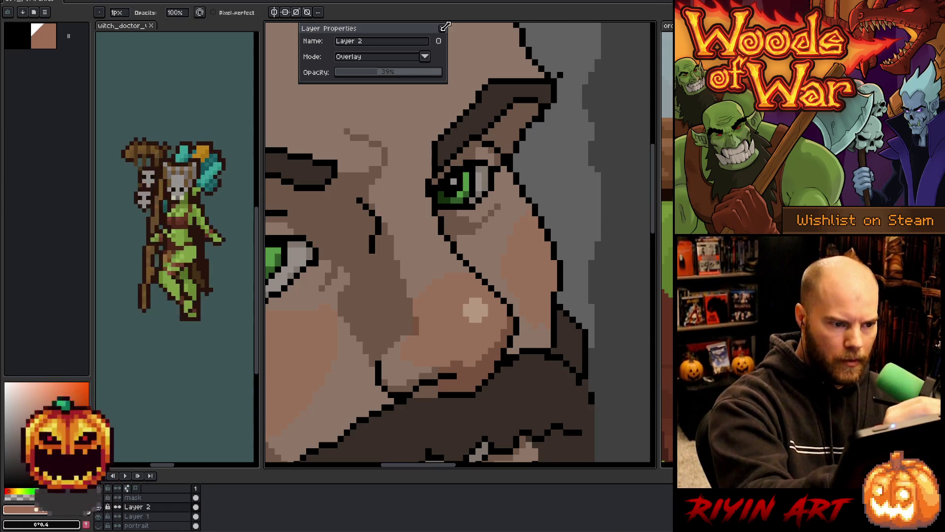
left_click(443, 27)
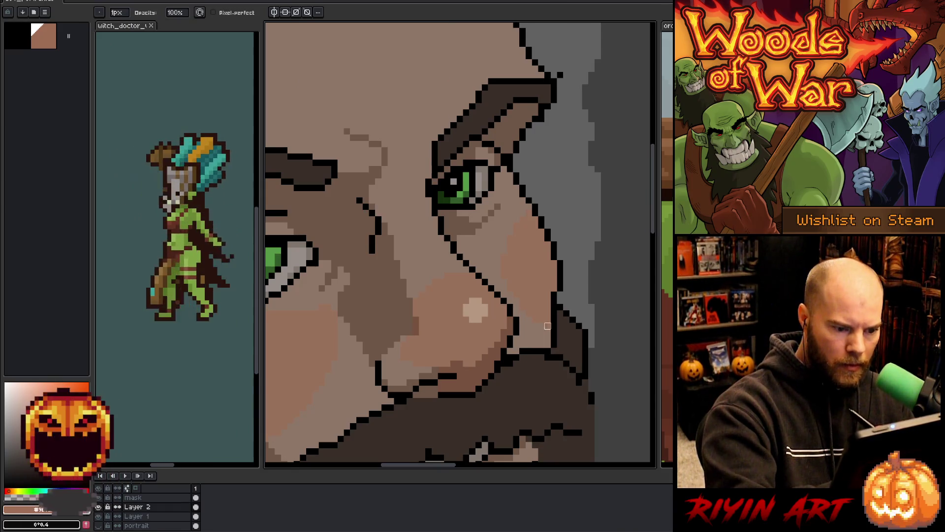
key("b")
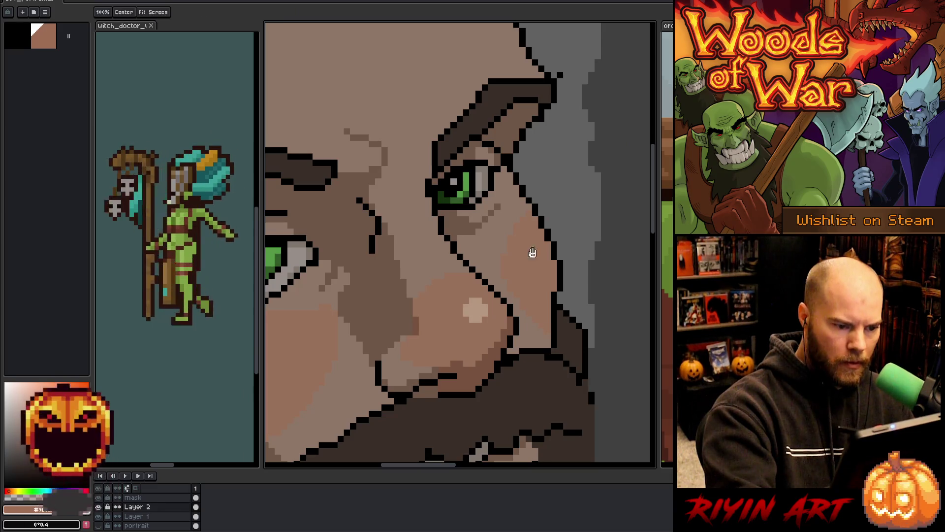
scroll(548, 331, "up", 1)
key("e")
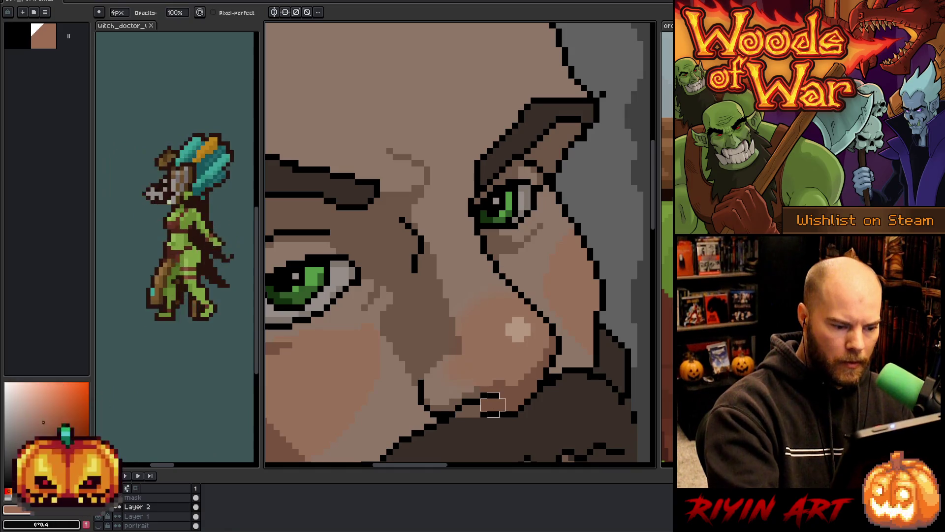
left_click_drag(418, 367, 522, 352)
left_click_drag(453, 402, 534, 299)
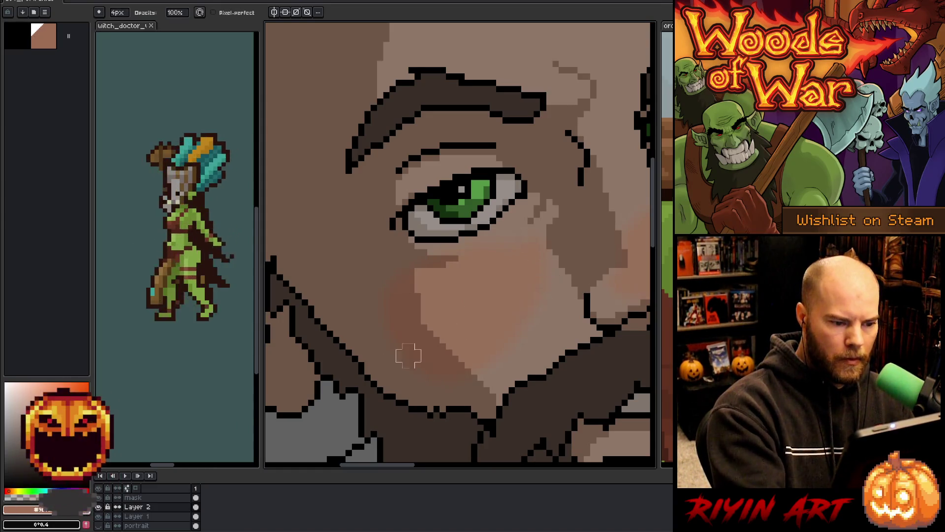
left_click_drag(407, 354, 277, 435)
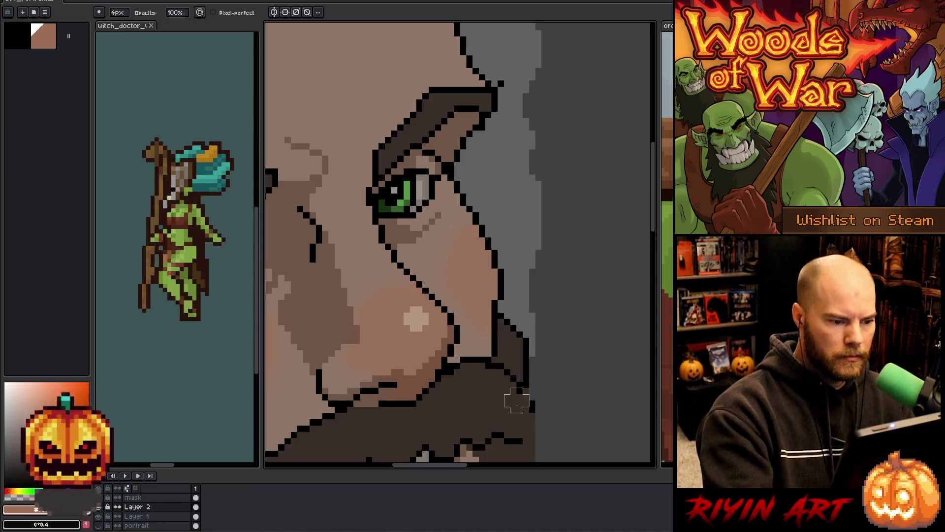
scroll(507, 391, "down", 5)
left_click_drag(487, 323, 485, 295)
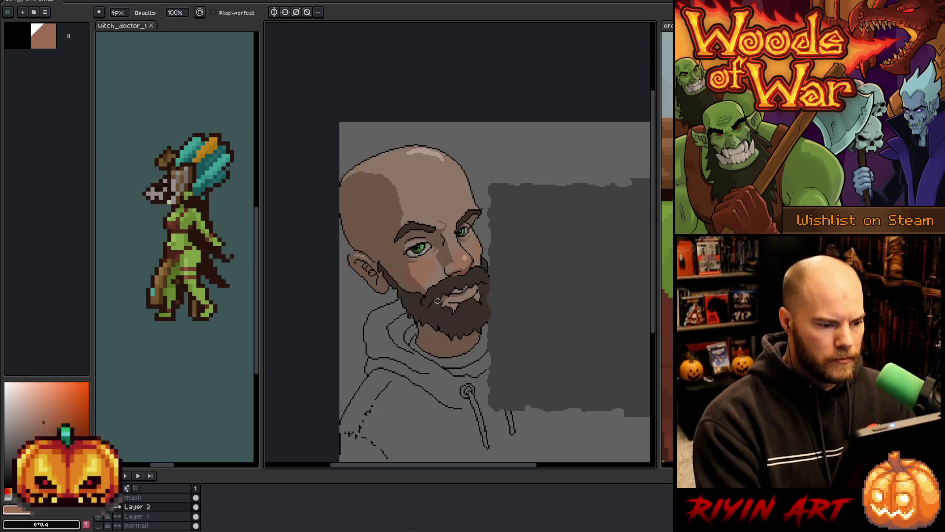
scroll(416, 255, "up", 1)
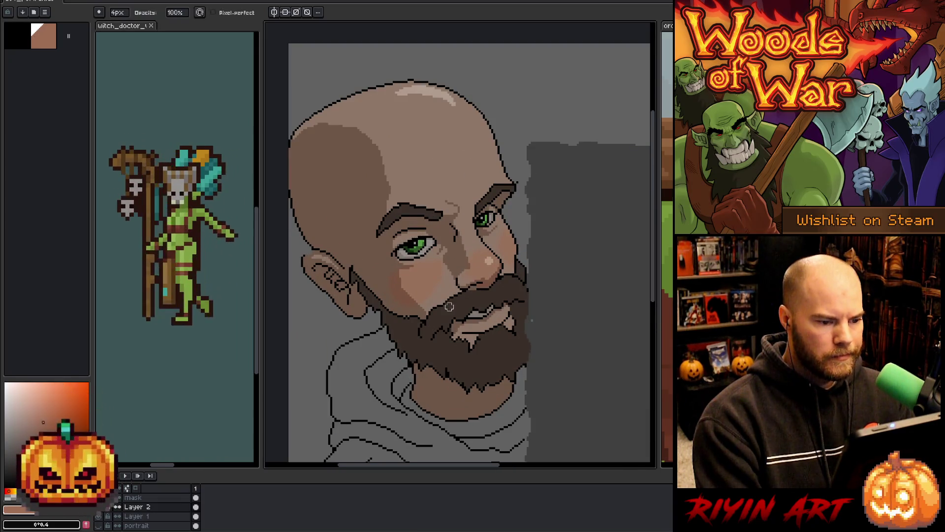
scroll(506, 198, "up", 2)
key("b")
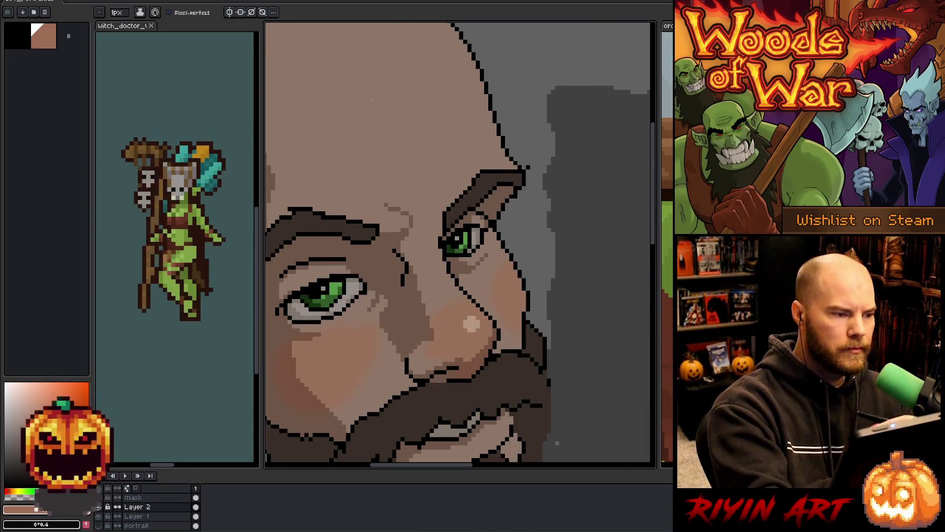
left_click(136, 516)
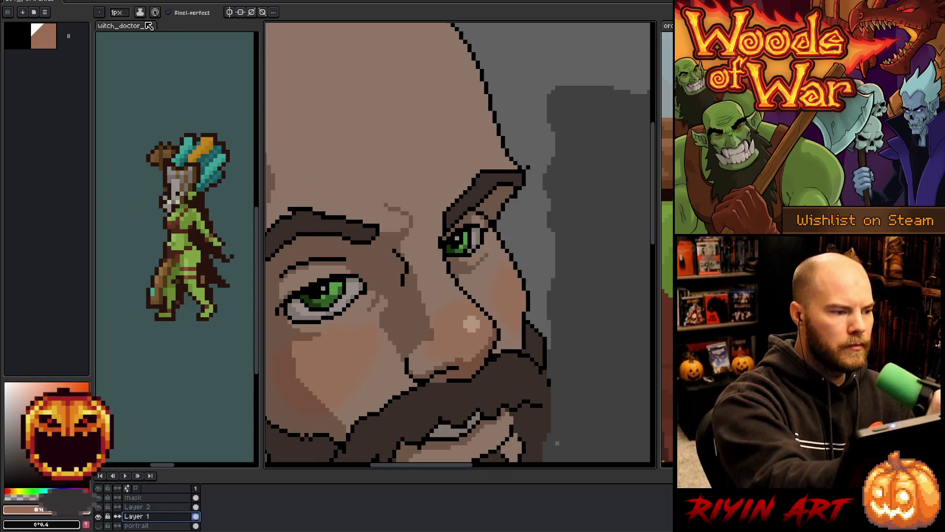
Step: On Layer 1, sample the eyebrow's dark brown and the outline black, alternating with transparent
left_click(496, 172, "alt")
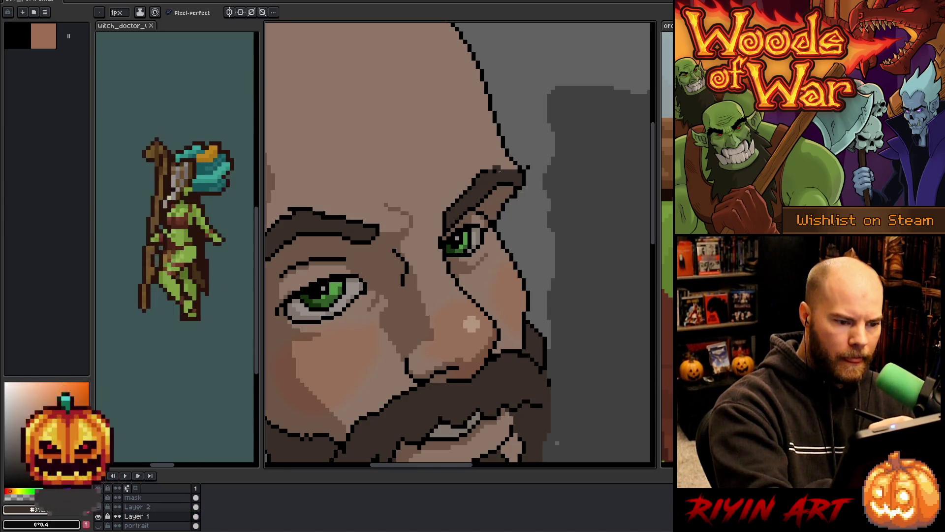
left_click(498, 154, "alt")
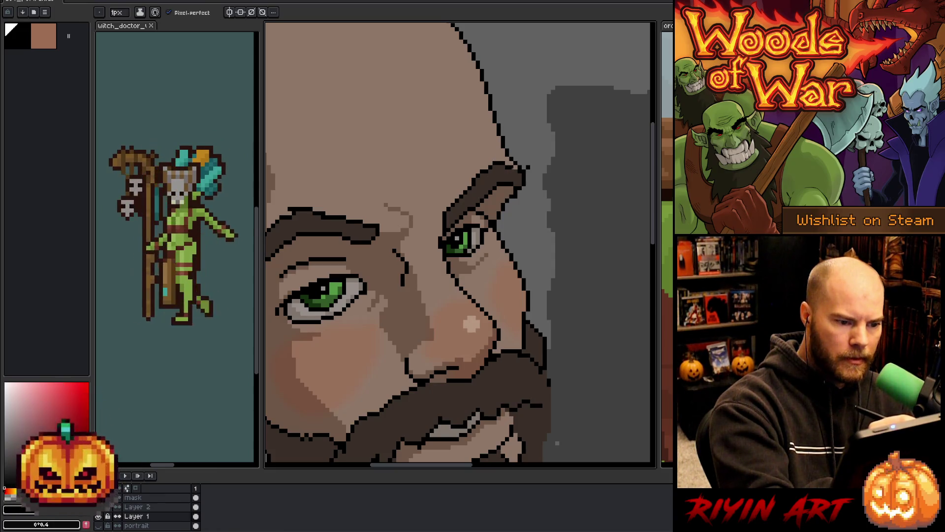
left_click(519, 169, "alt")
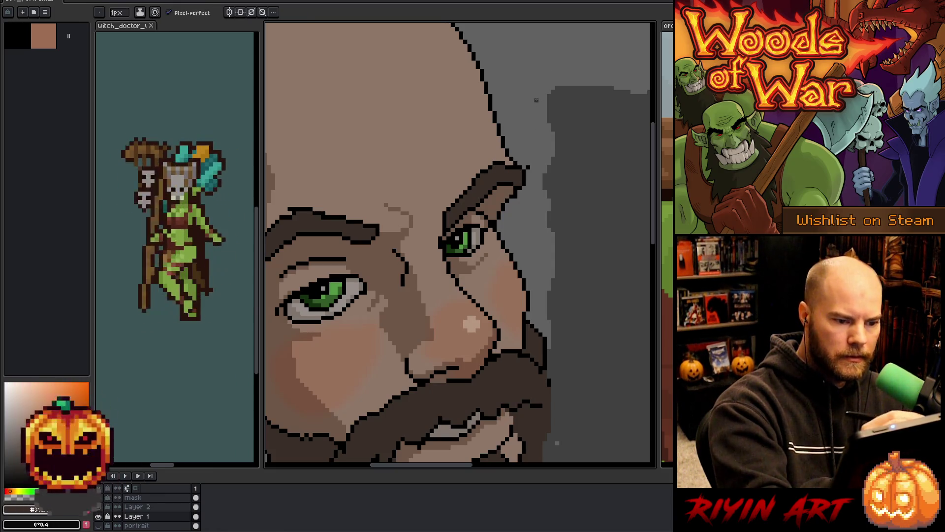
left_click(531, 154, "alt")
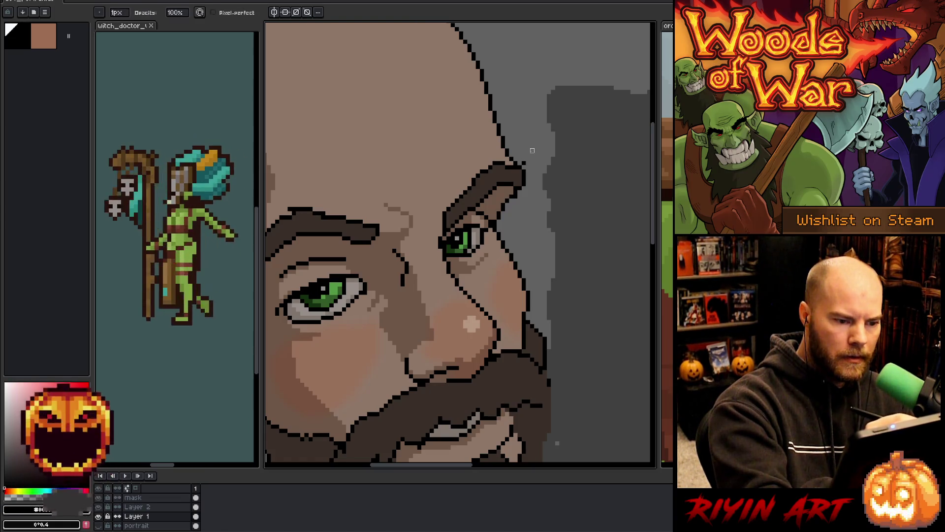
key("alt")
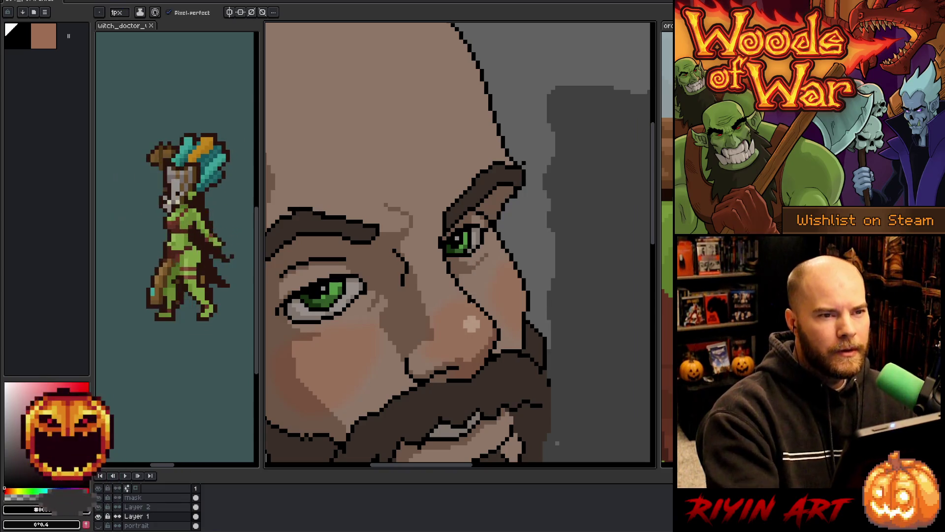
scroll(466, 277, "down", 4)
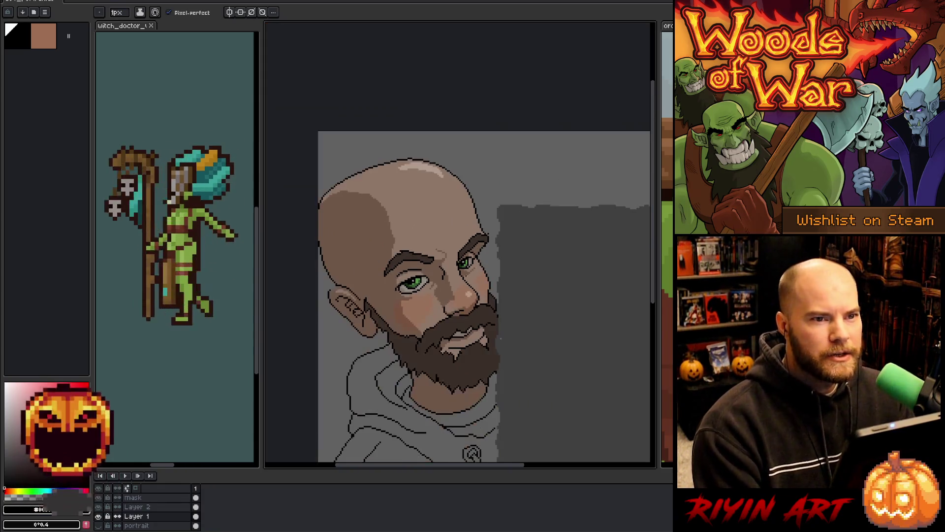
Step: Test shifting the portrait layer slightly left with the Move tool, then undo it
scroll(478, 265, "up", 1)
scroll(478, 264, "up", 3)
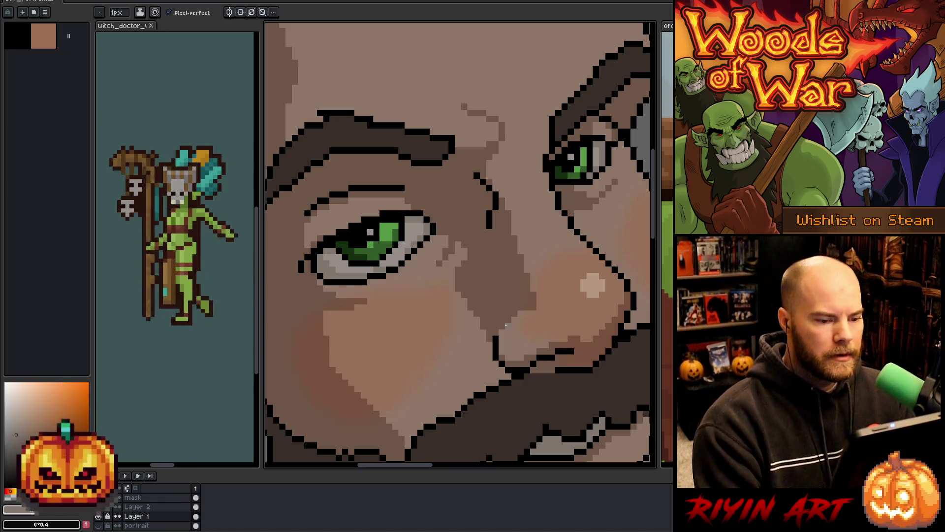
scroll(504, 345, "down", 3)
mouse_move(502, 371)
left_mouse_down()
mouse_move(484, 307)
mouse_move(503, 257)
left_mouse_up()
key("b")
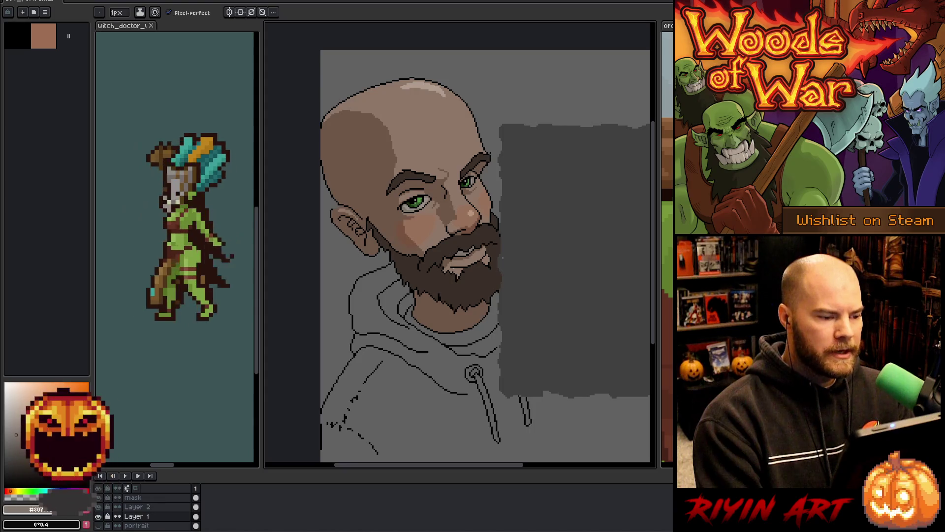
key("v")
left_click_drag(475, 285, 466, 285)
key("ctrl+z")
key("ctrl+y")
key("ctrl+z")
key("ctrl+y")
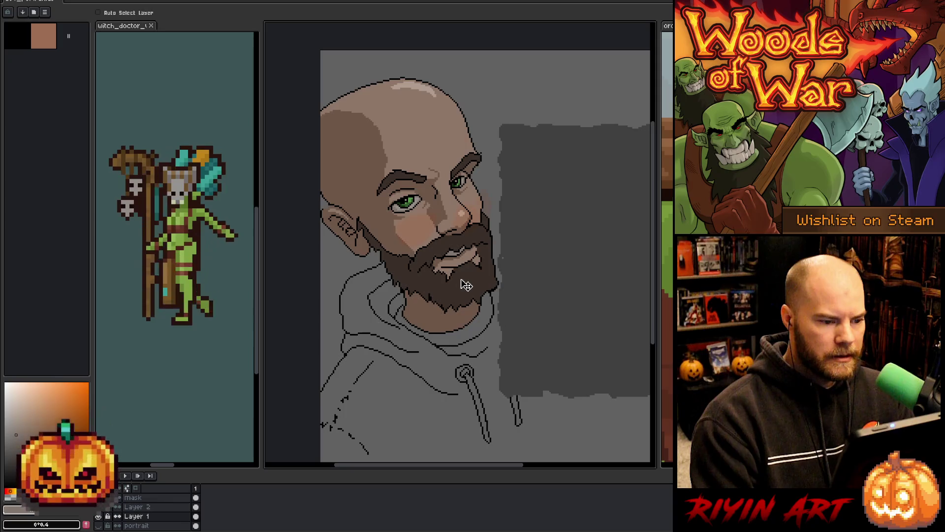
key("ctrl+z")
key("ctrl+z")
Step: Reselect Layer 1 and pencil a line of dark pixels down the beard's right edge
left_click(163, 507)
left_click(147, 516, "shift")
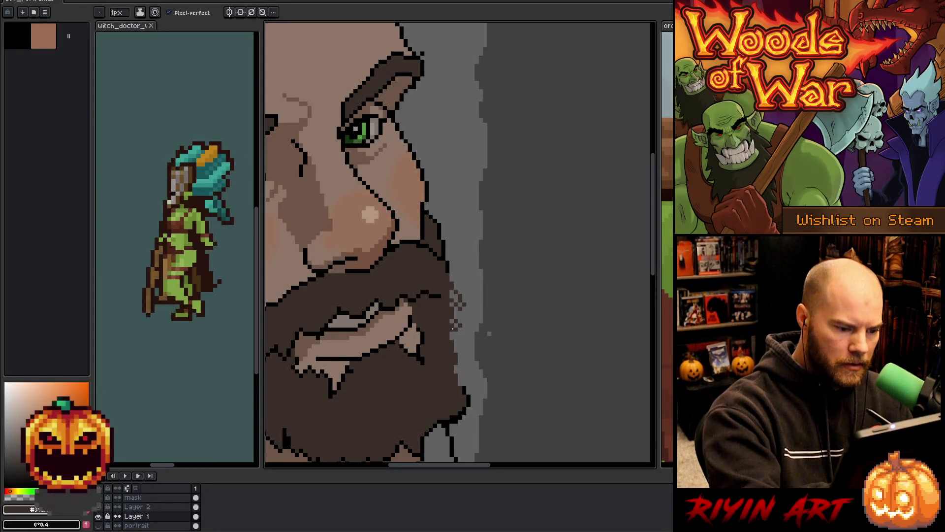
left_click_drag(452, 329, 461, 377)
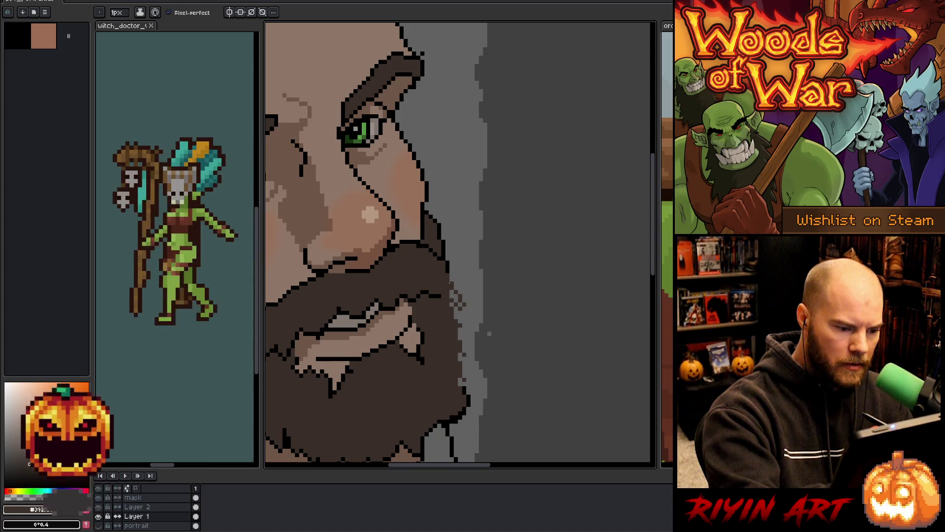
key("e")
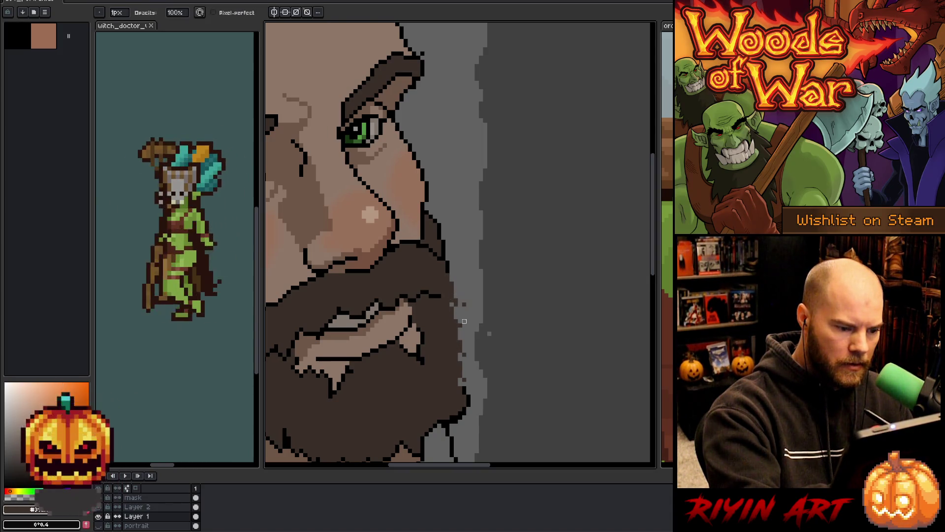
key("b")
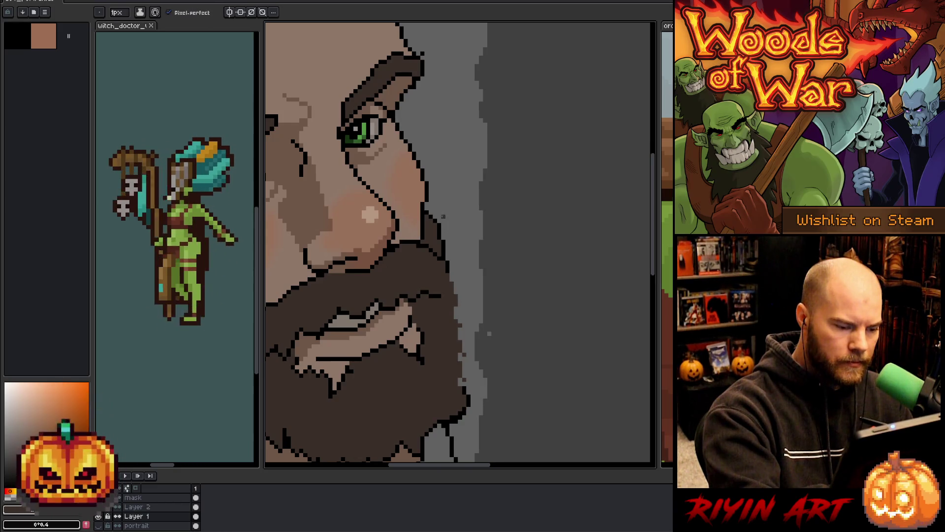
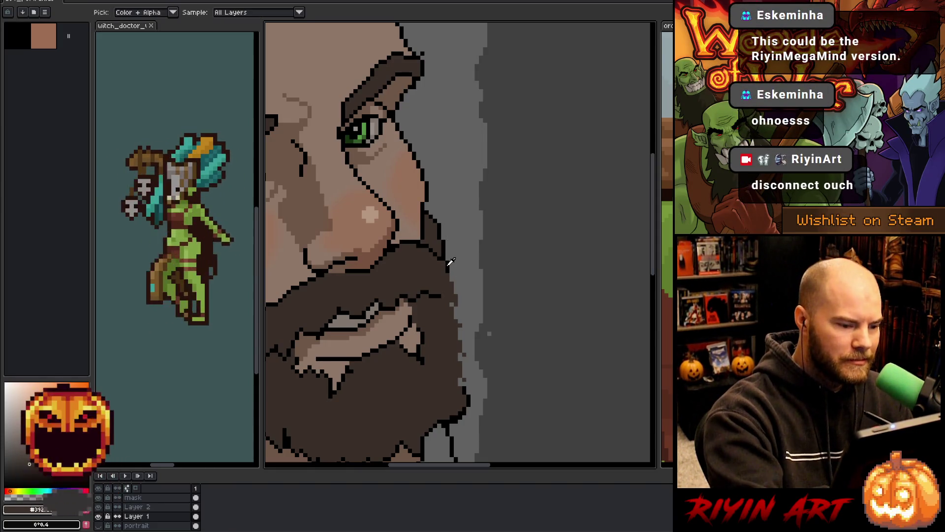
Step: Lasso the strip along the beard's right edge, outline it in black, and deselect
key("e")
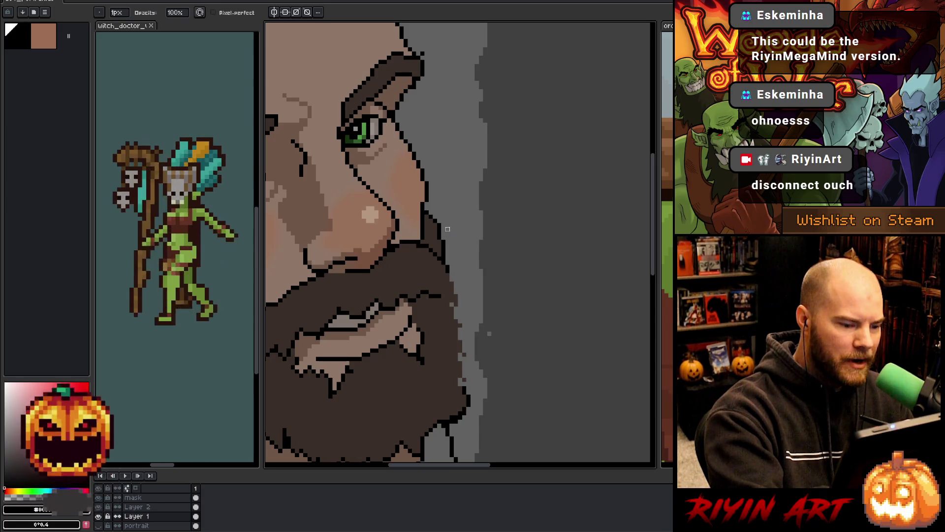
key("q")
mouse_move(441, 274)
left_mouse_down()
mouse_move(454, 276)
mouse_move(473, 335)
mouse_move(468, 381)
mouse_move(451, 352)
mouse_move(442, 274)
left_mouse_up()
key("b")
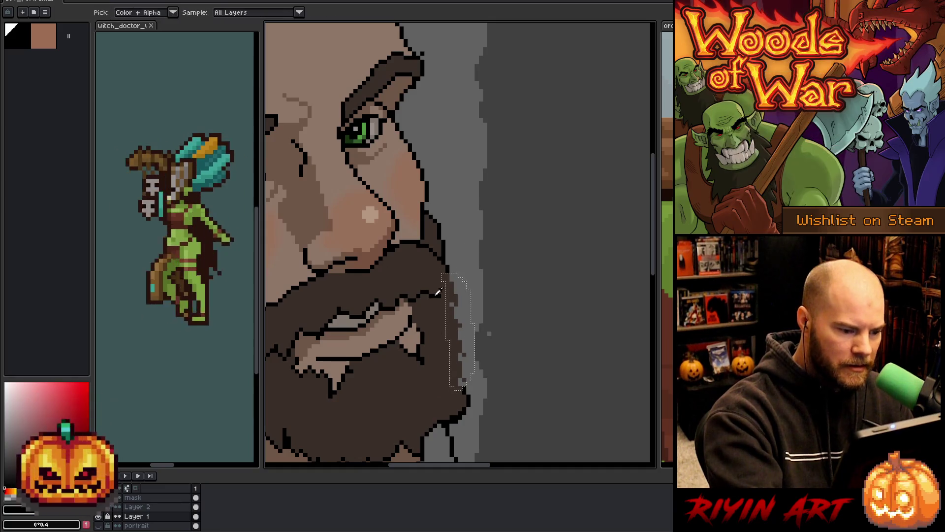
key("shift+r")
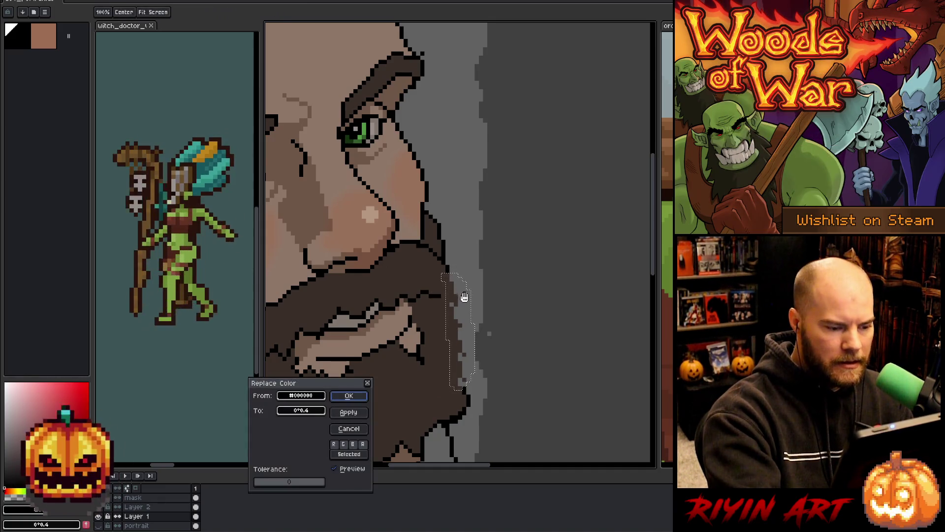
left_click(349, 431)
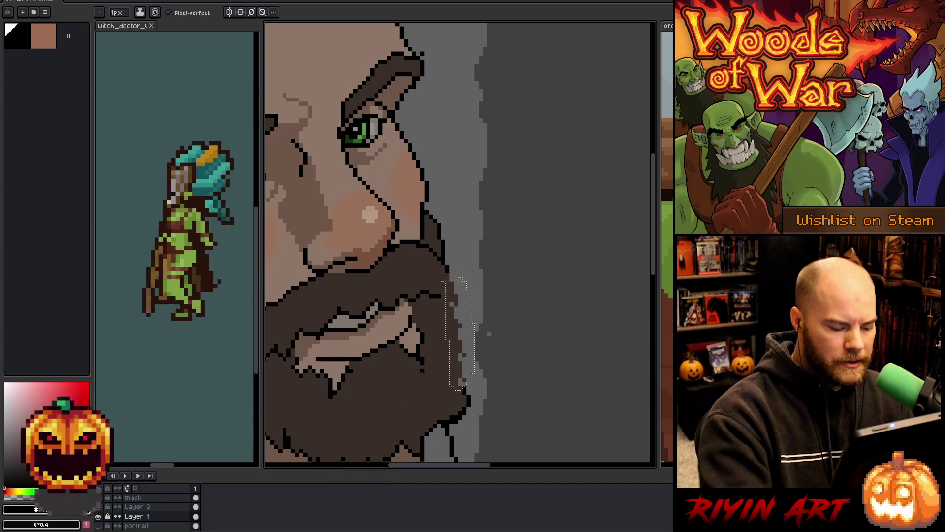
key("shift+o")
key("Return")
key("ctrl+d")
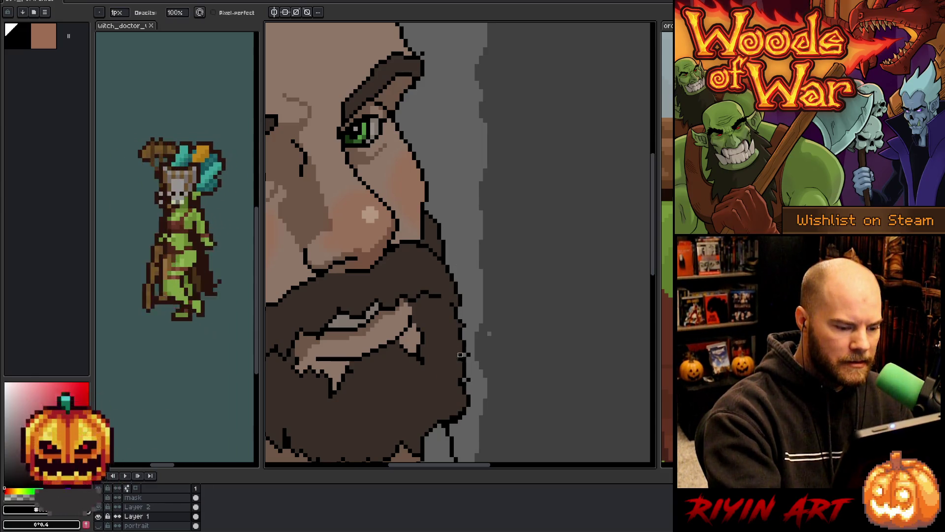
Step: Eyedrop black from the canvas, then the beard's dark brown, with the pencil active
key("b")
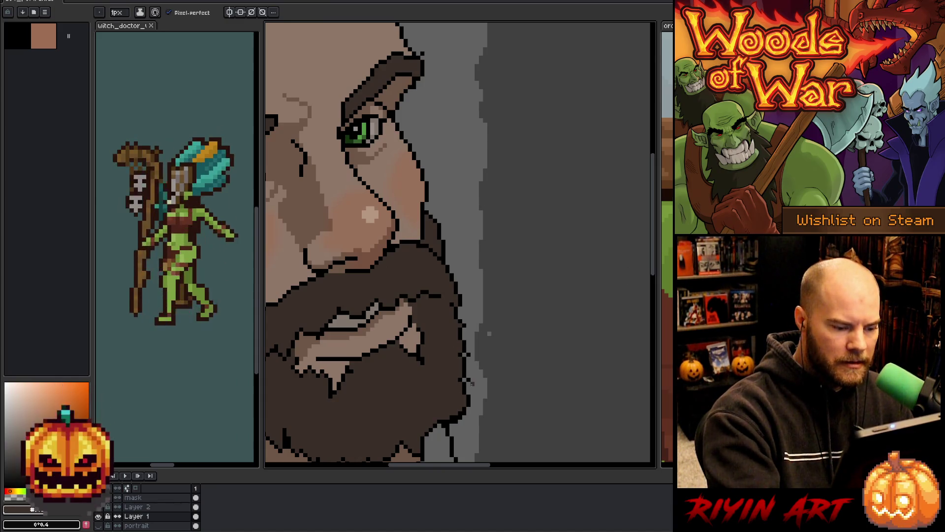
left_click(468, 377, "alt")
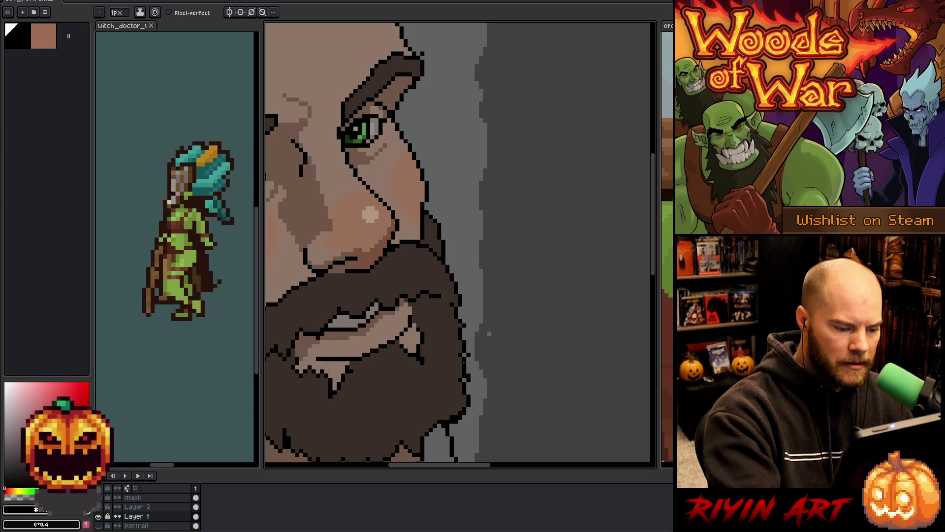
key("e")
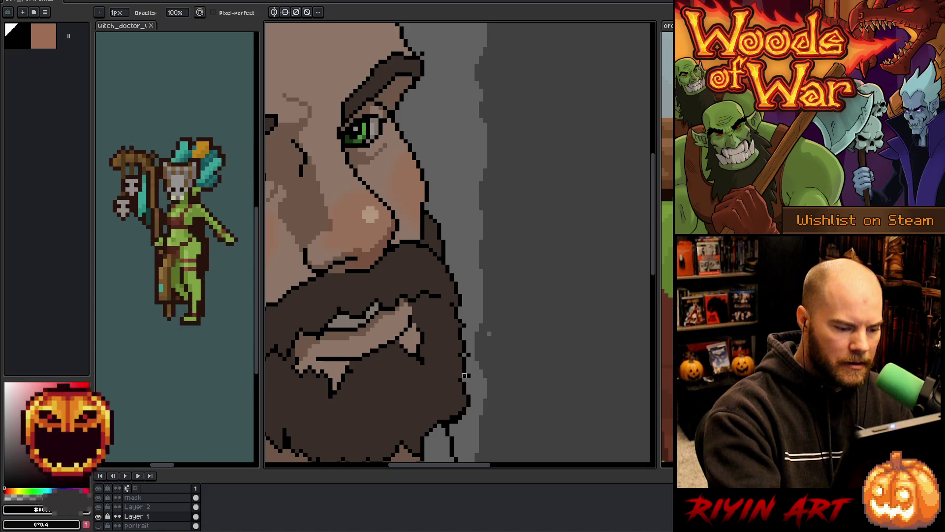
key("b")
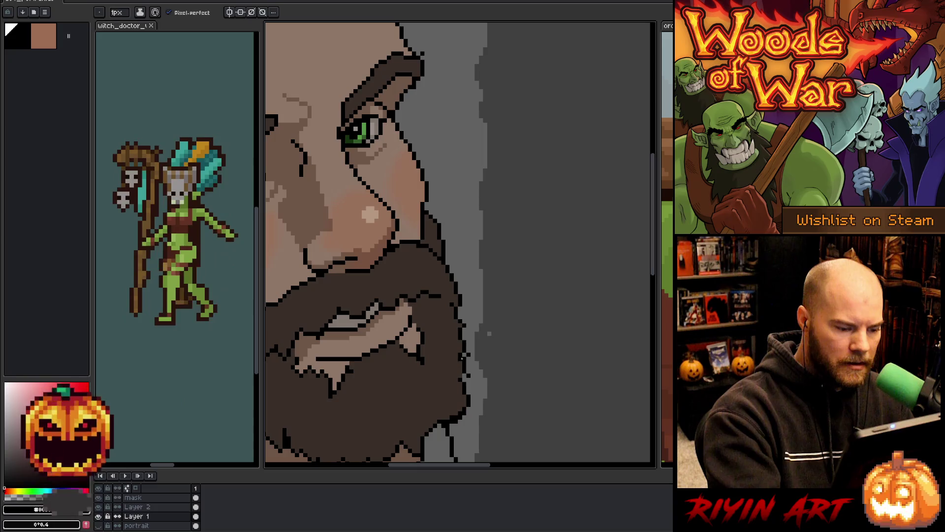
left_click(463, 376, "alt")
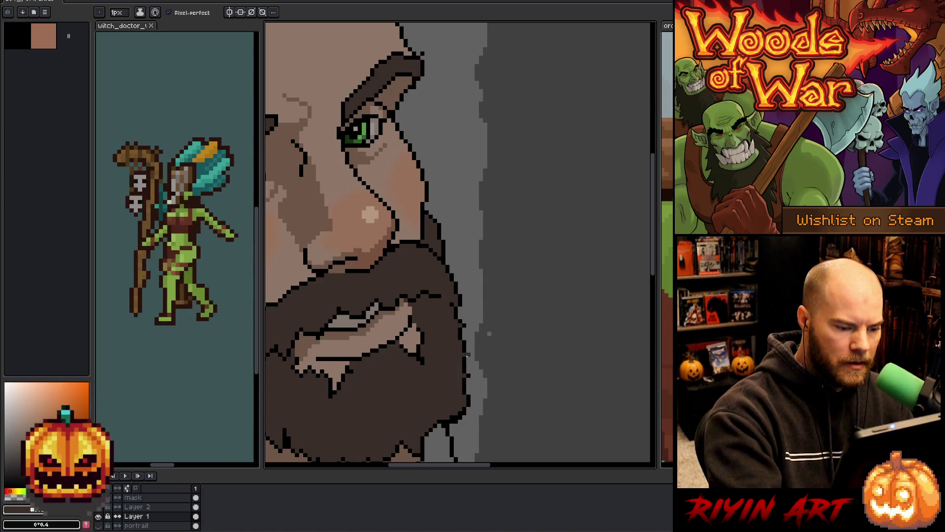
left_click(468, 350, "alt")
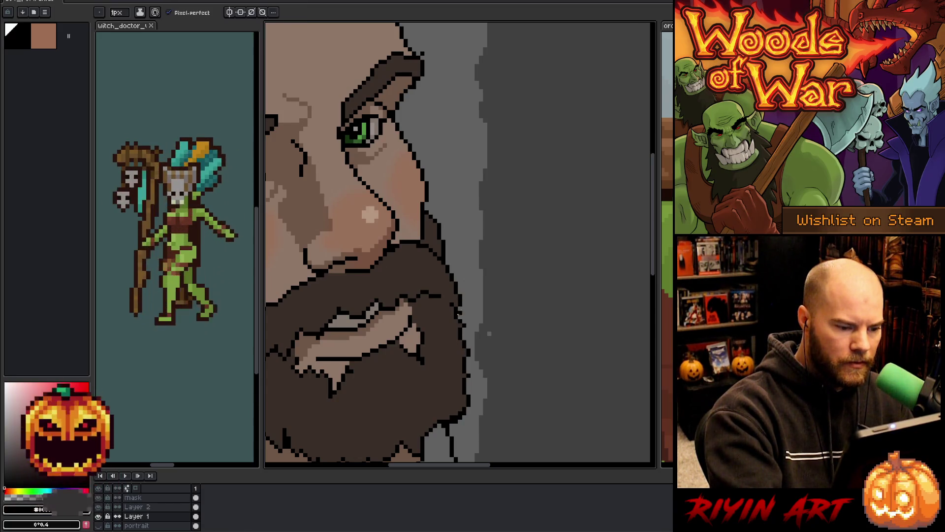
key("v")
key("b")
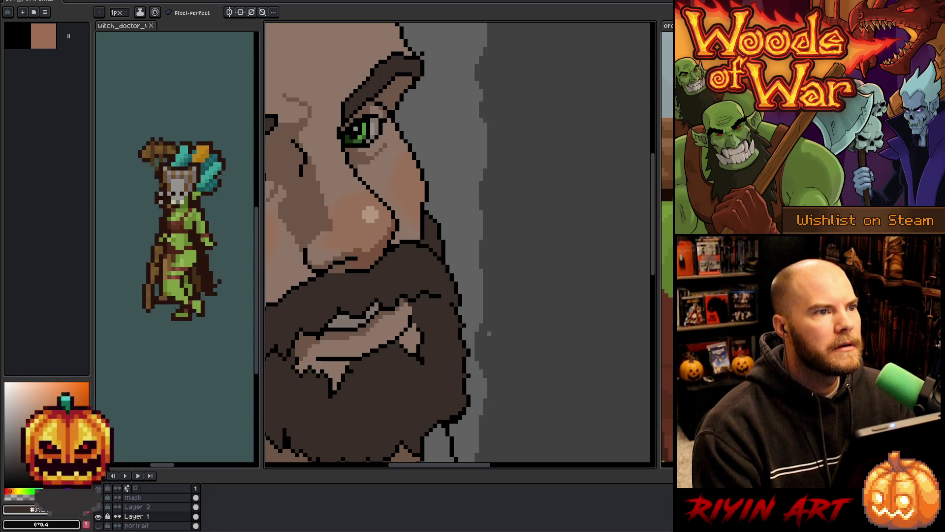
scroll(414, 280, "down", 4)
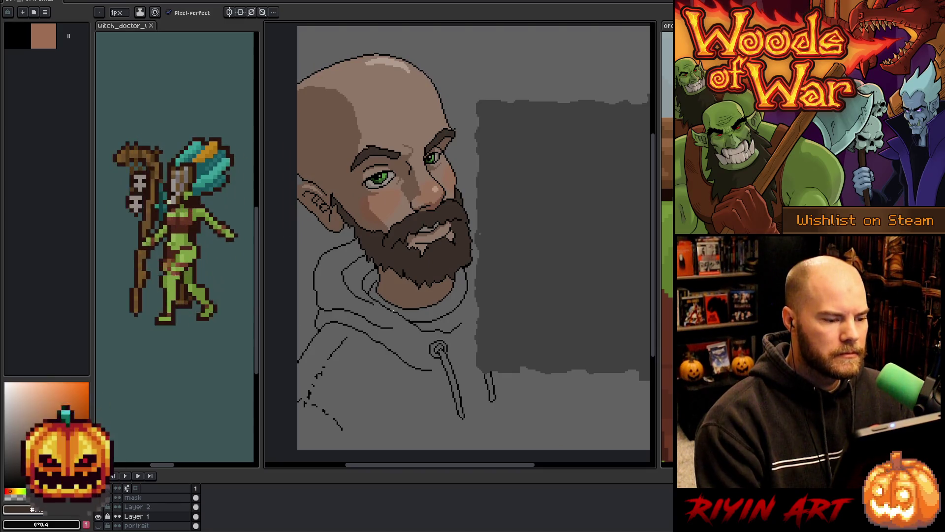
Step: On Layer 1, sample a dark colour and draw a short line beside the beard's right side
left_click(195, 516)
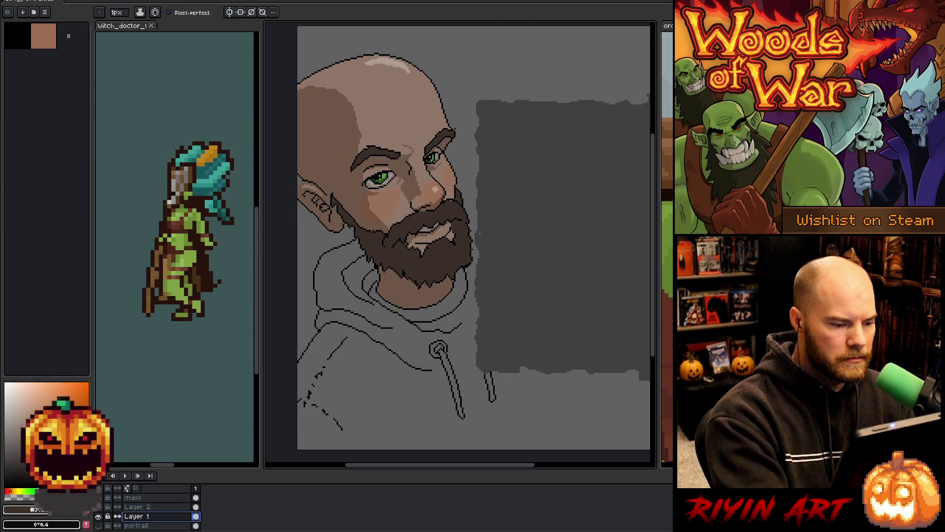
scroll(482, 236, "up", 1)
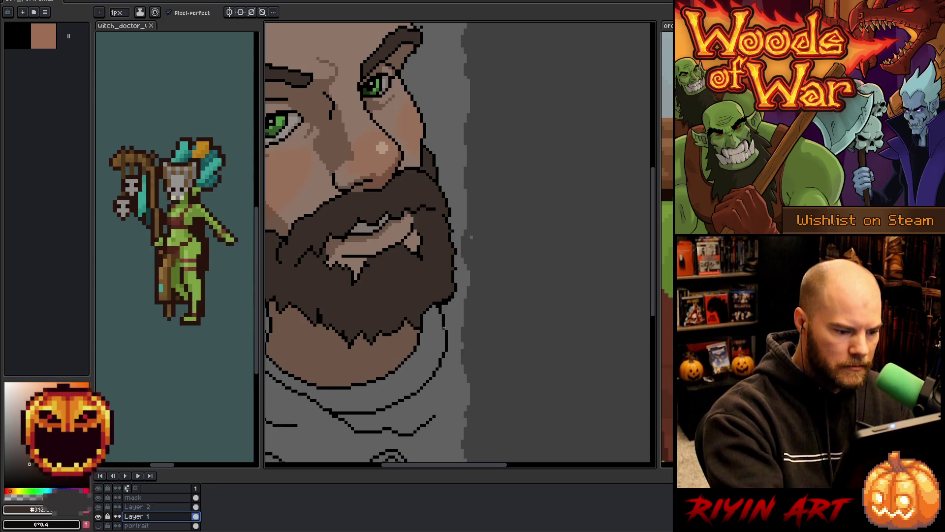
key("alt")
left_click(447, 313)
left_click_drag(446, 289, 574, 243)
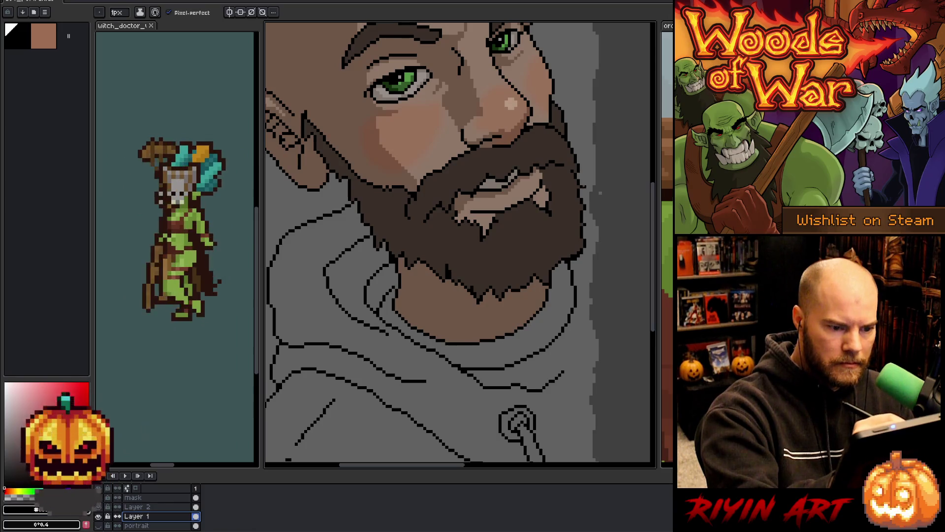
left_click_drag(577, 172, 594, 183)
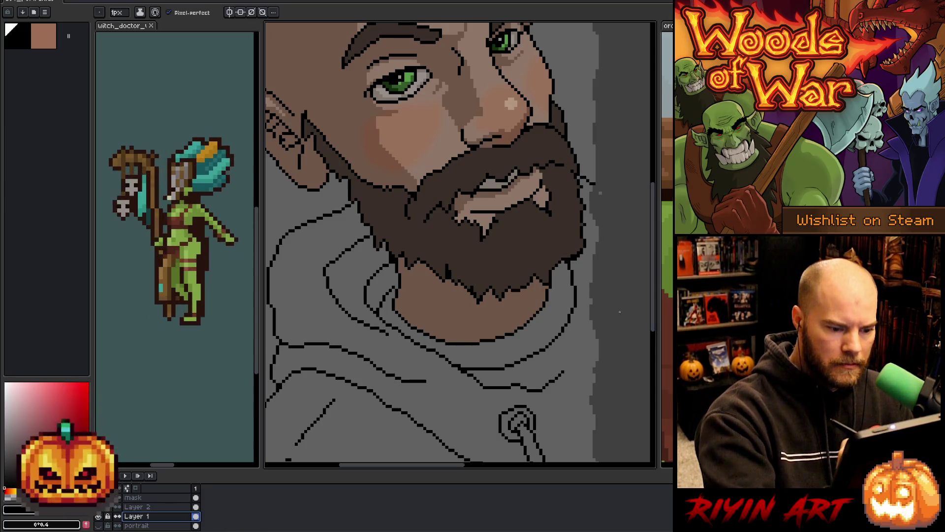
Step: Re-sample the beard's dark brown as the drawing colour
mouse_move(566, 371)
left_mouse_down()
mouse_move(489, 246)
mouse_move(477, 244)
left_mouse_up()
mouse_move(503, 139)
left_mouse_down()
mouse_move(544, 194)
mouse_move(567, 183)
left_mouse_up()
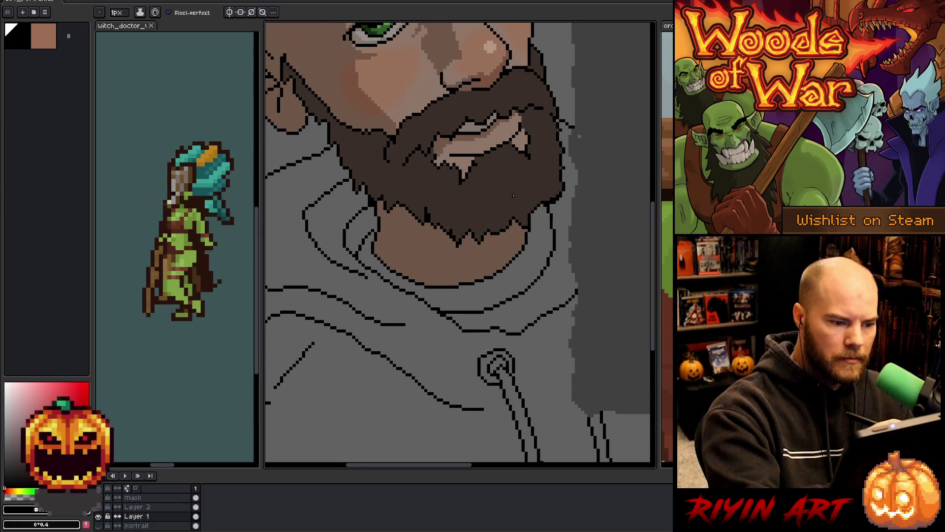
left_click(549, 193, "alt")
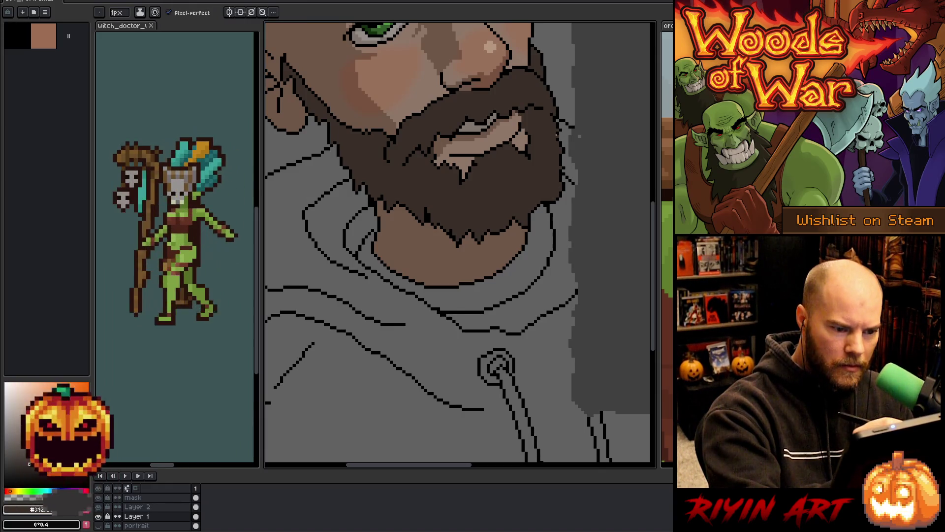
left_click(547, 189, "alt")
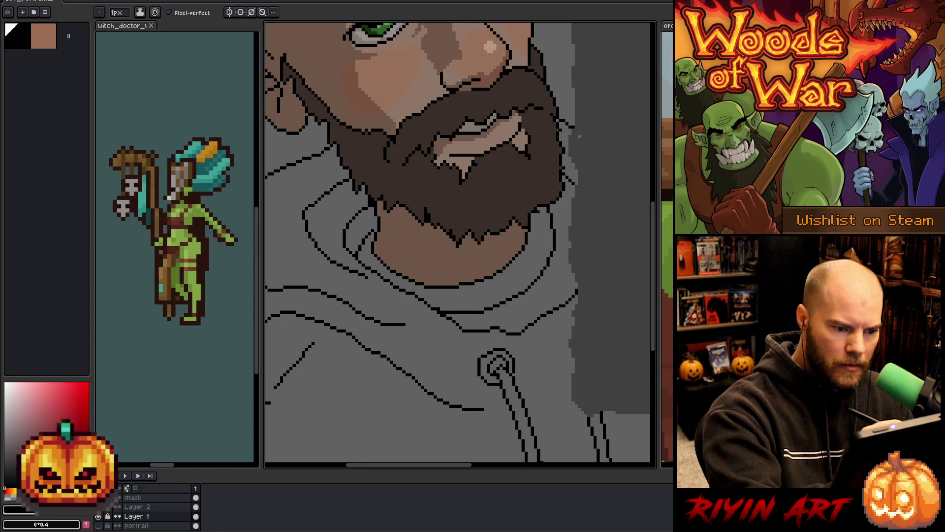
left_click(539, 201, "alt")
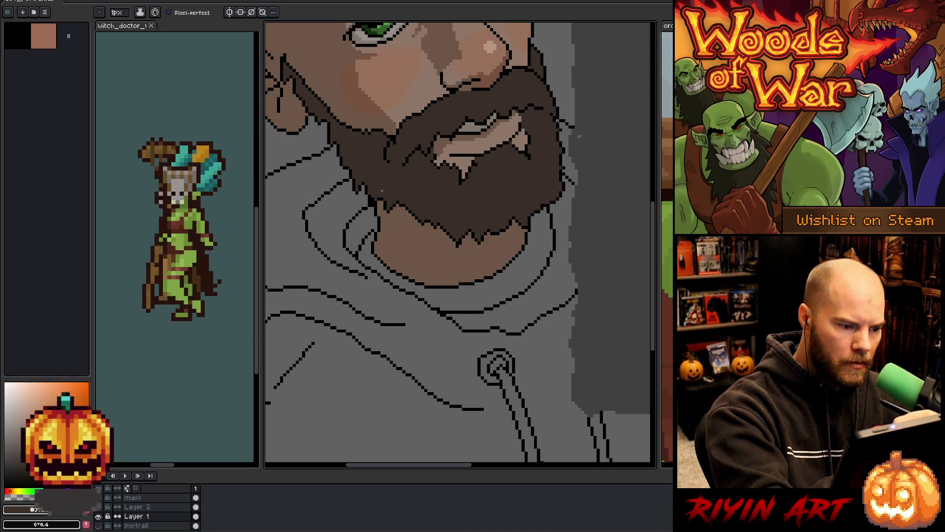
key("e")
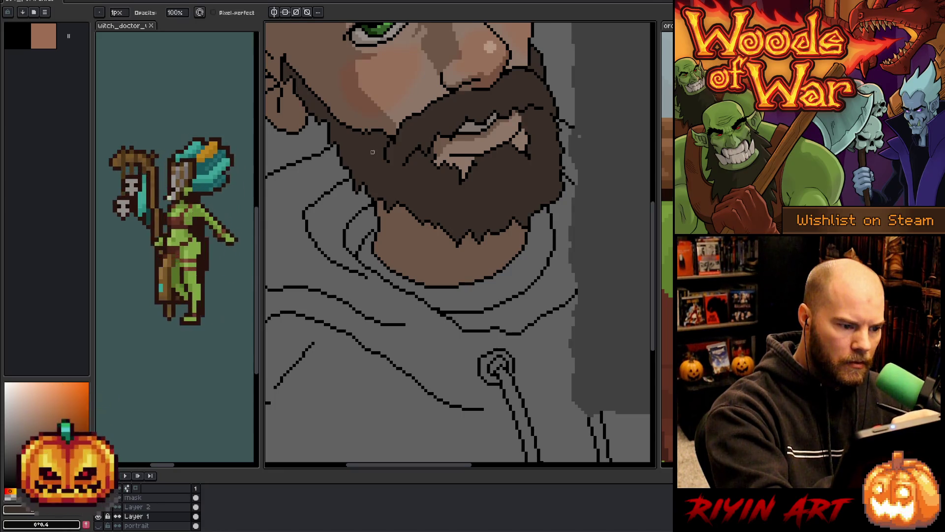
key("b")
scroll(345, 147, "up", 3)
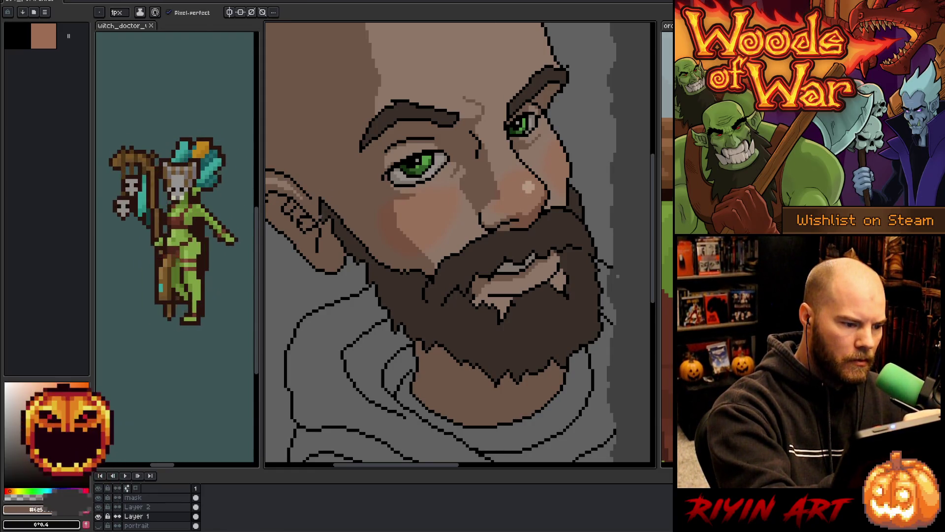
Step: Try black, beard brown and light skin swatches, then sample a colour from the head
left_click(324, 203, "alt")
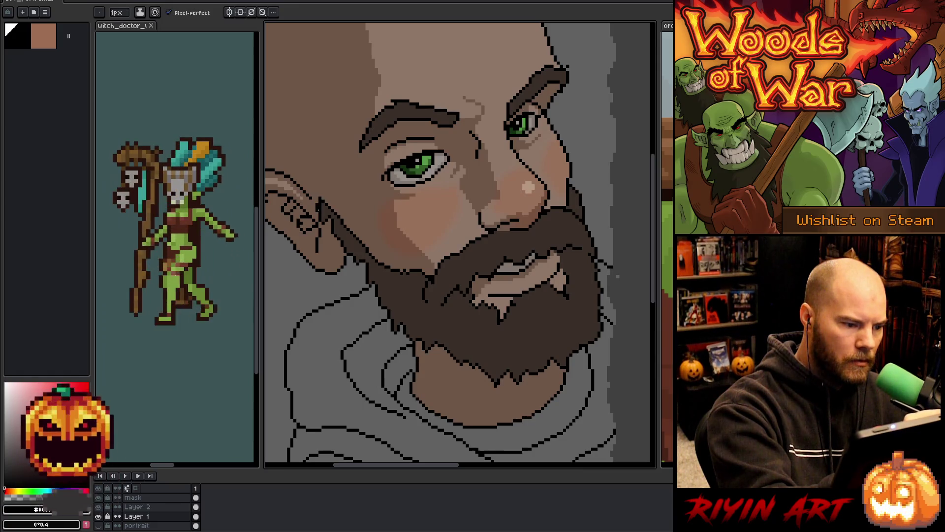
left_click(319, 204, "alt")
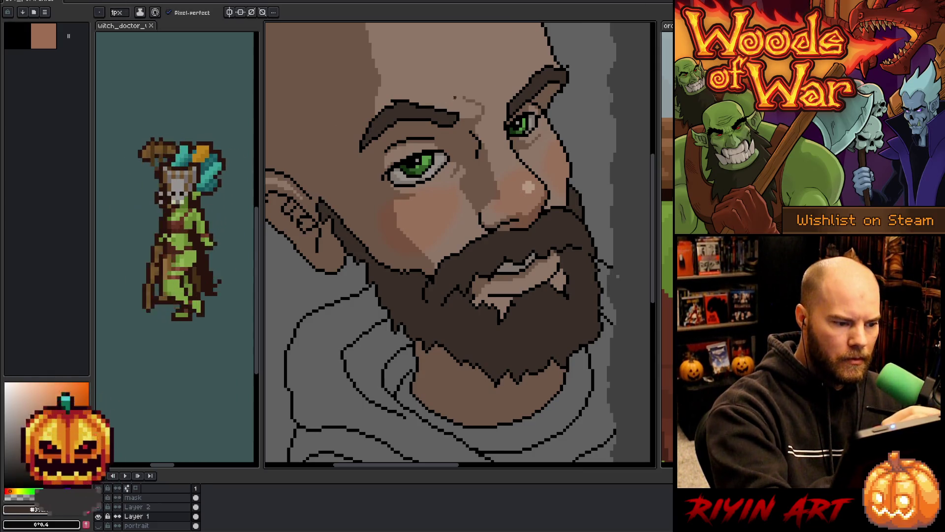
left_click(352, 167, "alt")
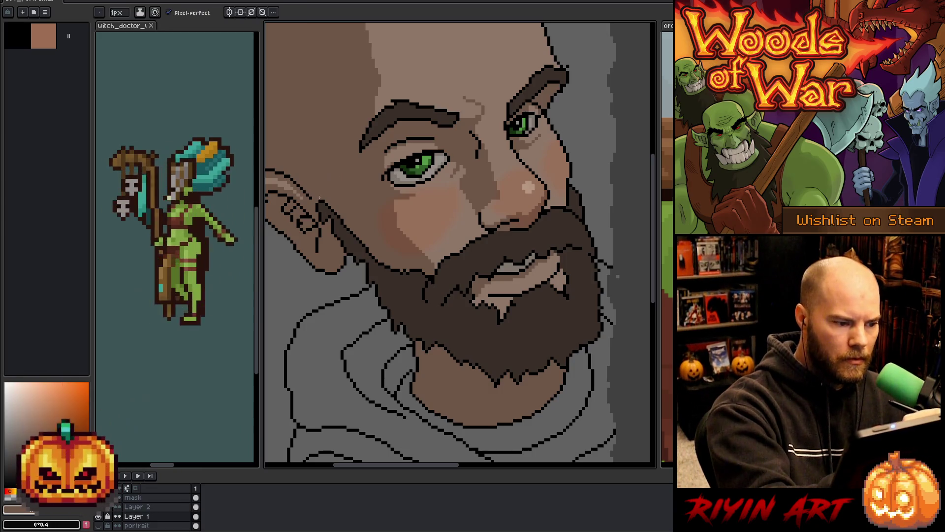
left_click(318, 198, "alt")
mouse_move(513, 354)
left_mouse_down()
mouse_move(504, 374)
mouse_move(541, 406)
left_mouse_up()
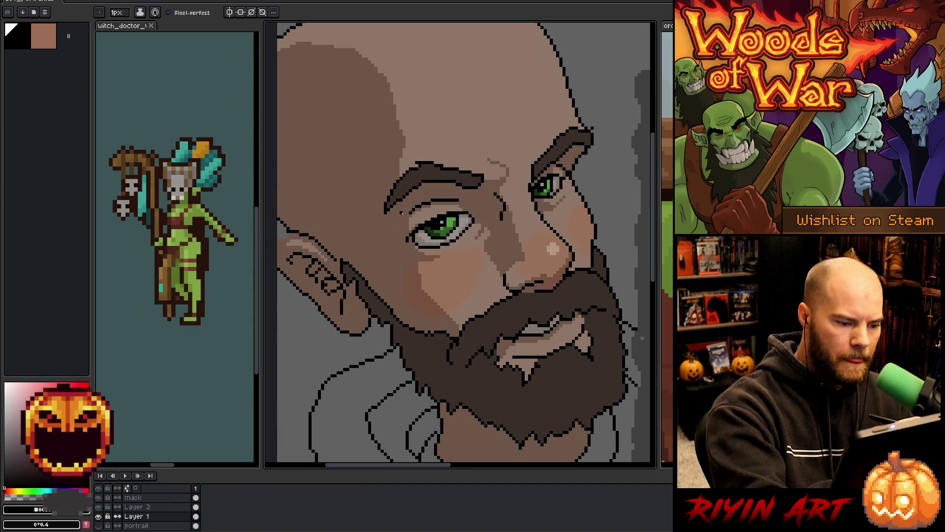
left_click_drag(476, 348, 519, 376)
left_click(480, 160, "alt")
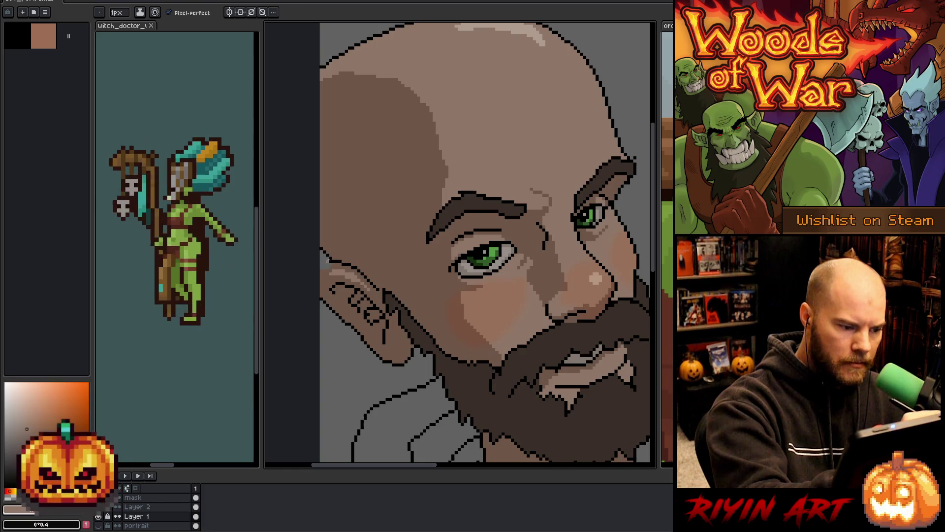
left_click(325, 260, "alt")
Step: Bucket-fill the strip over the top-left head shadow to shrink the dark area
key("g")
left_click(325, 264, "alt")
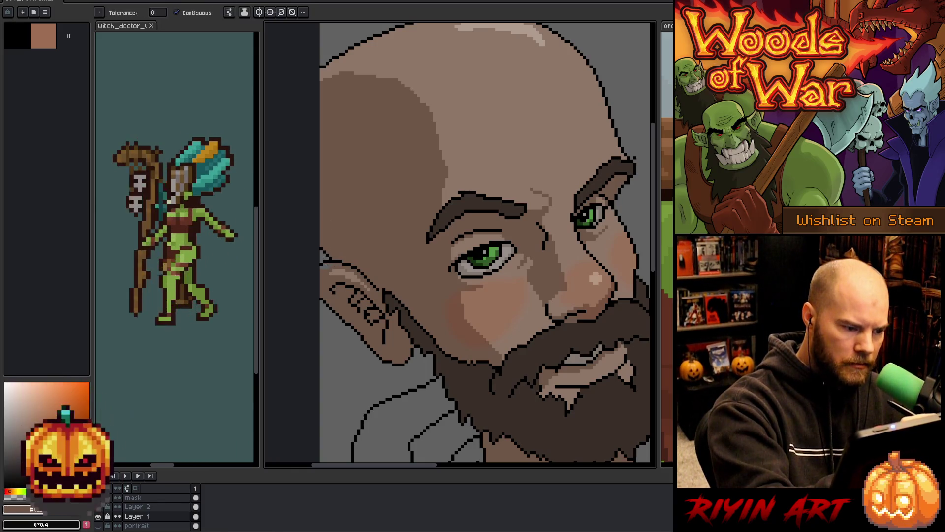
key("b")
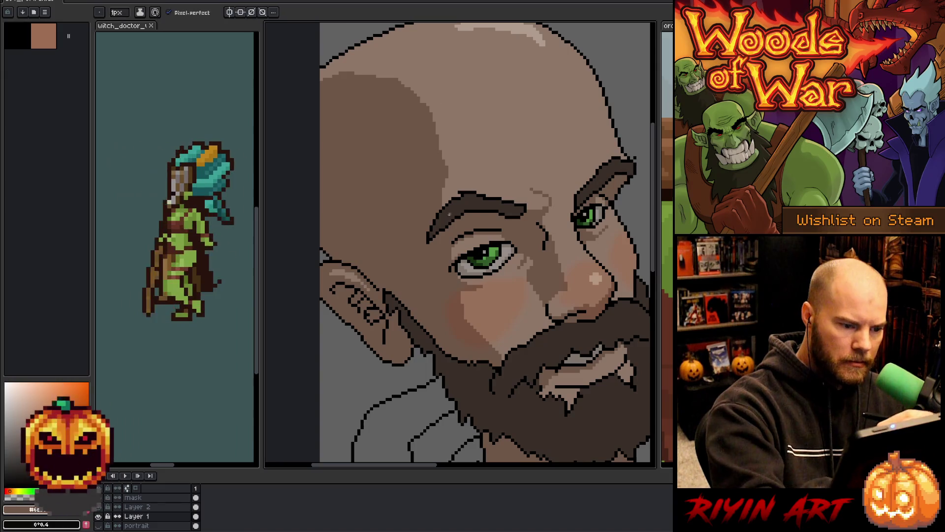
mouse_move(443, 168)
left_mouse_down()
mouse_move(431, 197)
mouse_move(373, 118)
mouse_move(308, 118)
left_mouse_up()
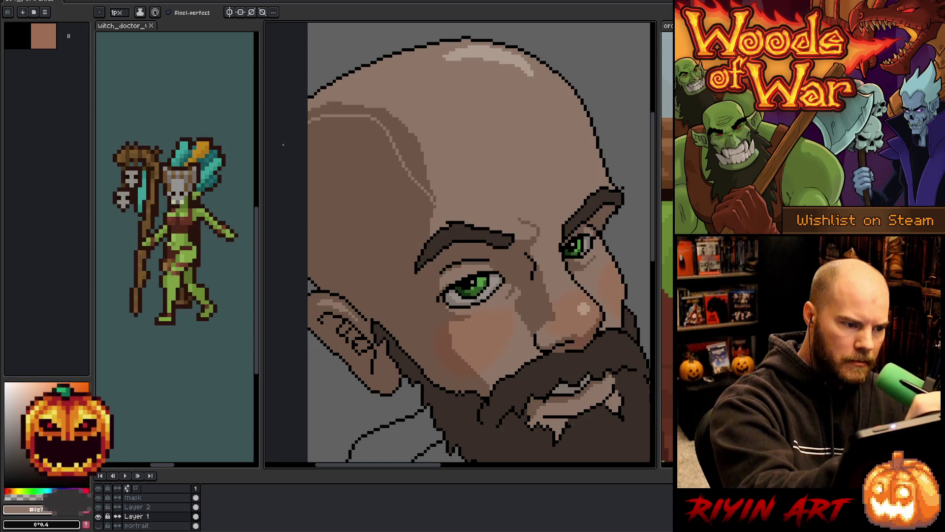
key("g")
left_click(409, 148)
key("b")
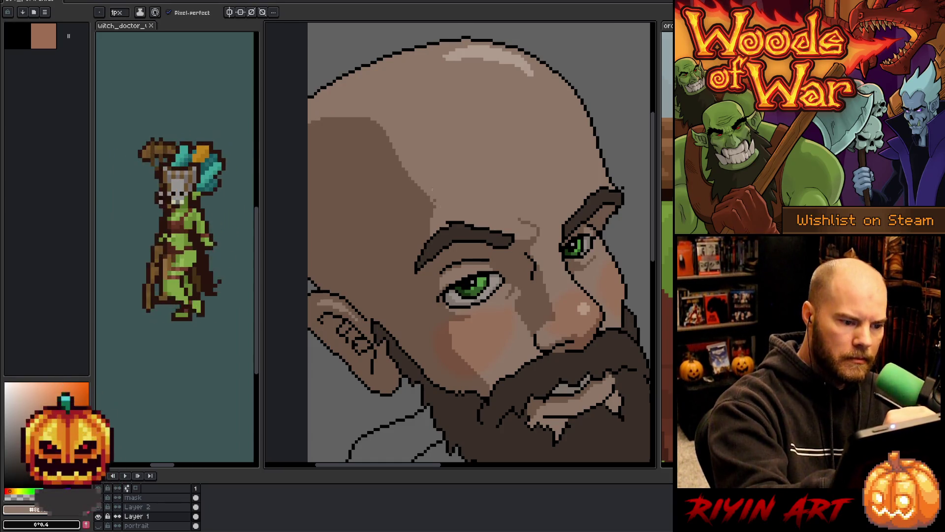
Step: Sample the head's skin tone as the drawing colour
left_click(308, 98, "alt")
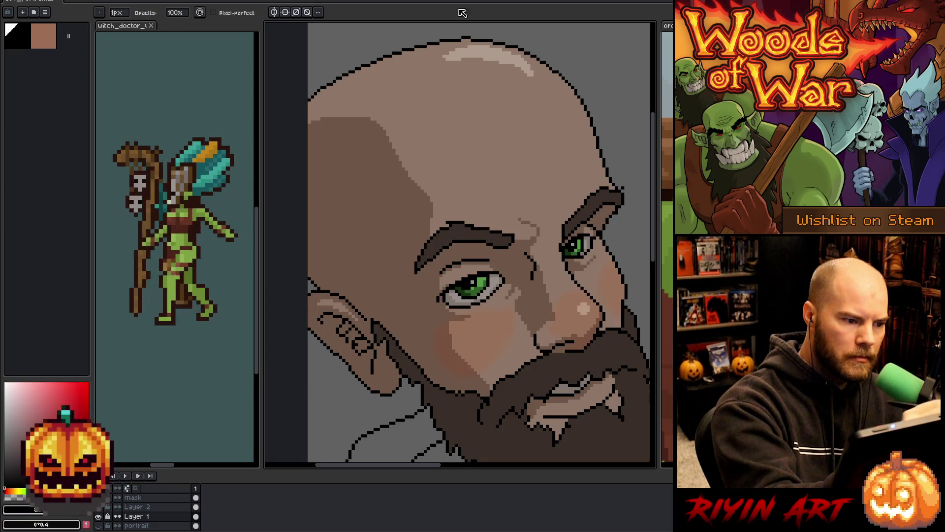
key("space")
left_click_drag(496, 236, 483, 249)
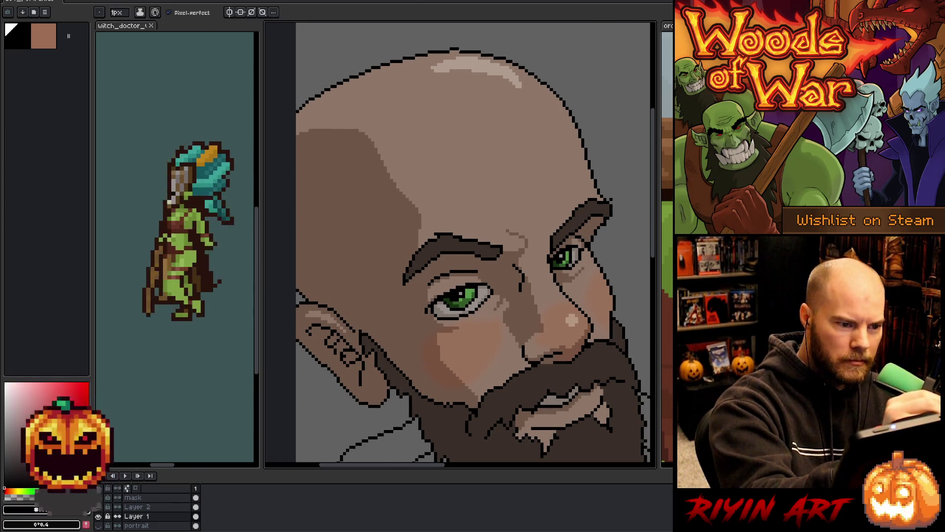
key("e")
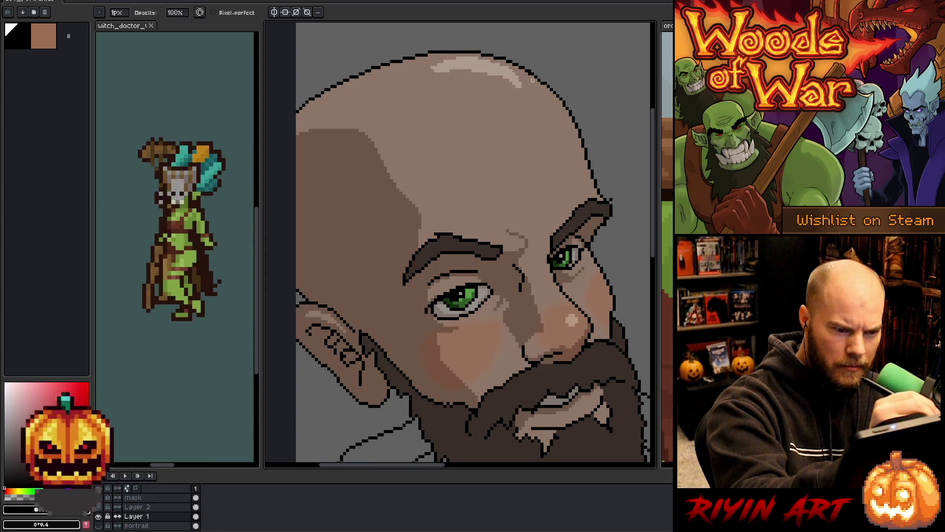
left_click(529, 42, "alt")
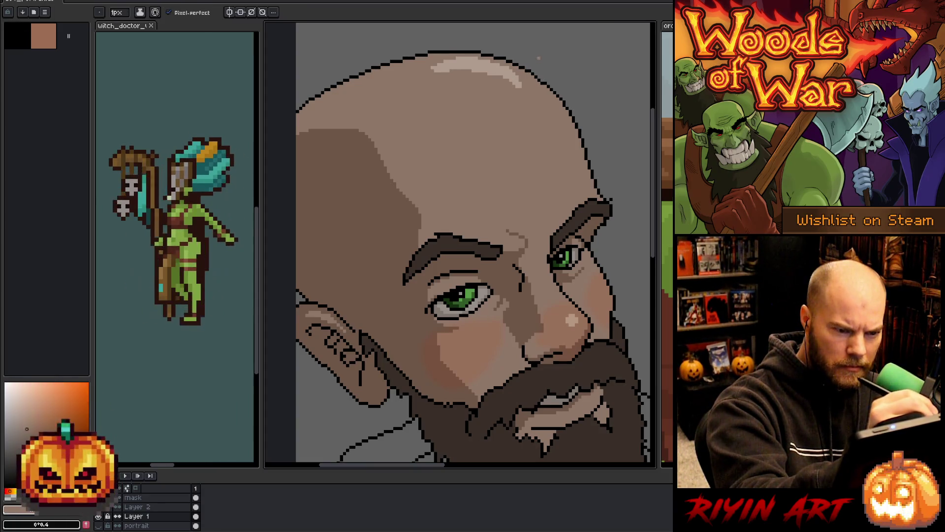
key("m")
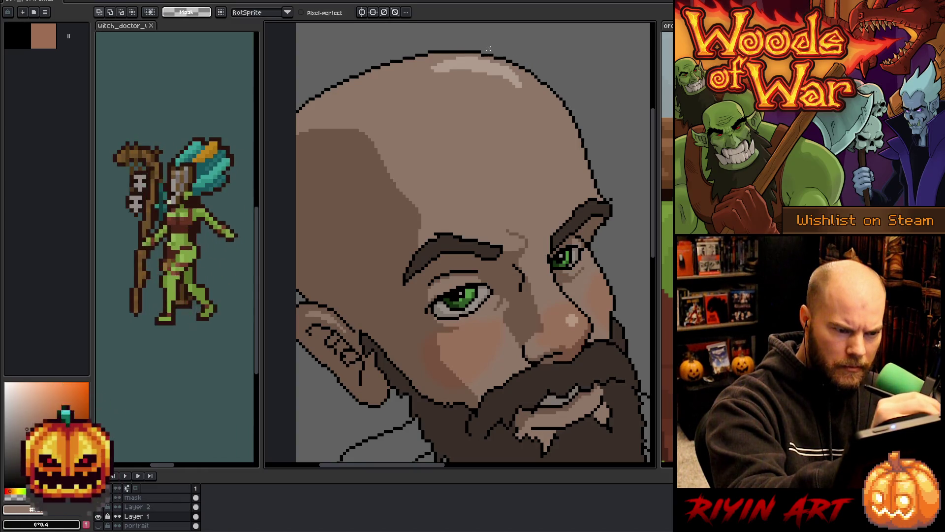
Step: Lasso the crown highlight, nudge it one pixel right, and scale it smaller
mouse_move(524, 74)
left_mouse_down()
mouse_move(545, 96)
mouse_move(487, 48)
left_mouse_up()
key("Right")
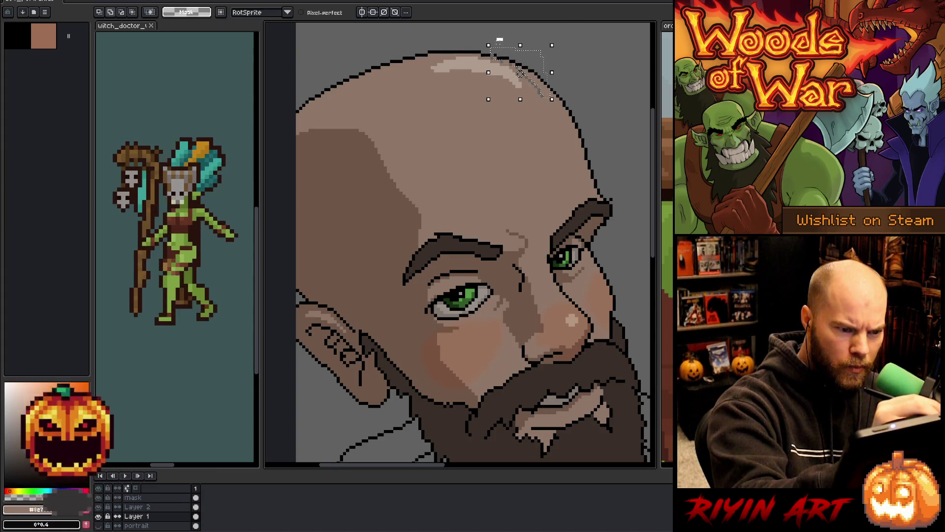
left_click_drag(497, 41, 496, 33)
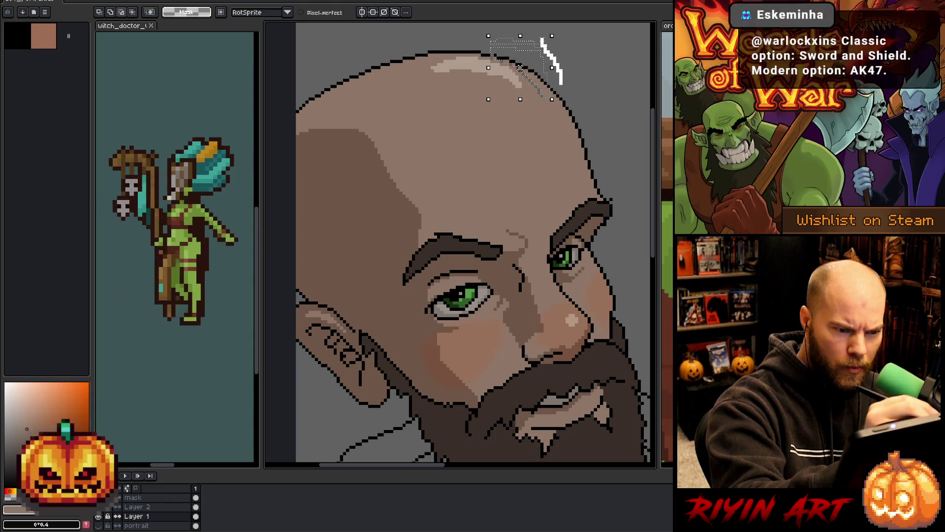
left_click_drag(552, 99, 533, 80)
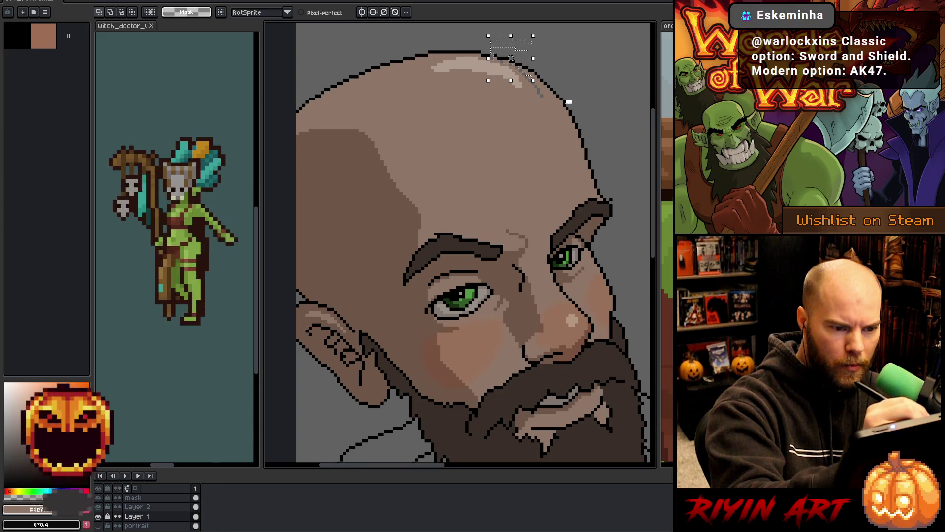
key("Return")
Step: Paint over the stray dark pixels on the scalp with skin tone
key("i")
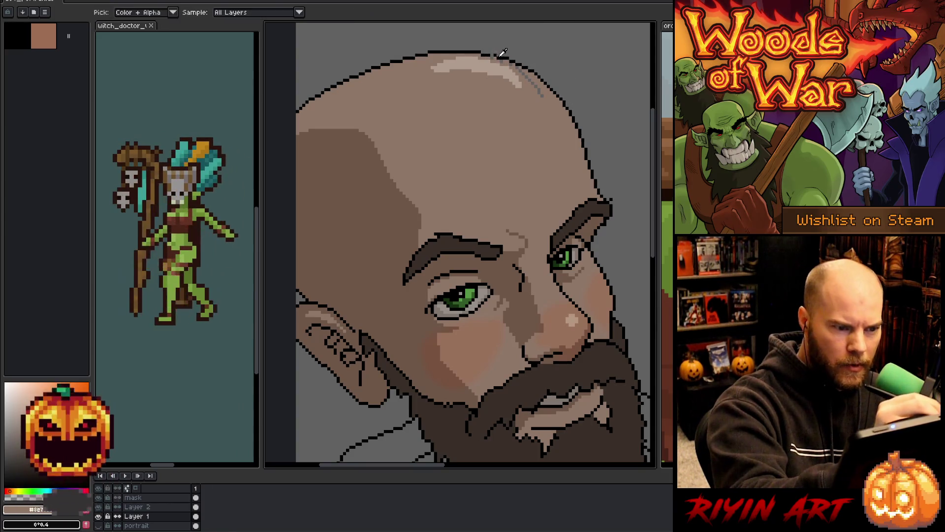
key("b")
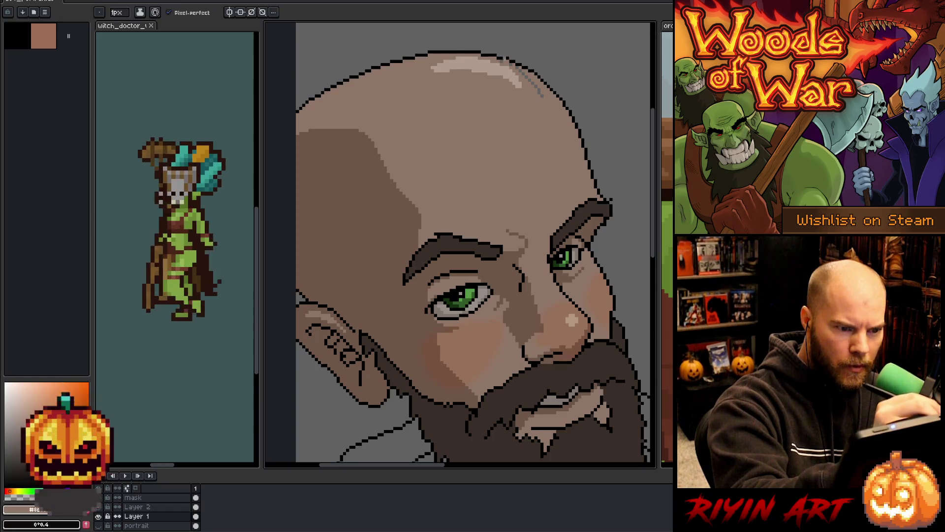
left_click_drag(521, 72, 537, 90)
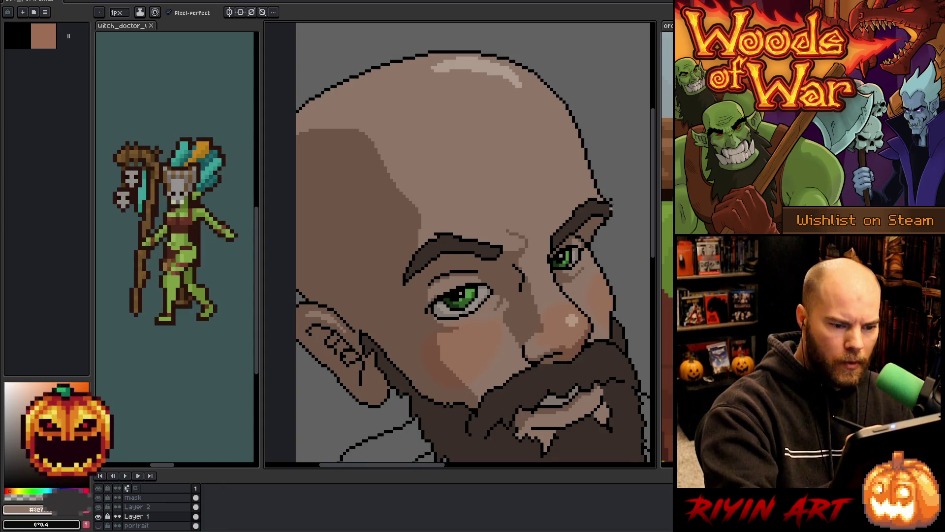
left_click(614, 201, "alt")
left_click(612, 201, "alt")
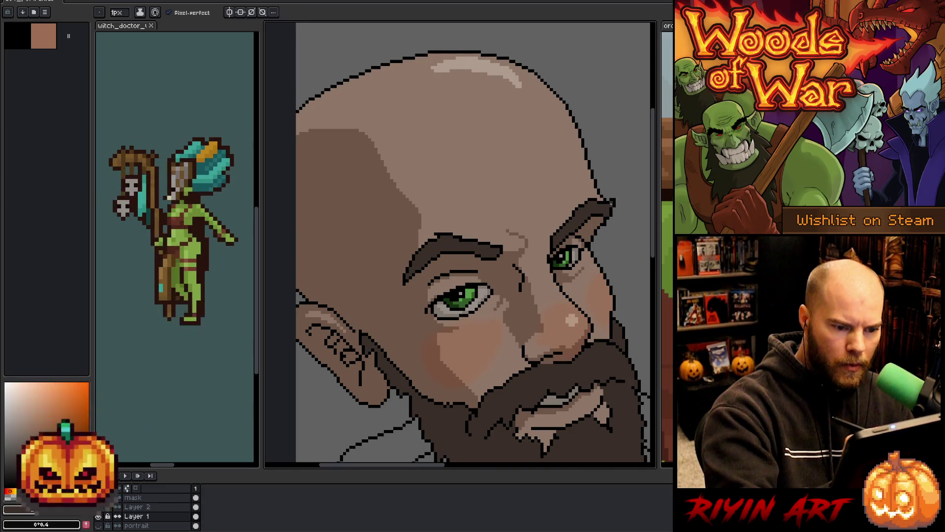
mouse_move(608, 255)
left_mouse_down()
mouse_move(600, 197)
mouse_move(565, 129)
left_mouse_up()
left_click(531, 157, "alt")
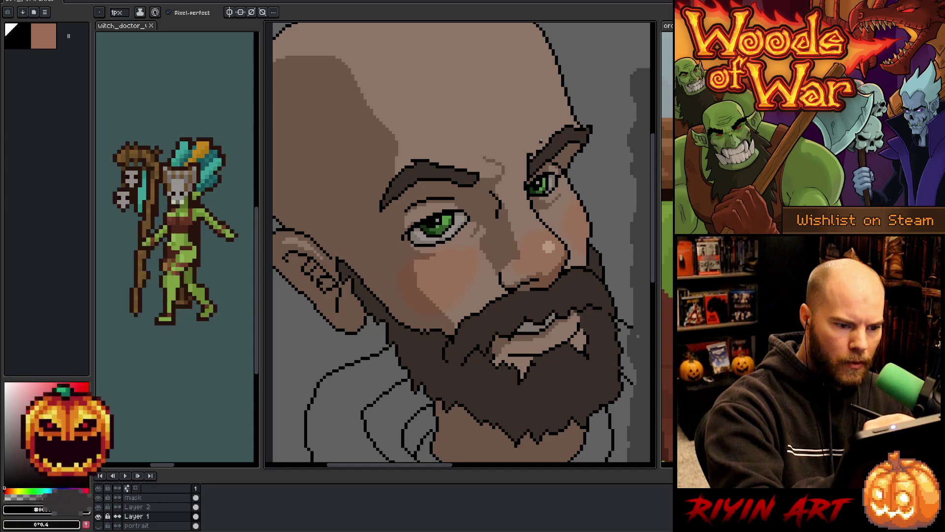
left_click(532, 156, "alt")
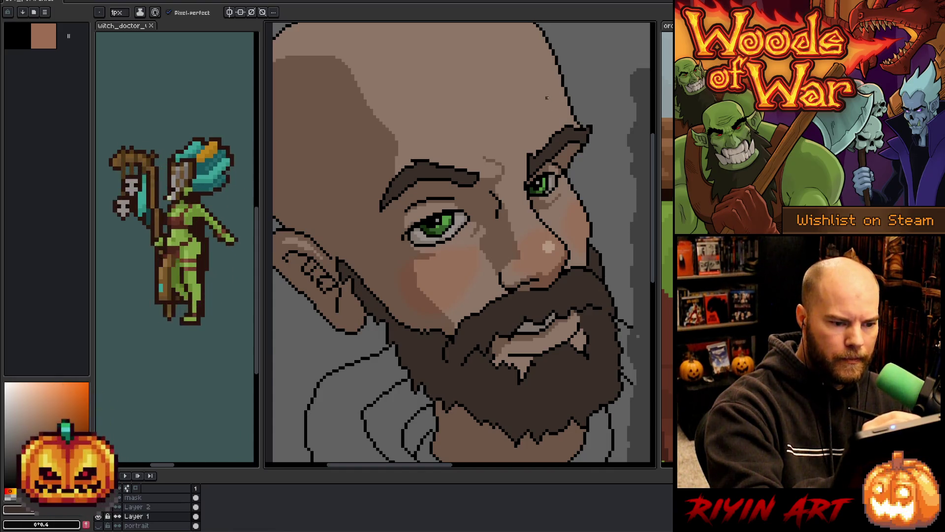
left_click(480, 169, "alt")
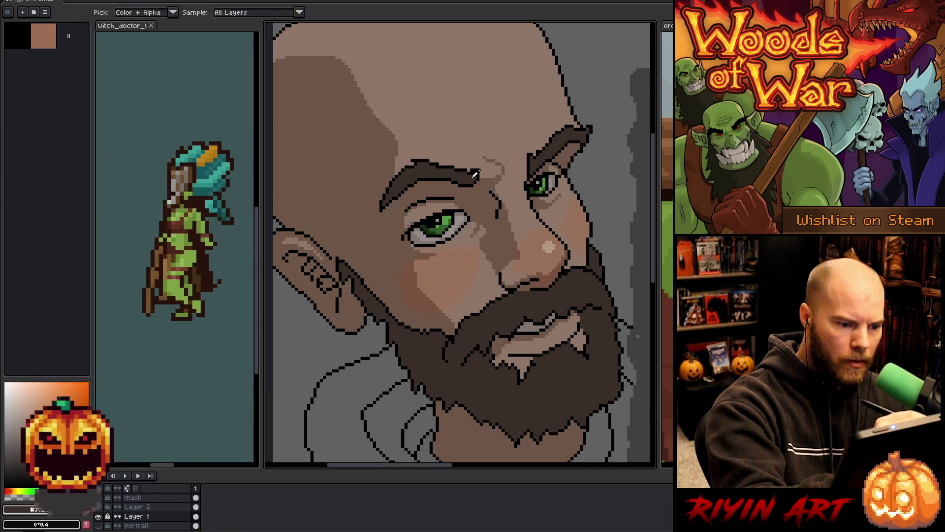
left_click(472, 171, "alt")
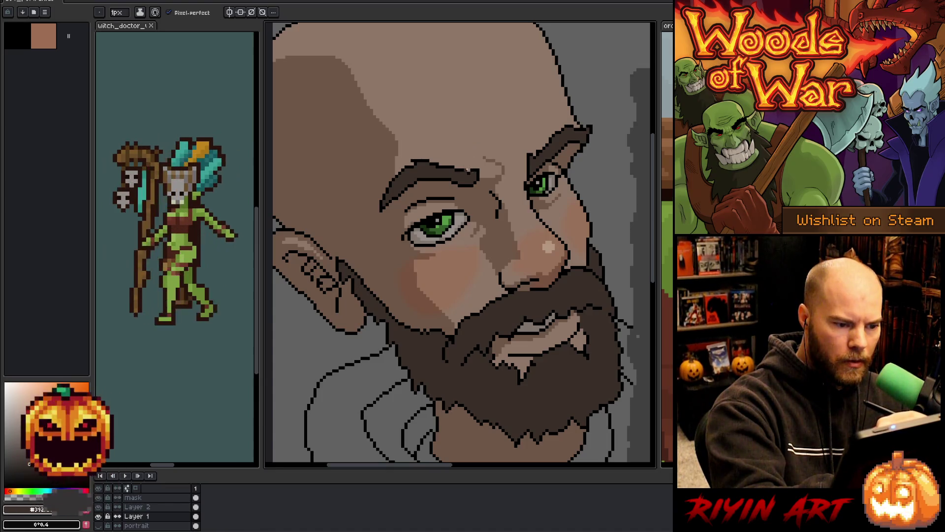
left_click(471, 171, "alt")
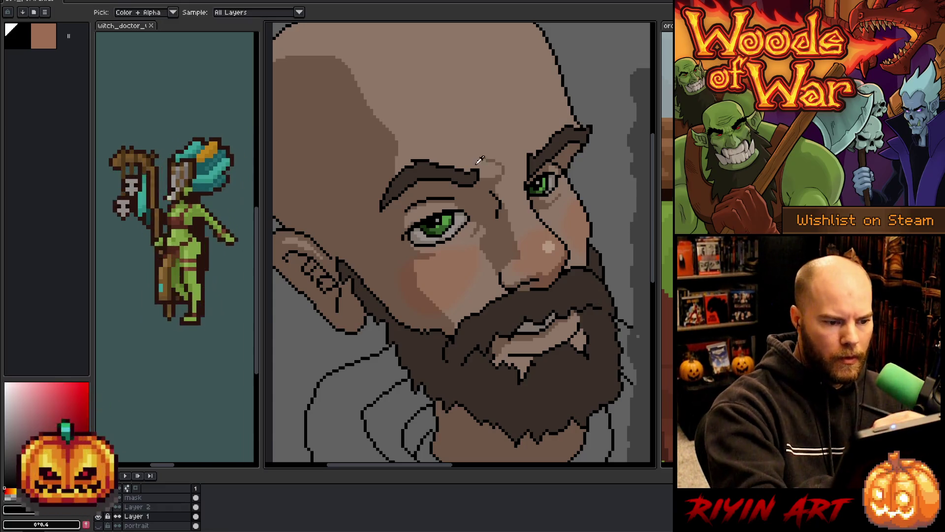
left_click(475, 170, "alt")
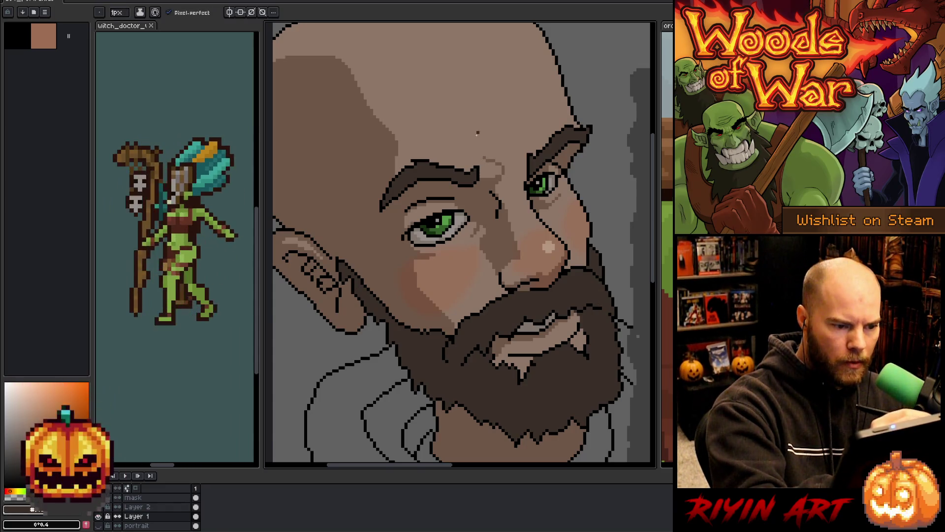
left_click(462, 164, "alt")
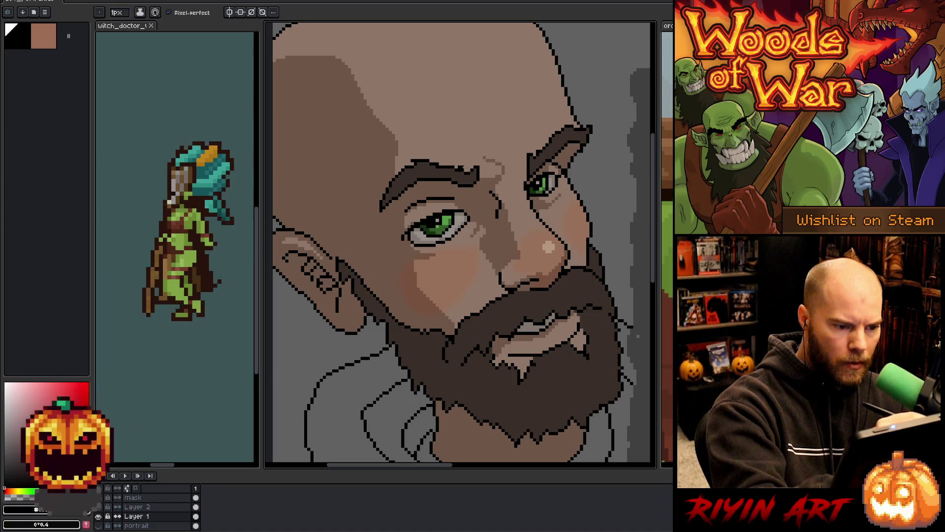
left_click(462, 168, "alt")
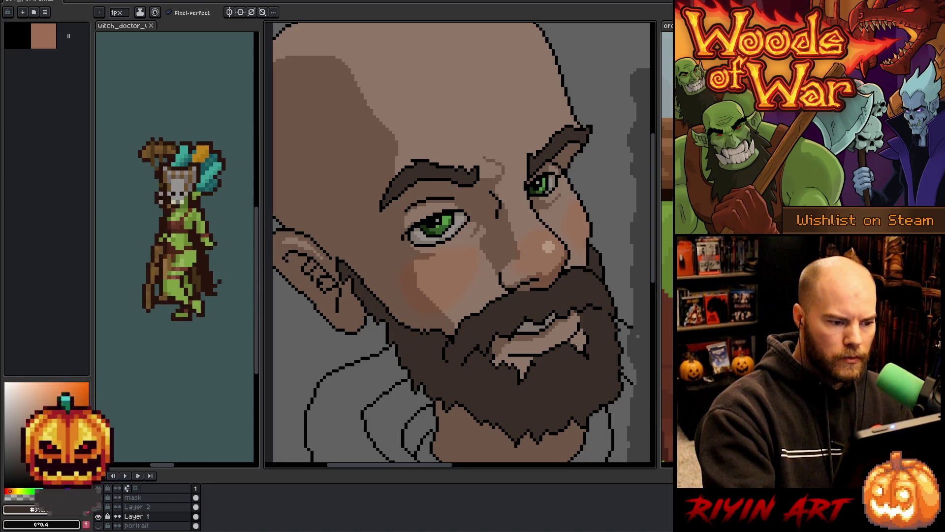
left_click_drag(575, 344, 572, 325)
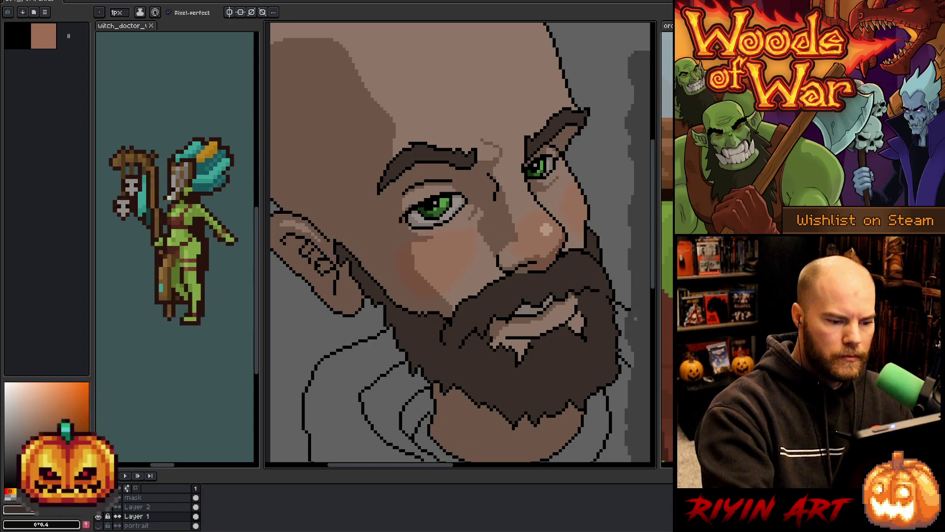
scroll(557, 252, "down", 2)
scroll(537, 295, "up", 1)
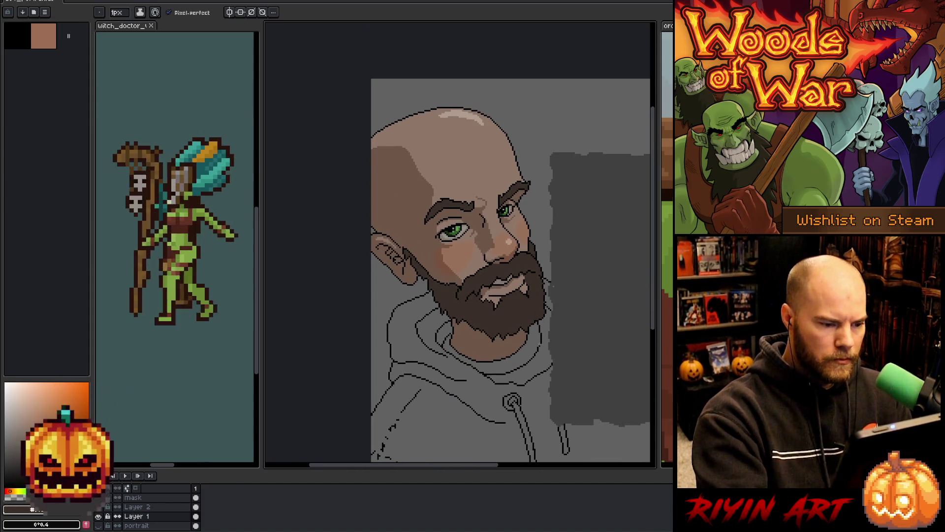
scroll(537, 296, "up", 1)
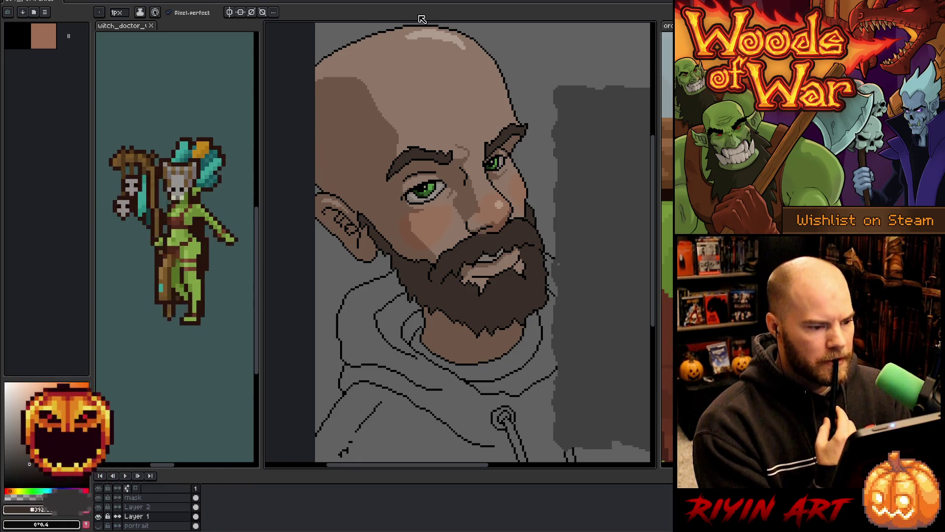
scroll(393, 164, "down", 1)
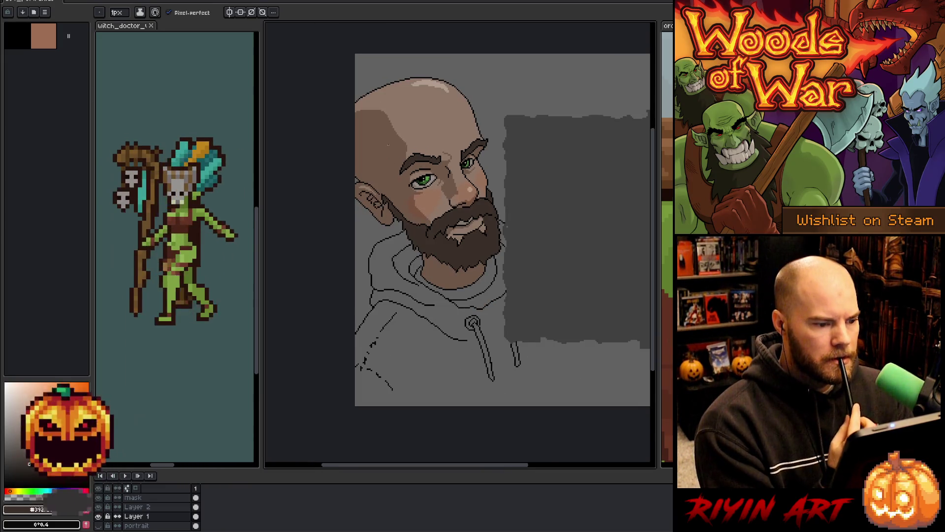
scroll(388, 144, "down", 1)
scroll(388, 144, "up", 1)
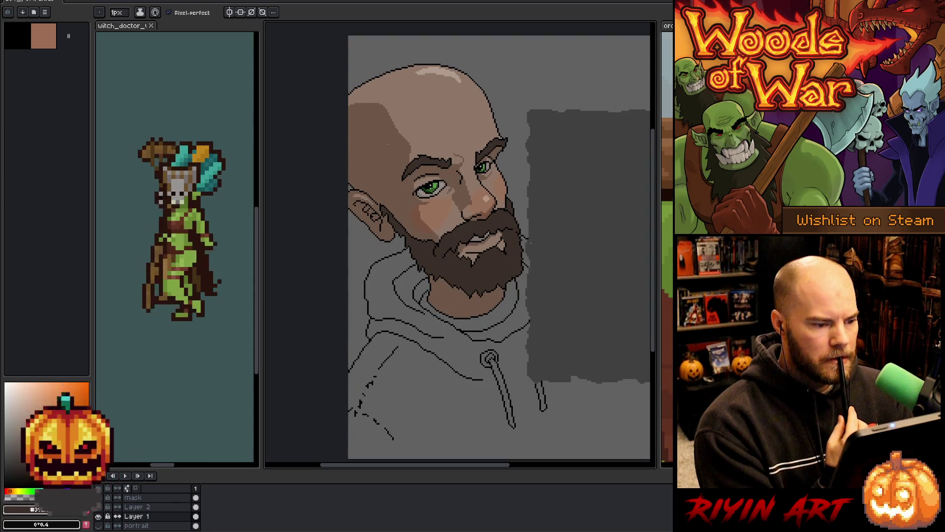
scroll(388, 144, "down", 2)
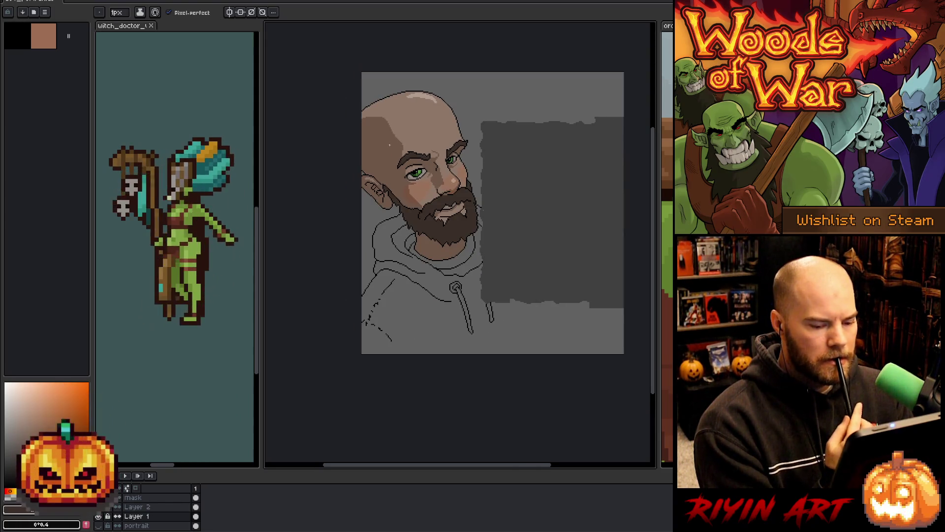
scroll(390, 145, "up", 2)
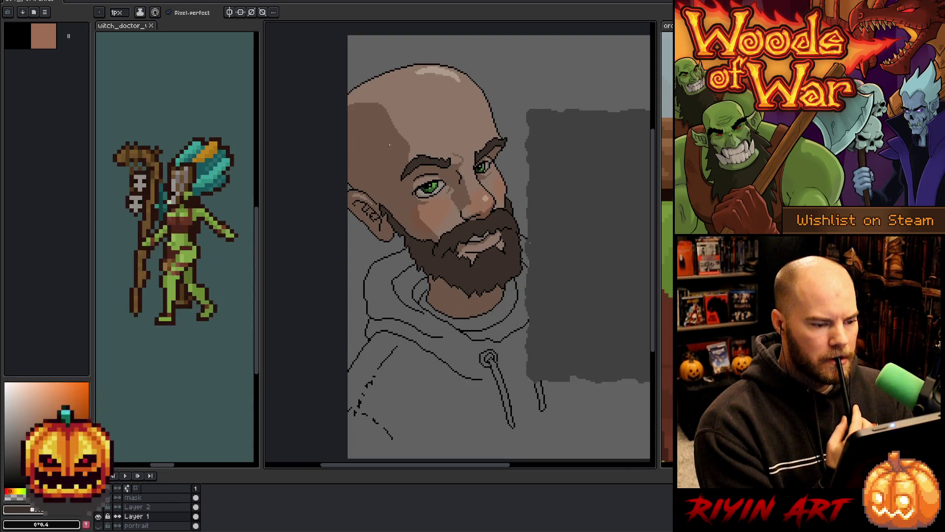
scroll(389, 145, "up", 1)
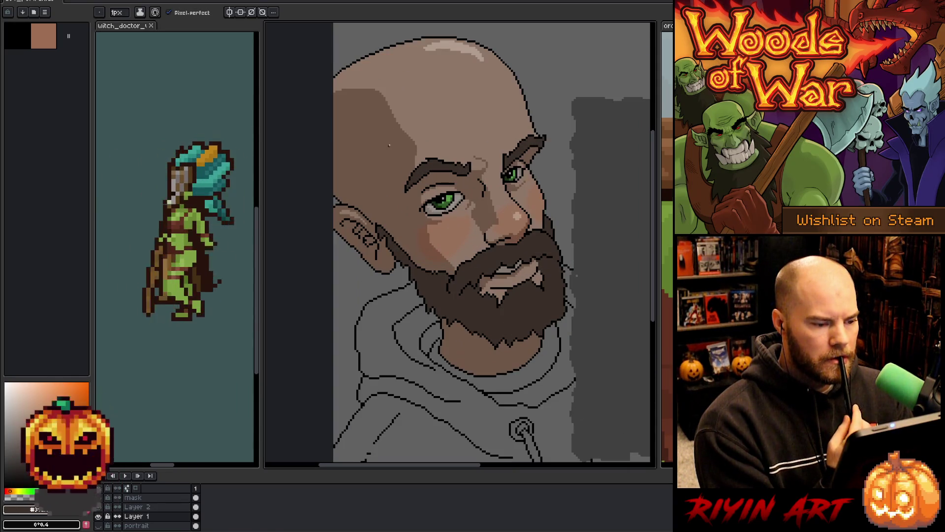
scroll(389, 146, "up", 1)
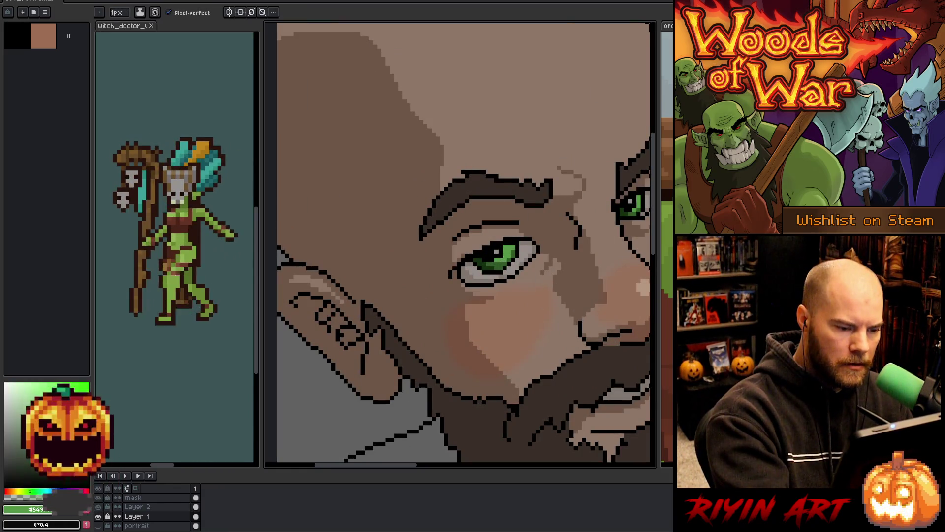
left_click_drag(558, 304, 479, 318)
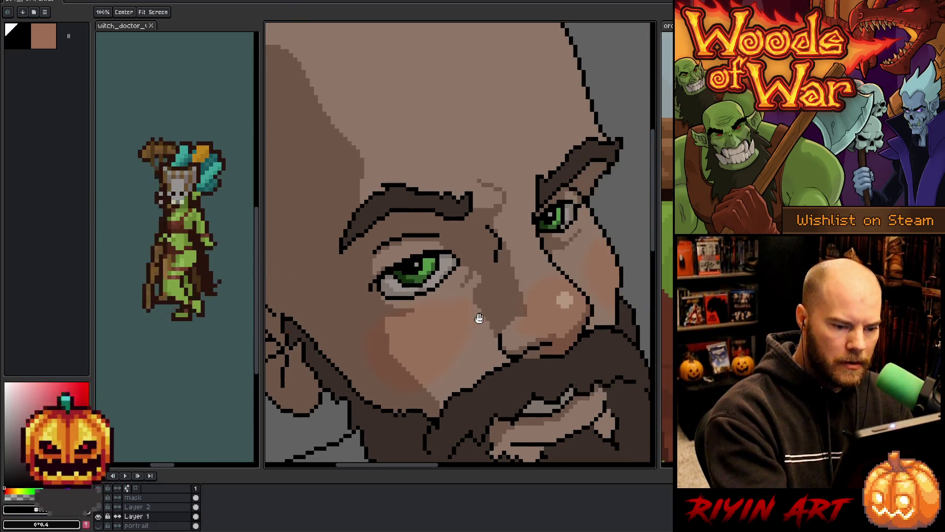
key("b")
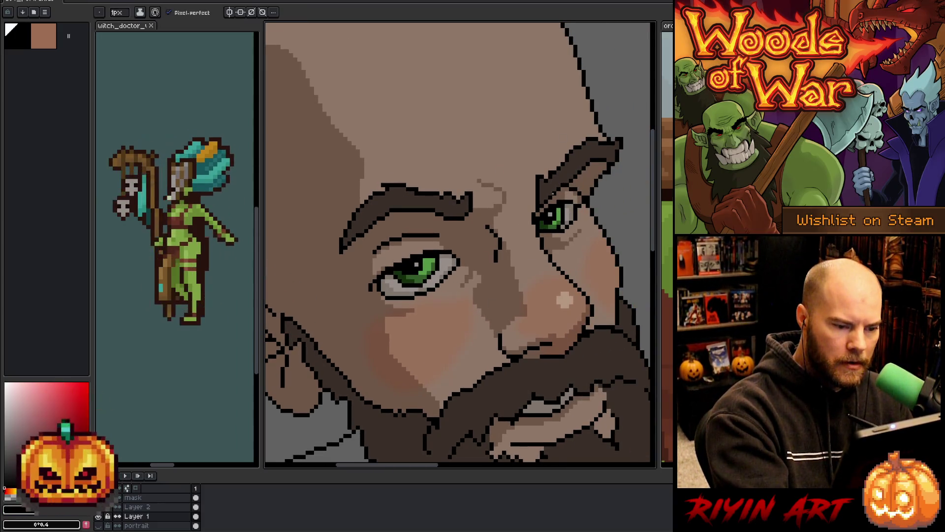
left_click(427, 267, "alt")
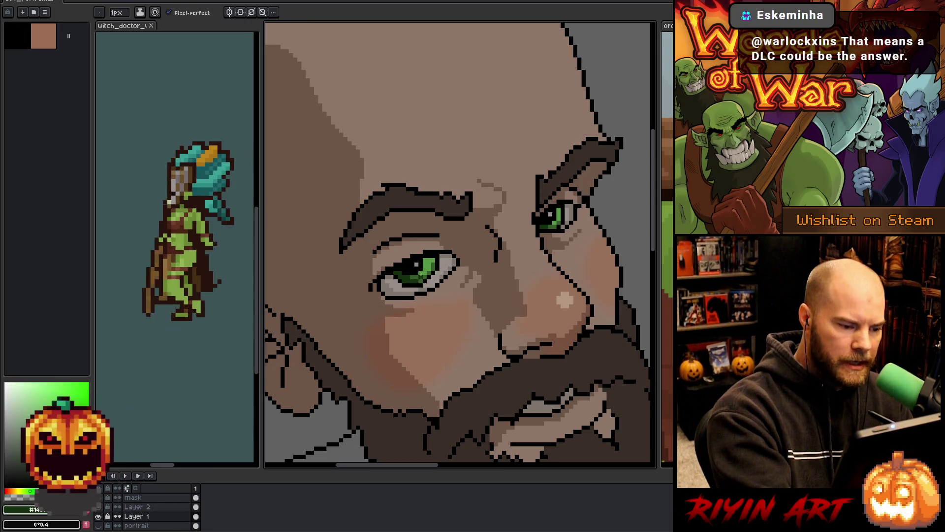
left_click(428, 268, "alt")
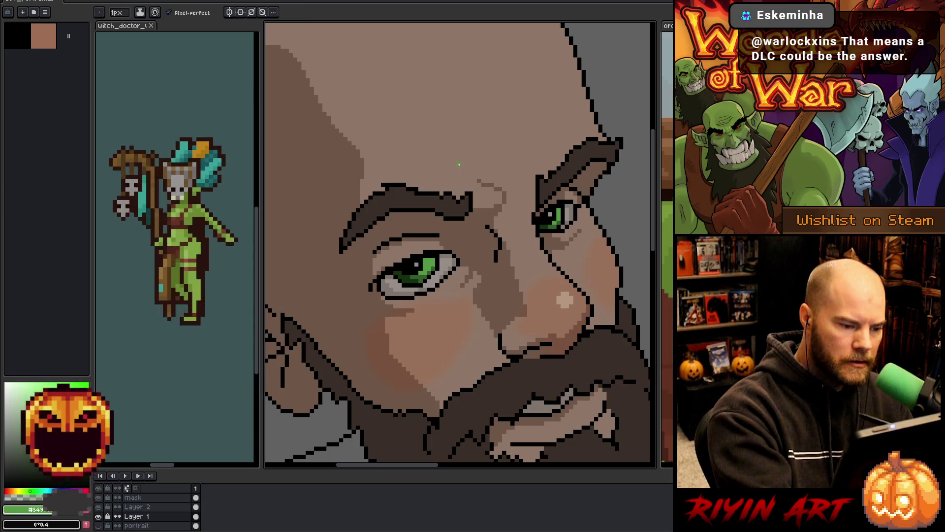
left_click(427, 260, "alt")
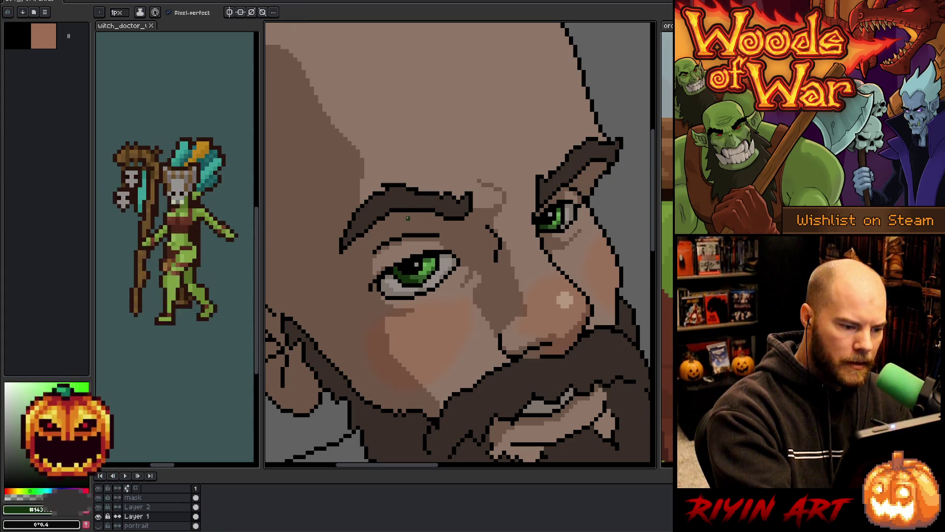
left_click(406, 279, "alt")
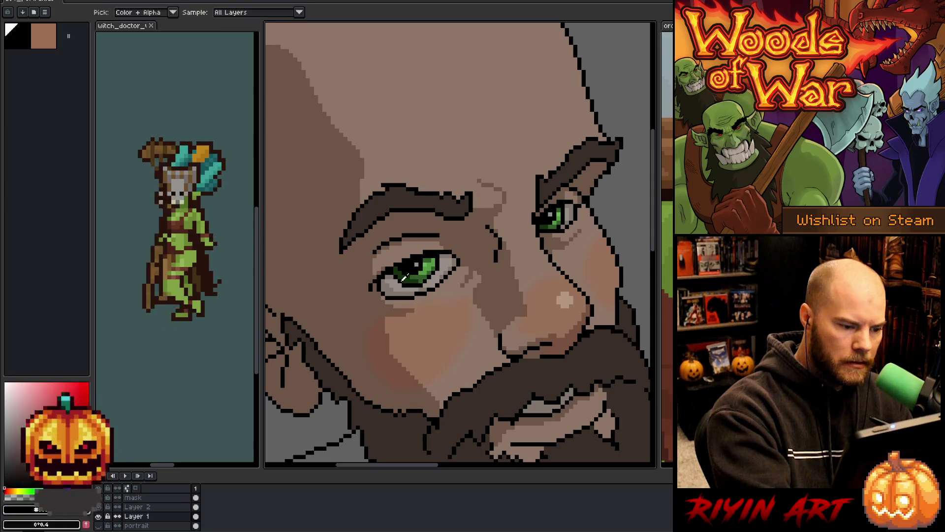
left_click(399, 279, "alt")
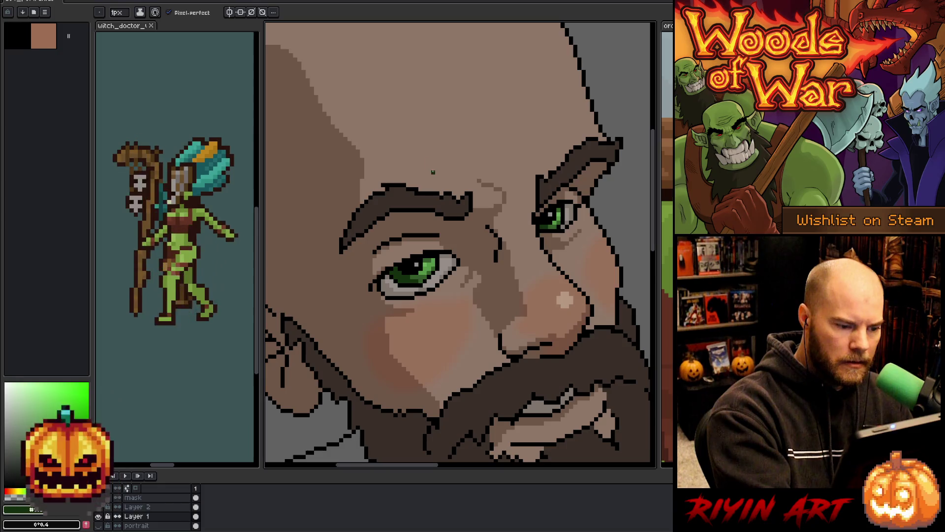
left_click(391, 267, "alt")
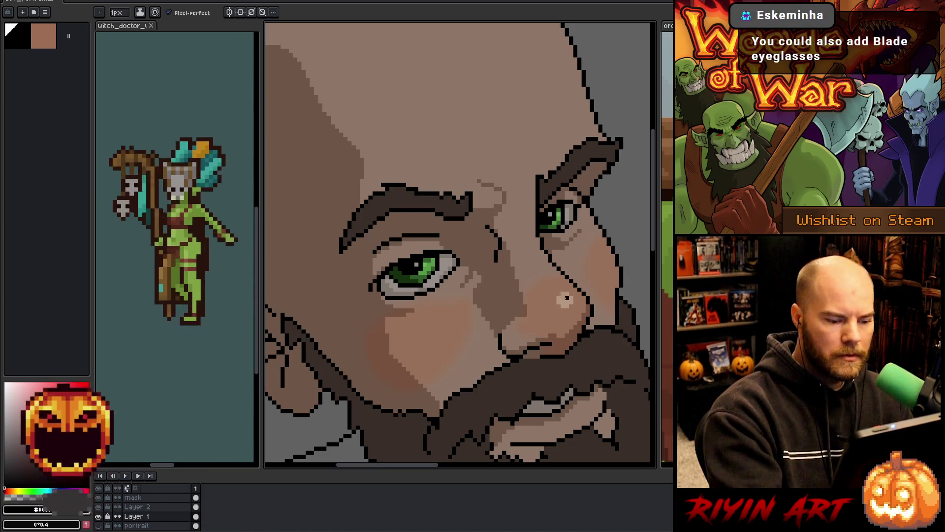
scroll(566, 298, "down", 5)
left_click_drag(566, 298, 467, 250)
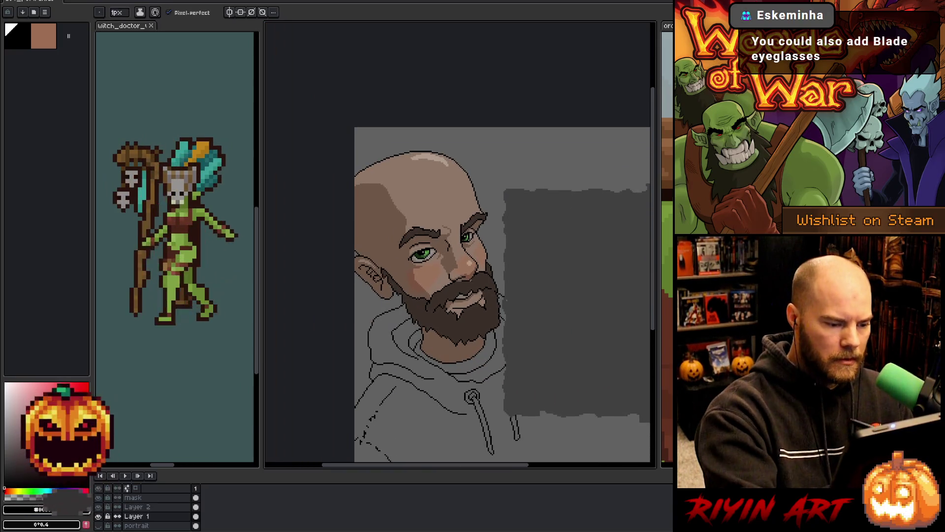
Step: Lasso the lower beard around the chin and nudge it down one pixel
scroll(479, 309, "up", 3)
key("m")
mouse_move(333, 352)
left_mouse_down()
mouse_move(400, 345)
mouse_move(433, 389)
mouse_move(379, 411)
left_mouse_up()
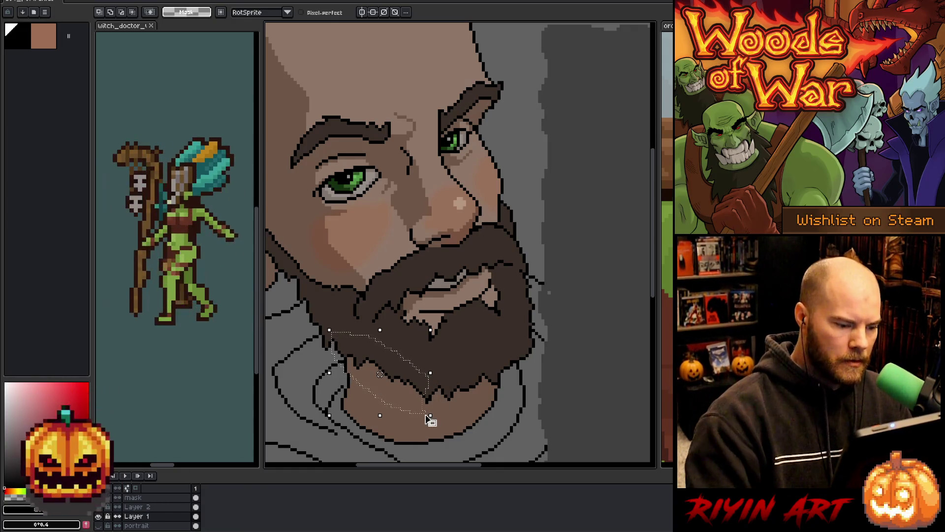
key("Down")
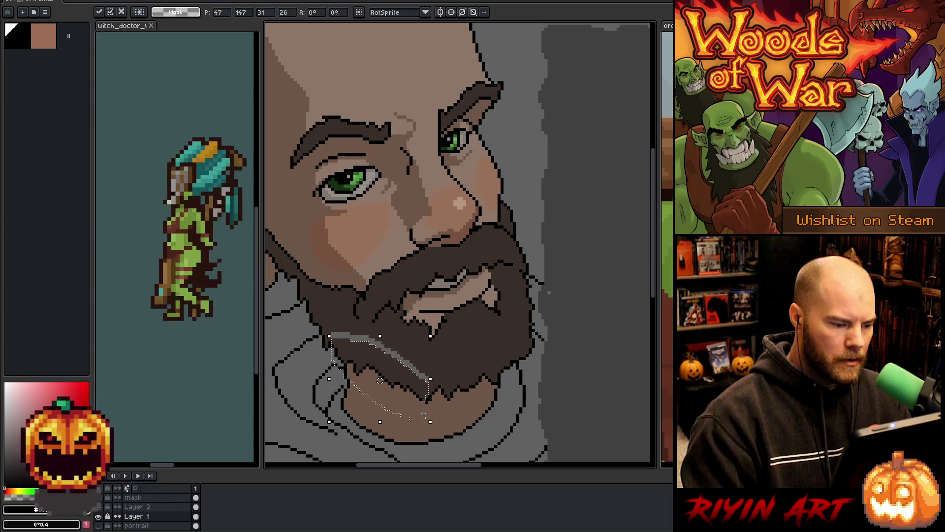
key("ctrl+d")
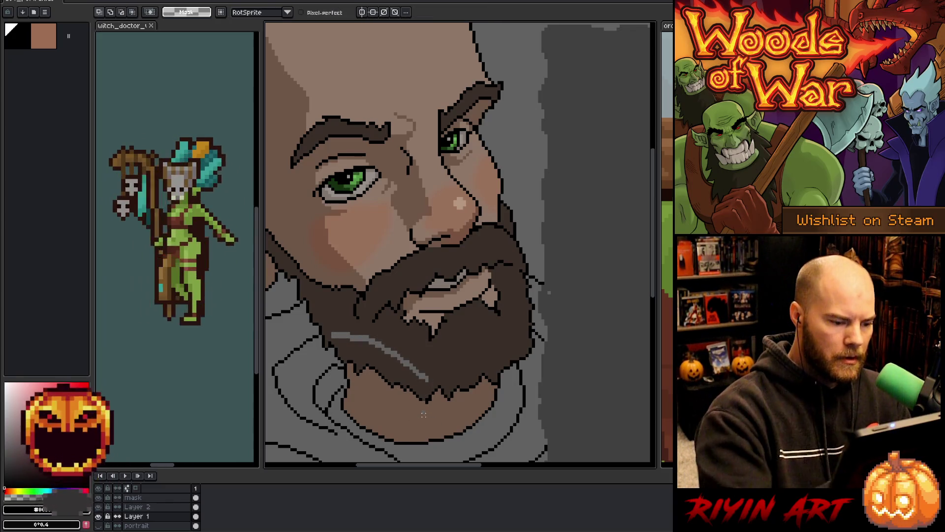
Step: Bucket-fill the grey streak in the beard with dark brown
key("g")
left_click(379, 352)
key("b")
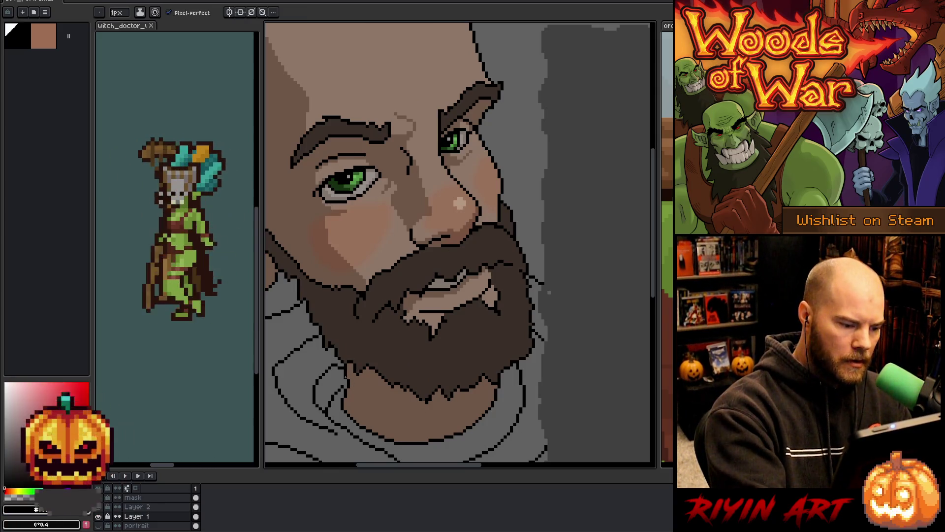
left_click_drag(392, 272, 448, 292)
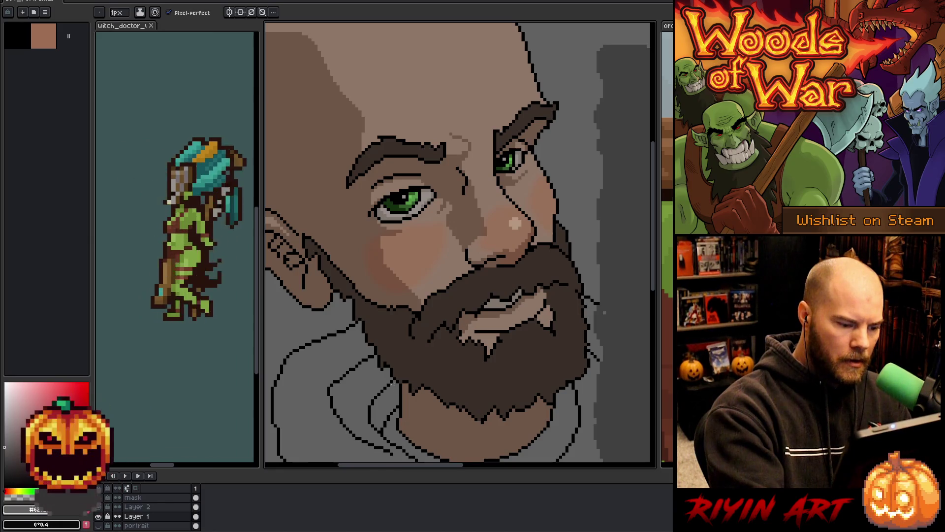
Step: Pick black and draw a short dark line beside the ear
left_click_drag(415, 282, 492, 335)
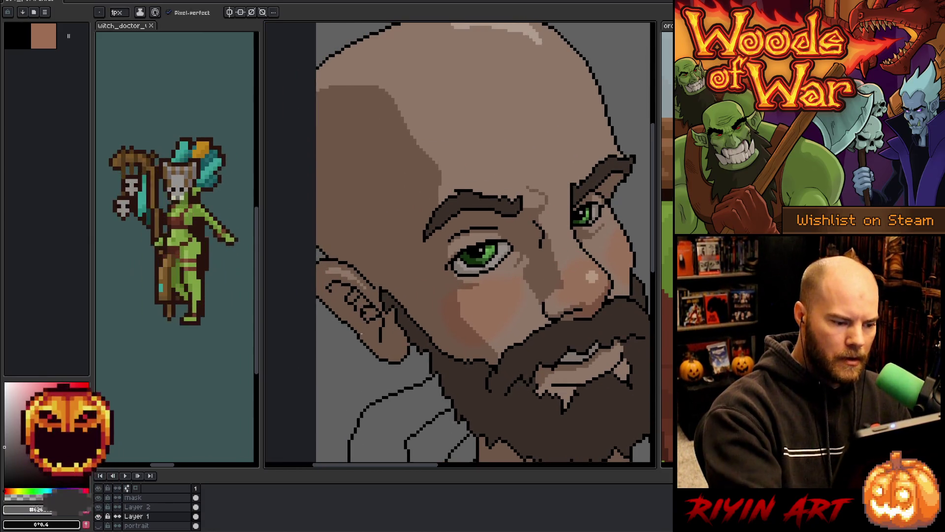
left_click(365, 342, "alt")
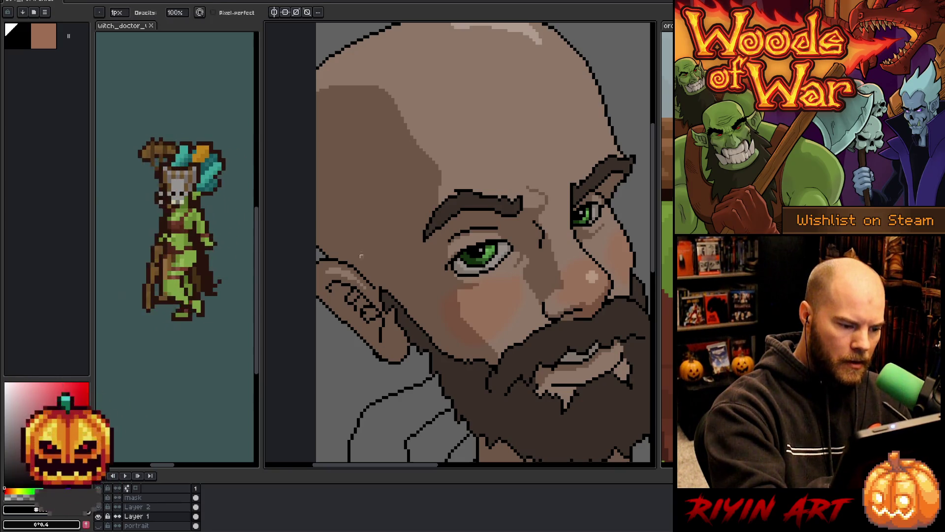
left_click(377, 353, "alt")
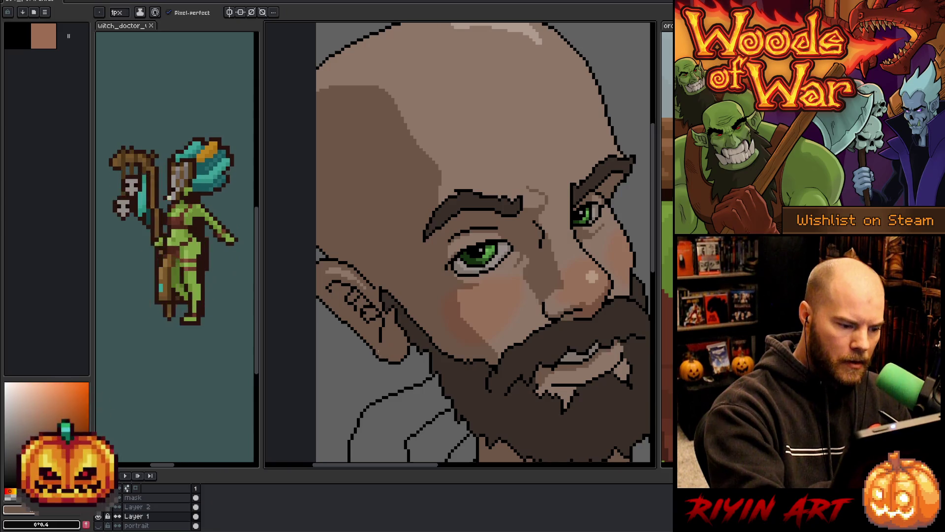
left_click(402, 333, "alt")
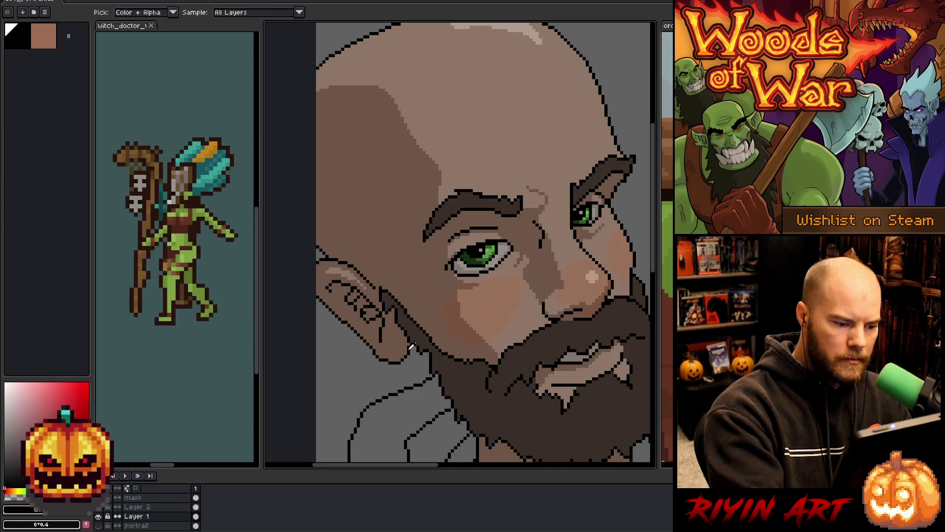
mouse_move(402, 335)
left_mouse_down()
mouse_move(403, 355)
mouse_move(405, 340)
left_mouse_up()
Step: Sample a dark colour near the ear, then zoom out to view the whole portrait
key("e")
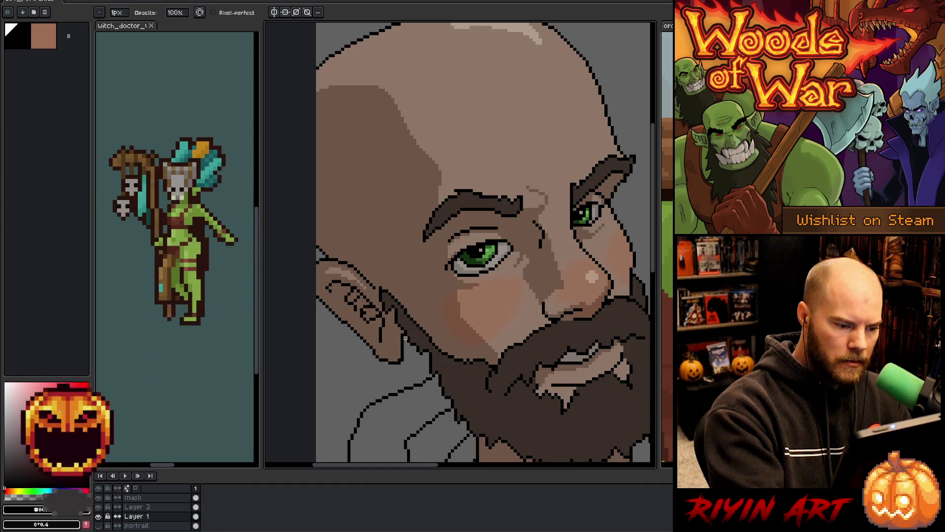
key("b")
left_click(402, 344, "alt")
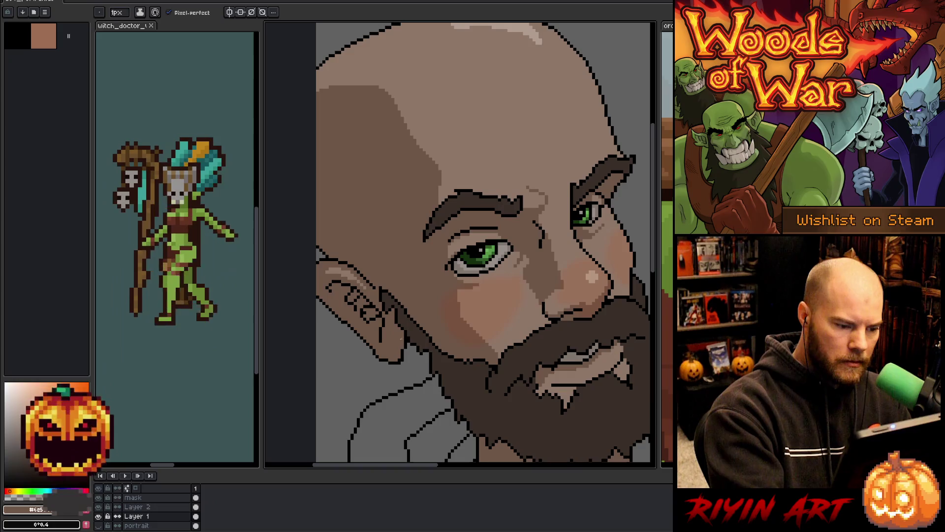
key("e")
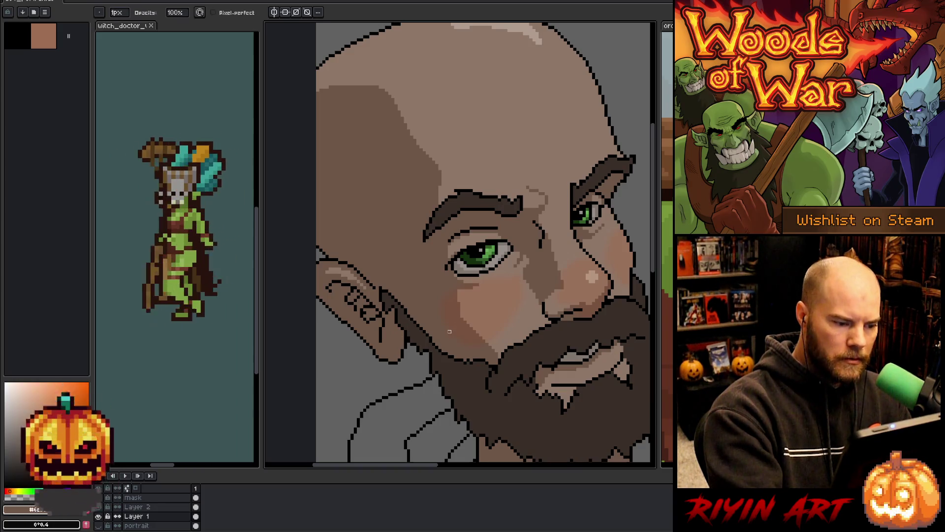
key("i")
key("b")
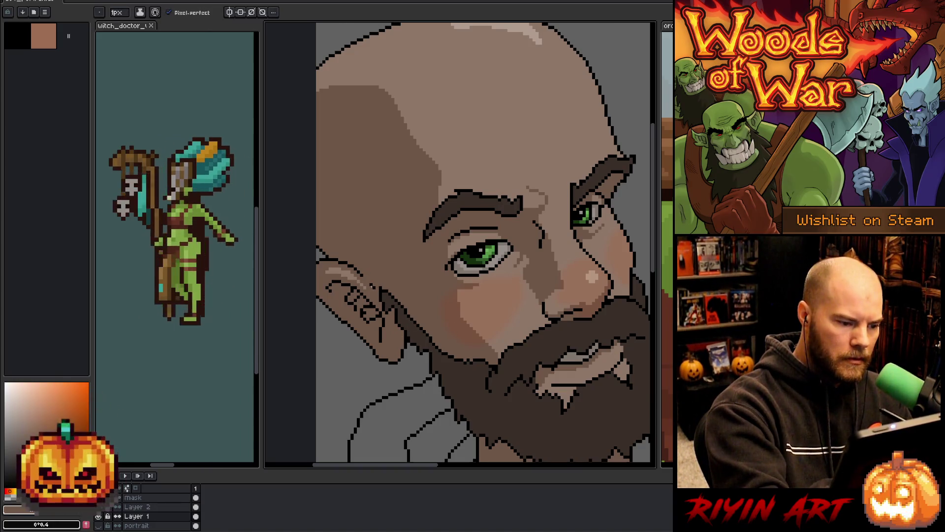
left_click(362, 275, "alt")
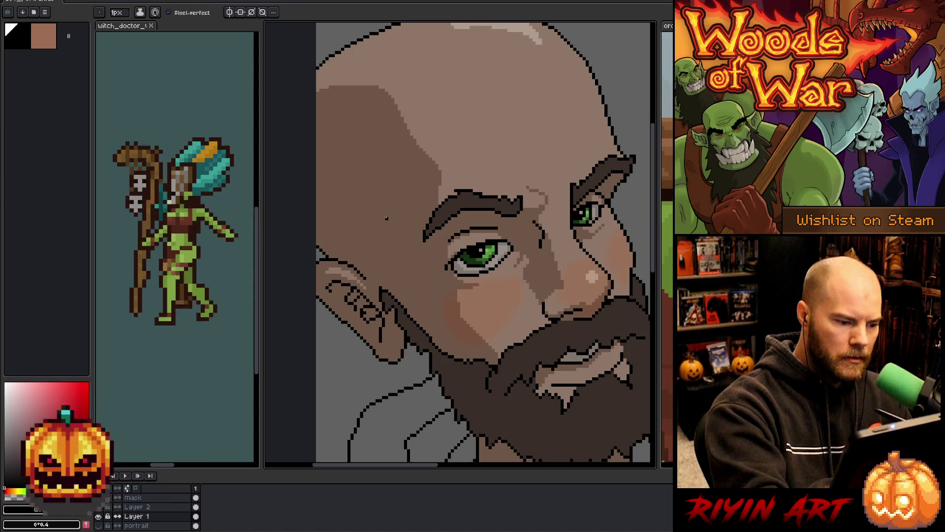
scroll(386, 218, "down", 3)
left_click_drag(497, 376, 399, 318)
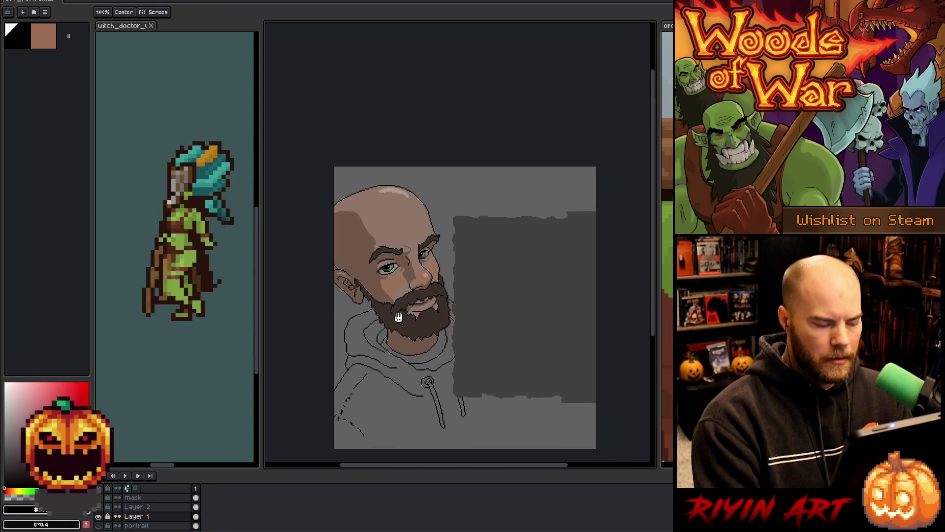
key("b")
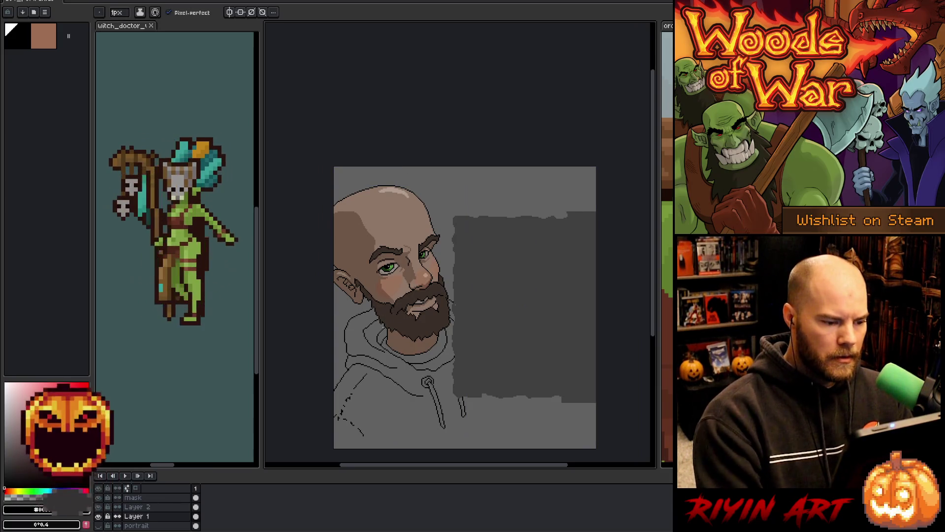
scroll(386, 284, "up", 3)
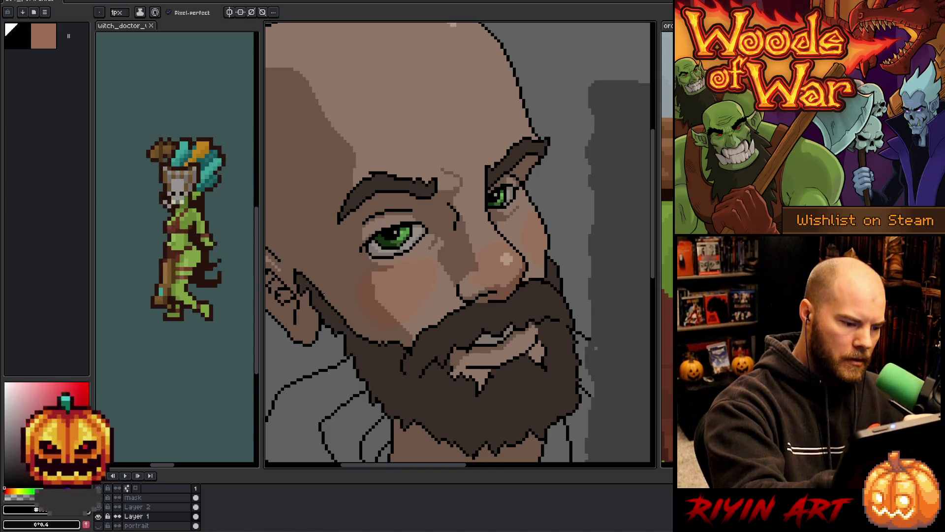
Step: Lasso the stroke along the jaw below the ear and commit it as dark outline
key("m")
left_click_drag(317, 294, 383, 358)
left_click(366, 338)
key("w")
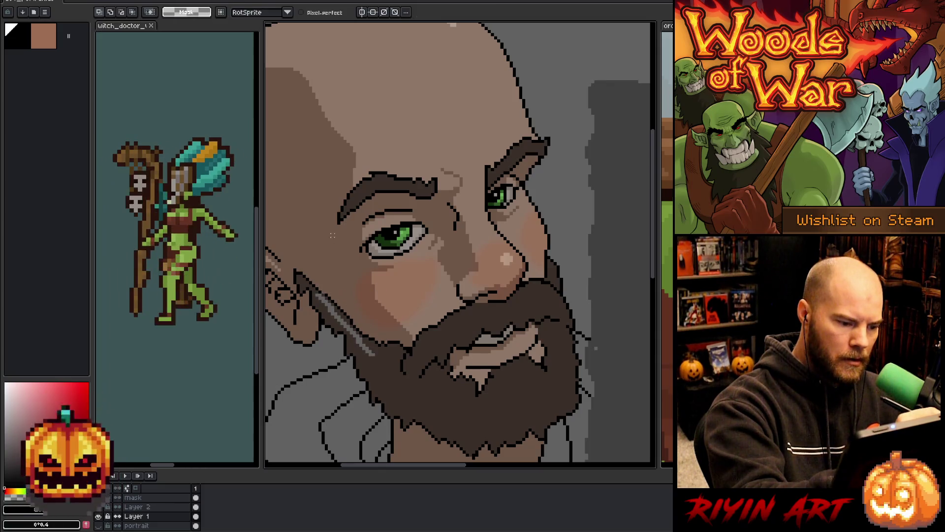
key("b")
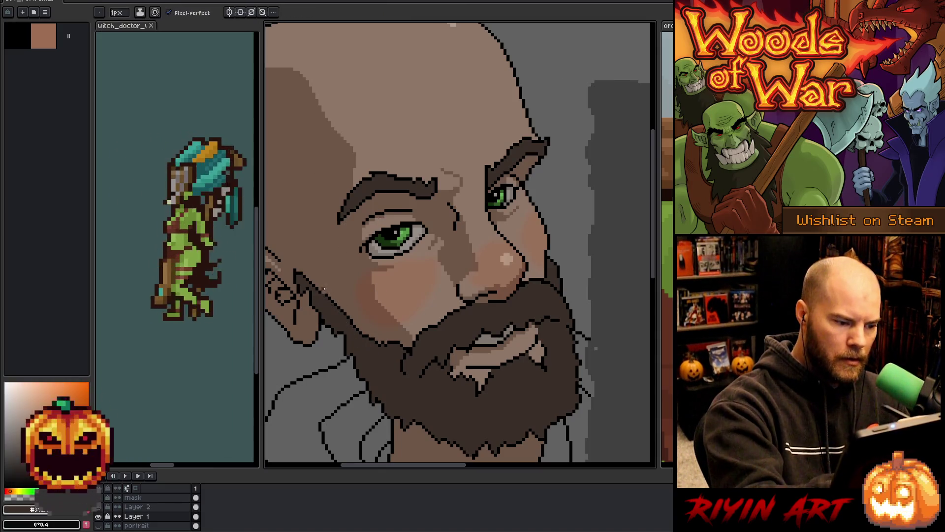
Step: Eyedrop a dark brown from the portrait's shading as the drawing colour
scroll(326, 200, "down", 3)
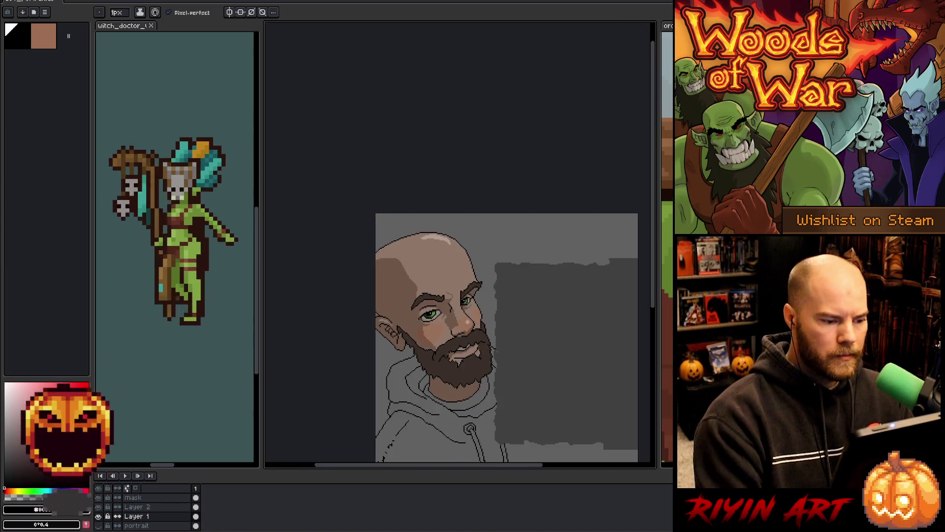
scroll(398, 311, "up", 2)
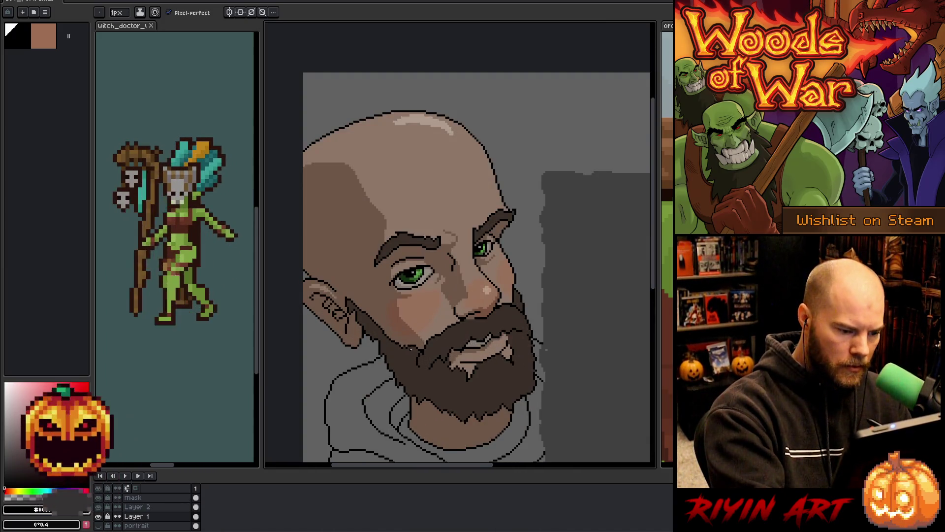
left_click(417, 345, "alt")
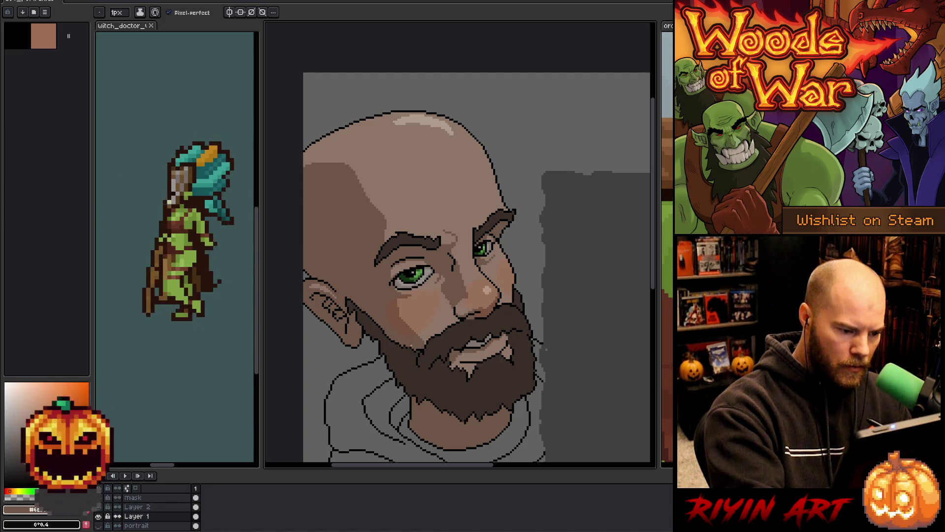
left_click(409, 346, "alt")
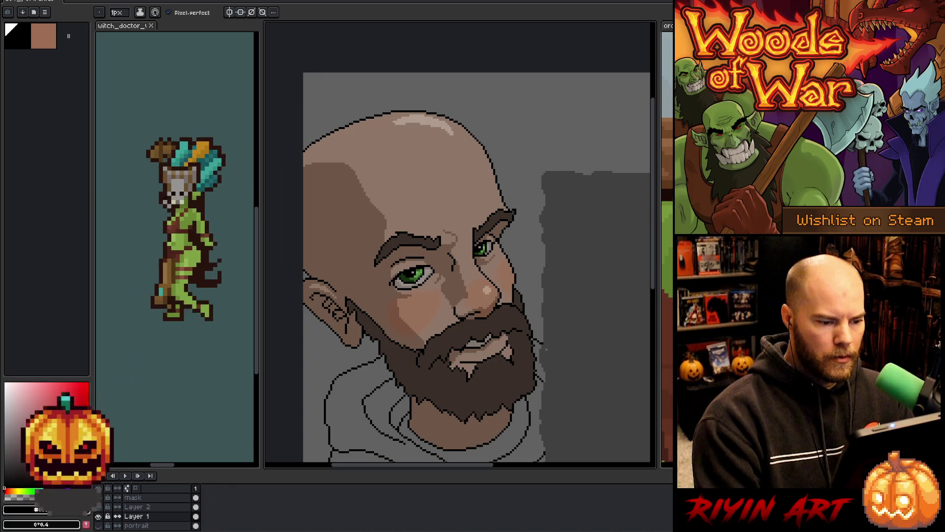
scroll(478, 331, "up", 1)
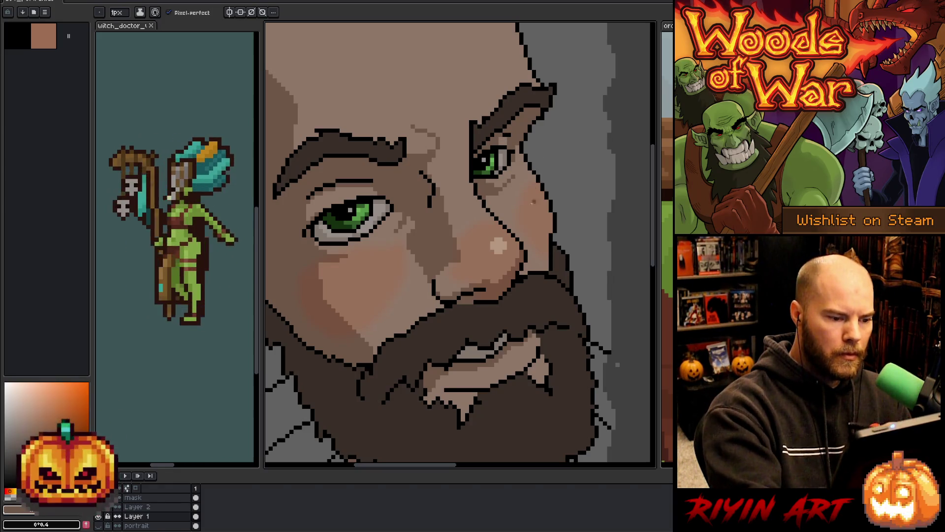
scroll(544, 249, "down", 2)
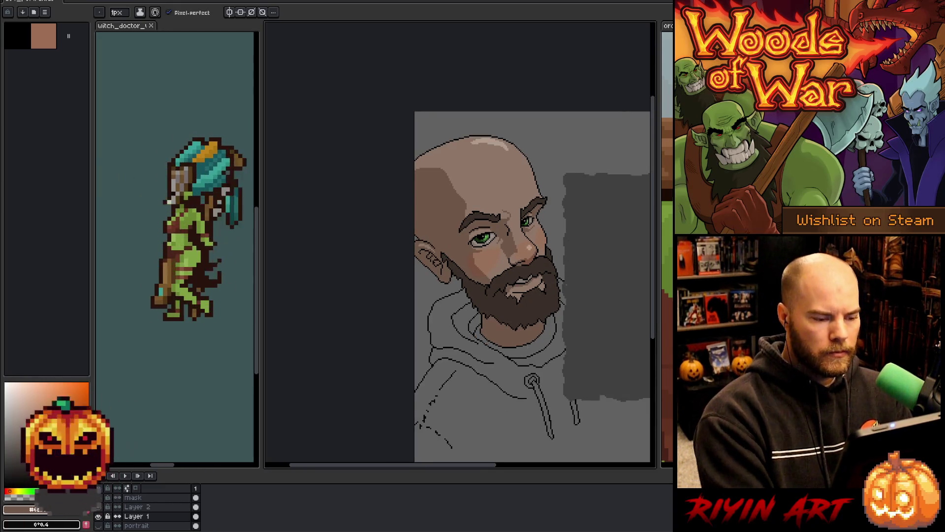
Step: Pan and zoom around the face near the right eyebrow, ending on the freehand lasso
left_click_drag(516, 335, 499, 318)
scroll(499, 319, "up", 3)
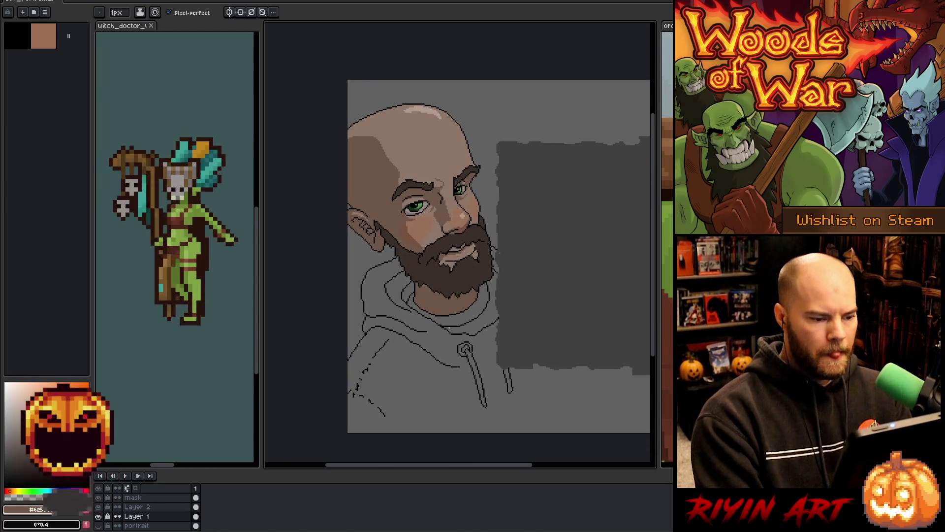
key("b")
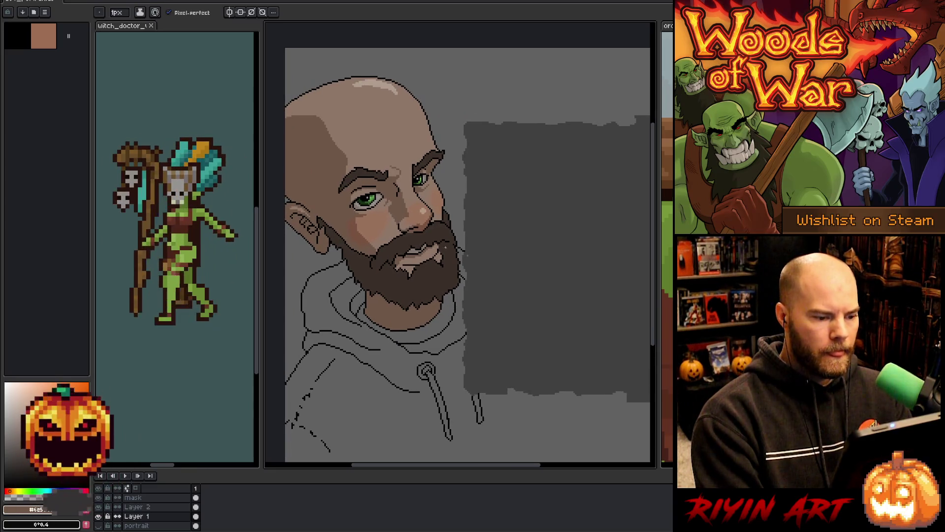
scroll(432, 237, "up", 2)
scroll(432, 237, "down", 2)
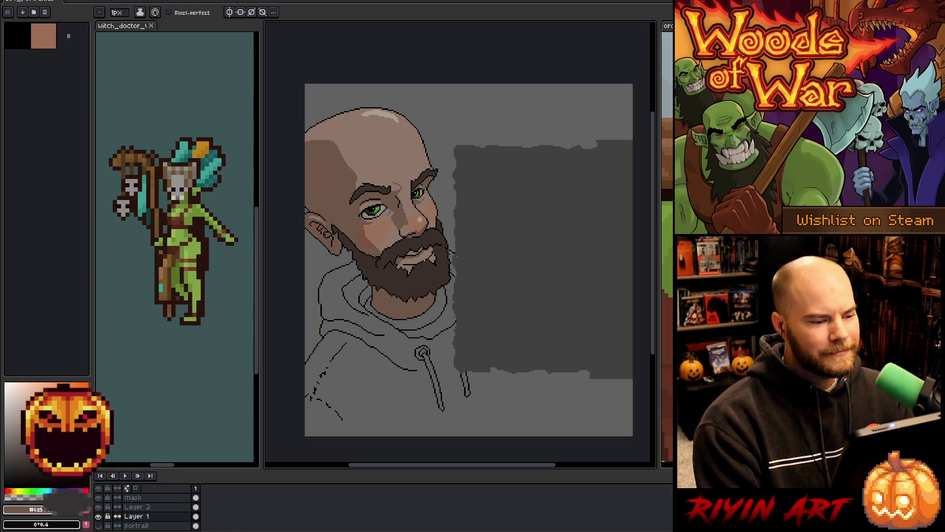
scroll(413, 212, "down", 1)
scroll(414, 212, "up", 2)
scroll(417, 233, "down", 1)
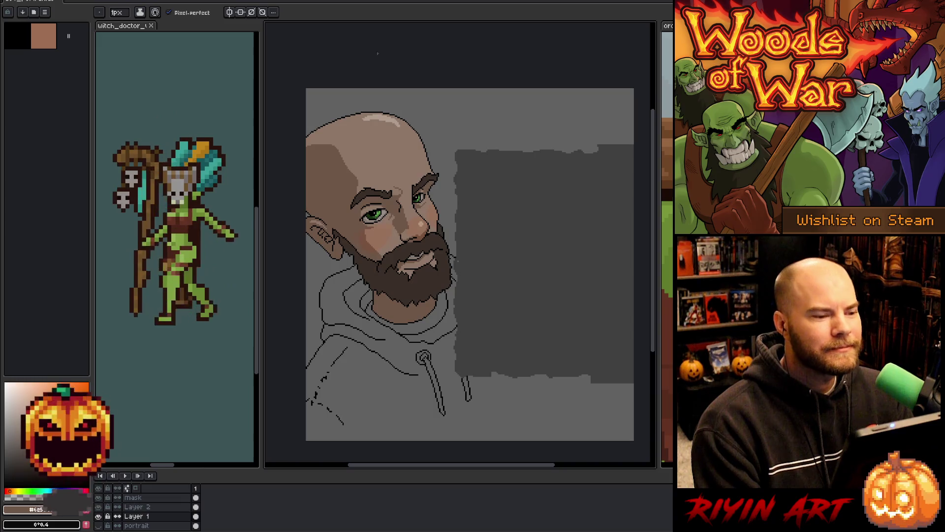
scroll(480, 293, "down", 1)
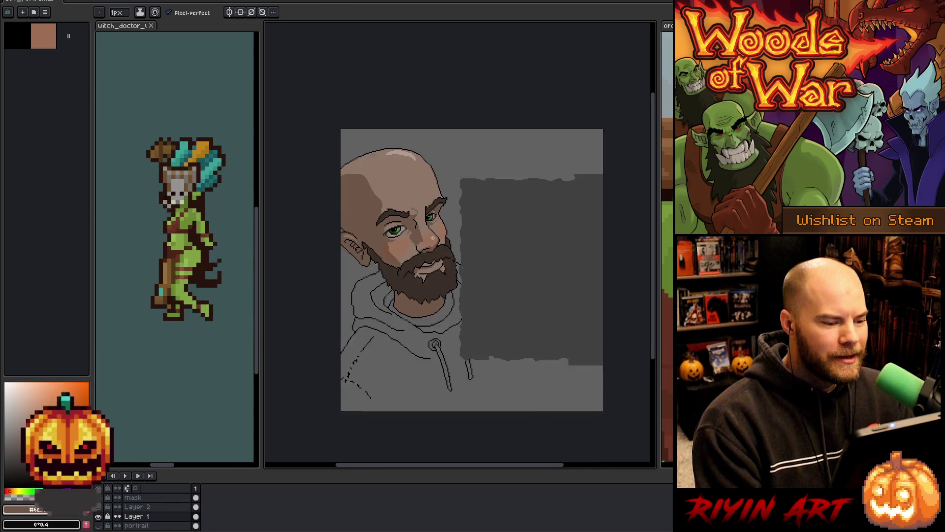
scroll(449, 220, "up", 1)
scroll(449, 220, "down", 2)
scroll(449, 219, "up", 3)
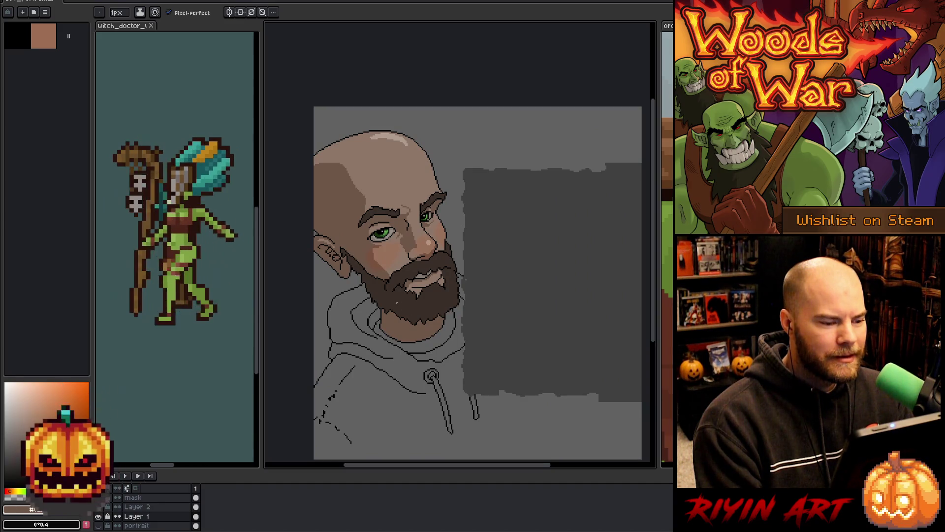
scroll(414, 176, "up", 1)
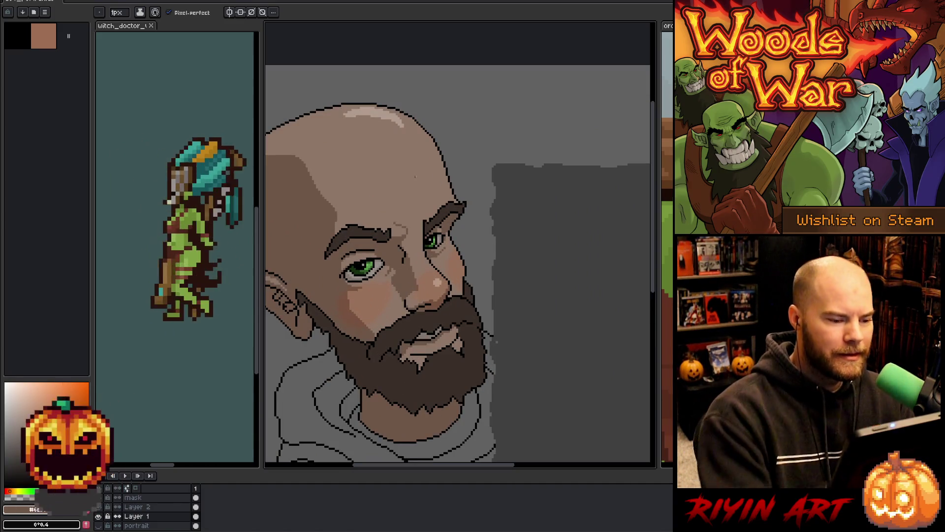
key("m")
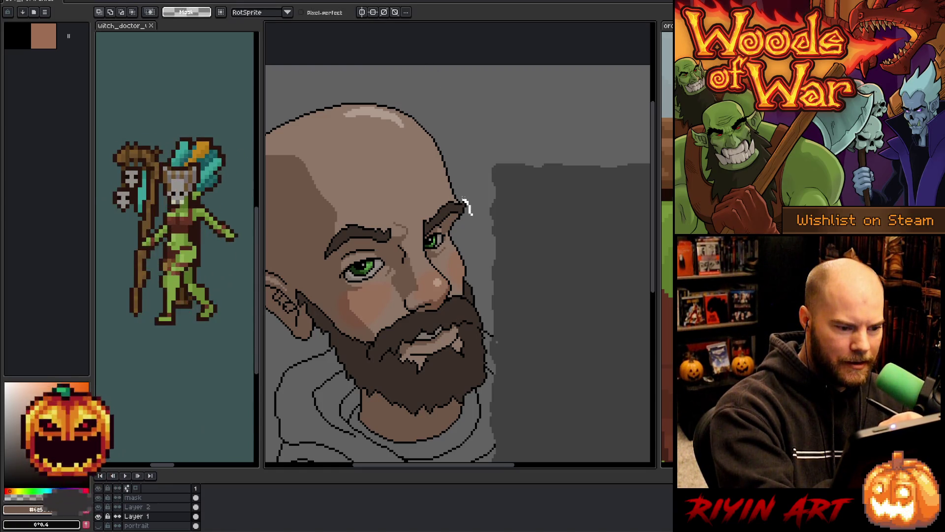
Step: Lasso-select the right eyebrow, undoing a stray eye highlight and selection stroke
left_click_drag(457, 196, 439, 200)
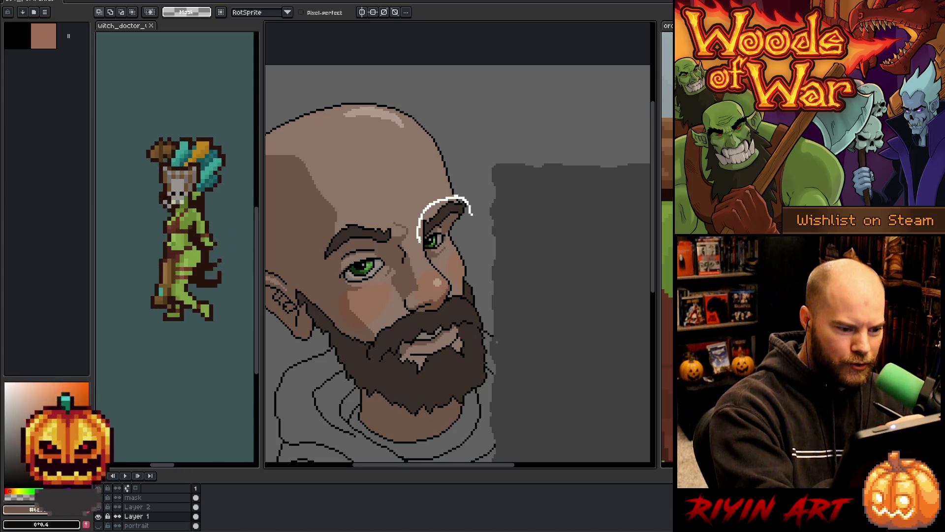
left_click_drag(458, 229, 478, 235)
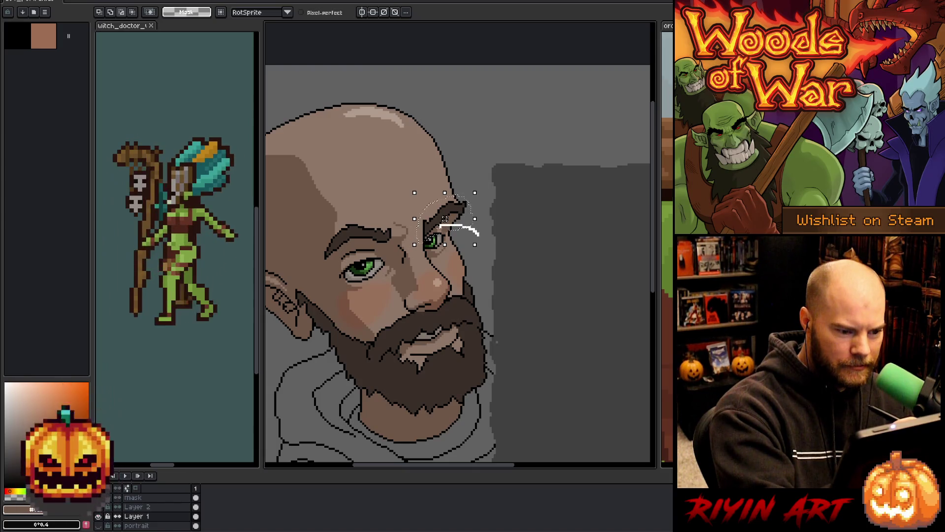
left_click_drag(479, 234, 475, 222)
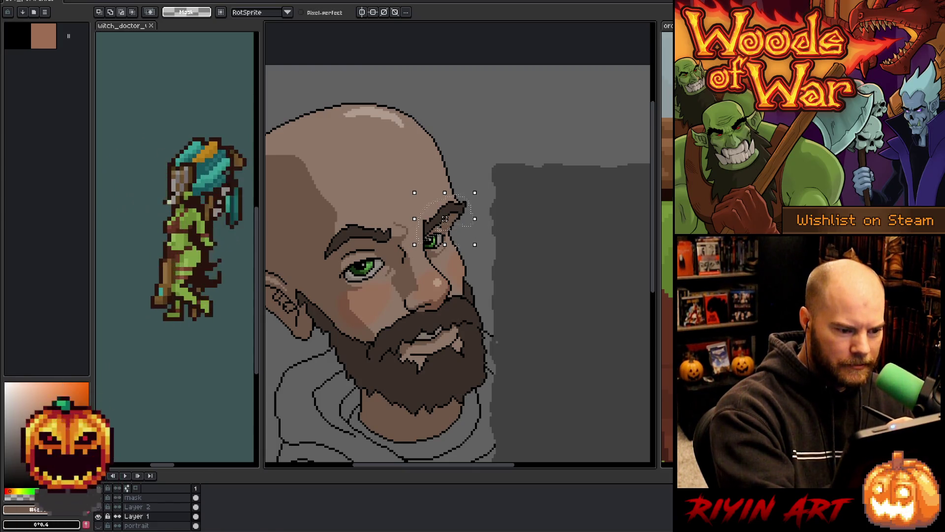
left_click_drag(468, 246, 429, 263)
scroll(446, 288, "up", 3)
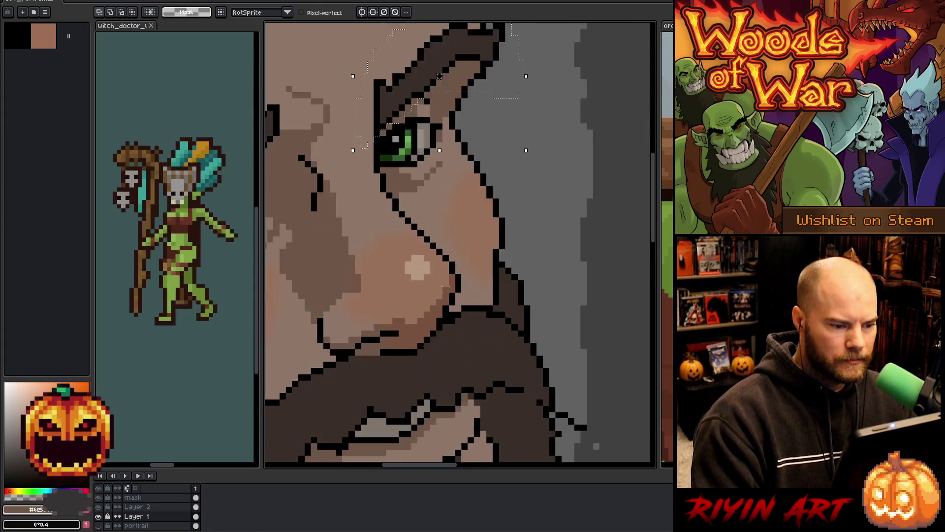
scroll(439, 76, "up", 1)
left_click_drag(435, 123, 432, 224)
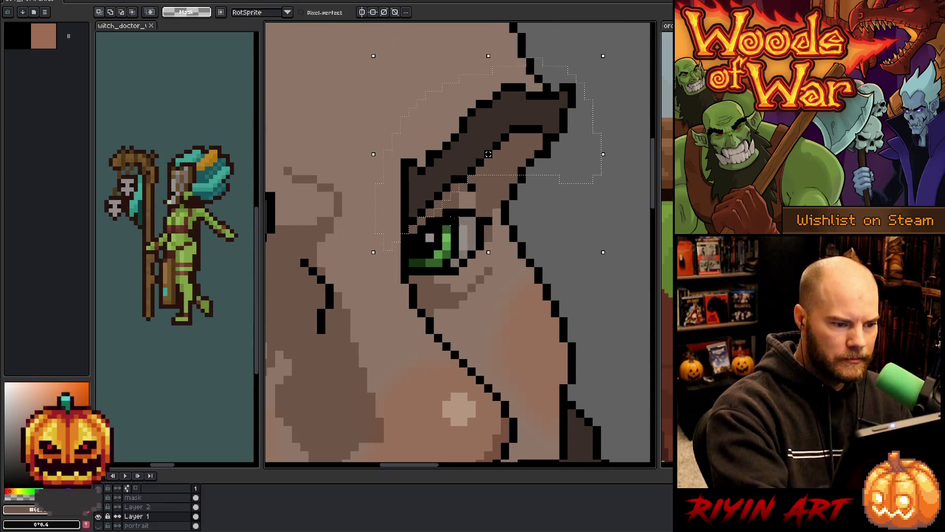
left_click(429, 226)
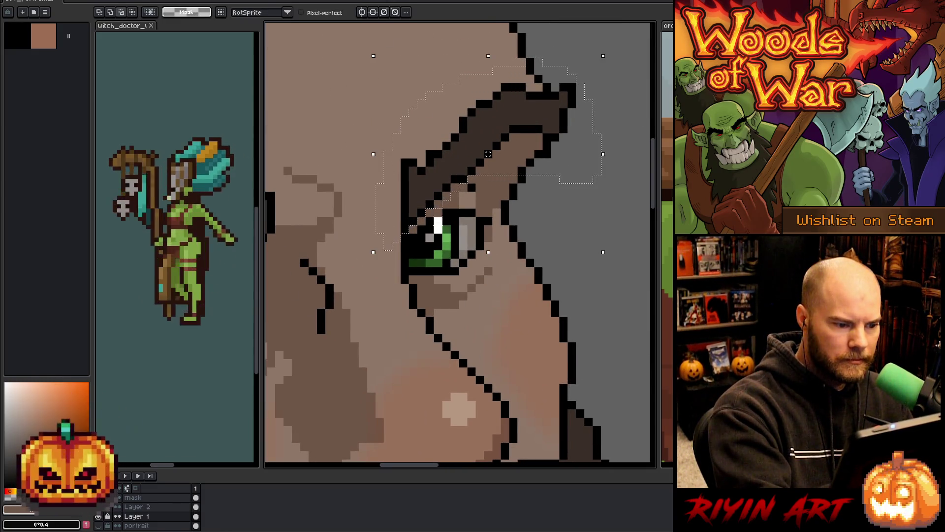
key("ctrl+z")
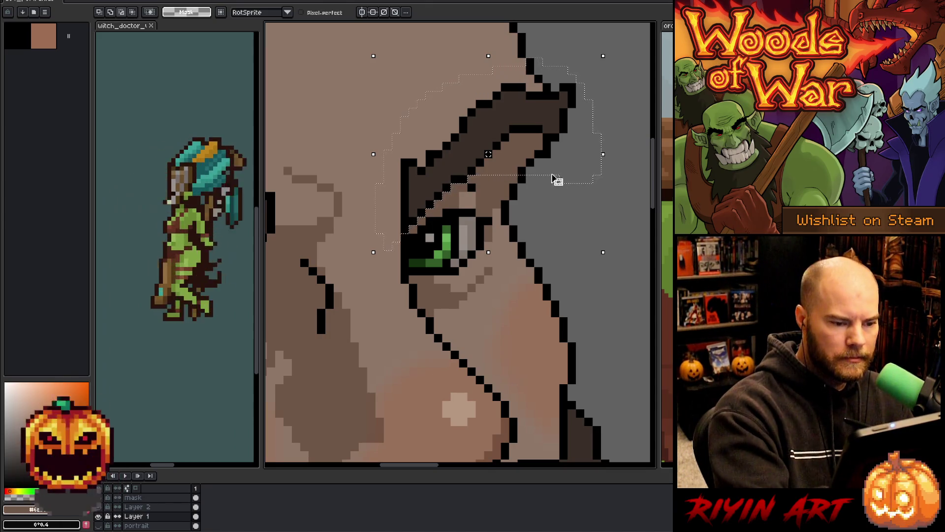
left_click_drag(550, 170, 502, 215)
key("ctrl+z")
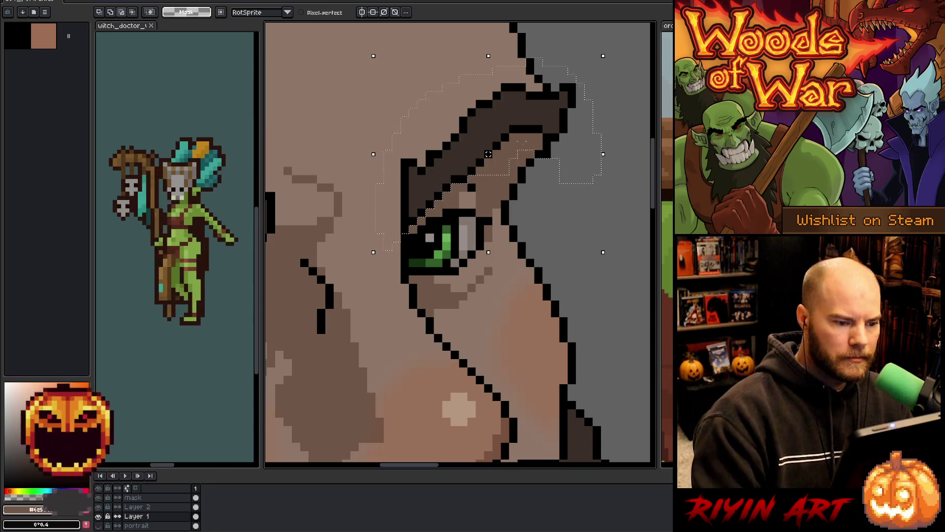
mouse_move(528, 150)
left_mouse_down()
mouse_move(574, 200)
mouse_move(496, 200)
mouse_move(502, 207)
left_mouse_up()
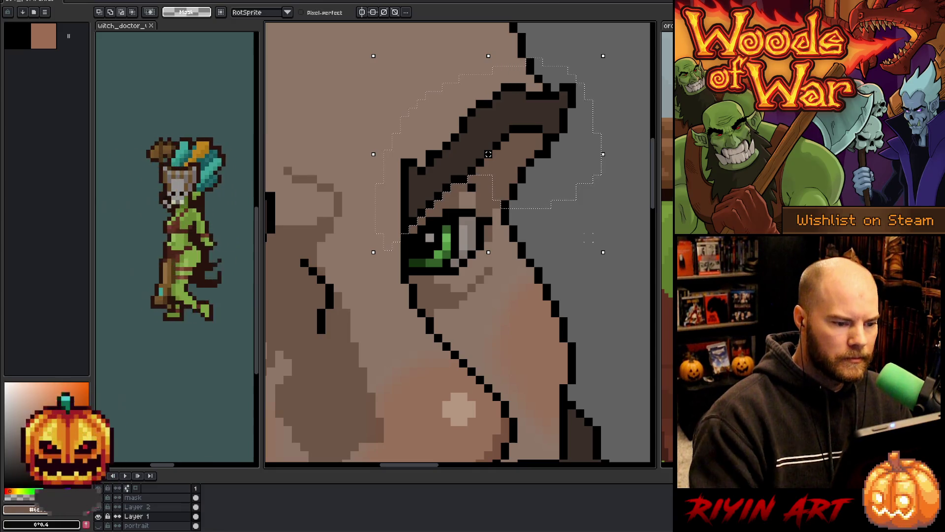
Step: Move the selected eyebrow about one pixel row down toward the eye and commit
left_click_drag(488, 154, 488, 179)
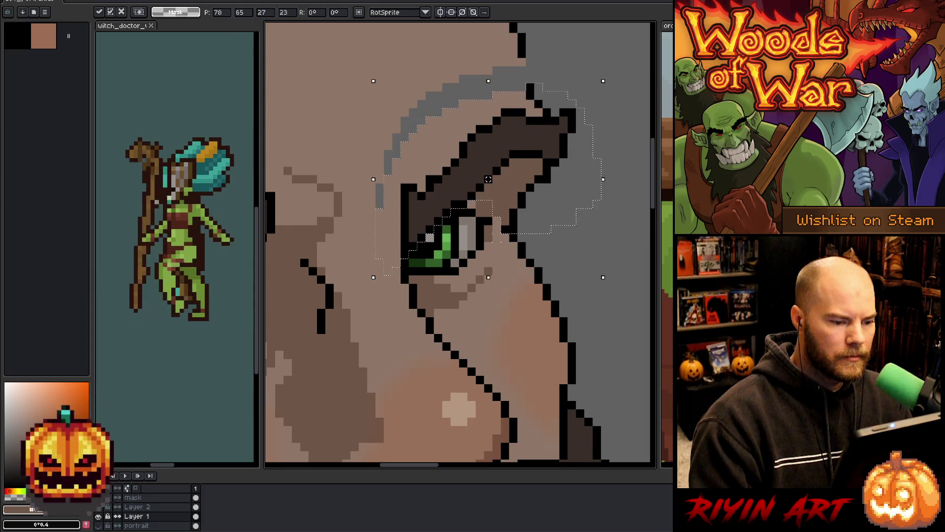
scroll(489, 251, "down", 5)
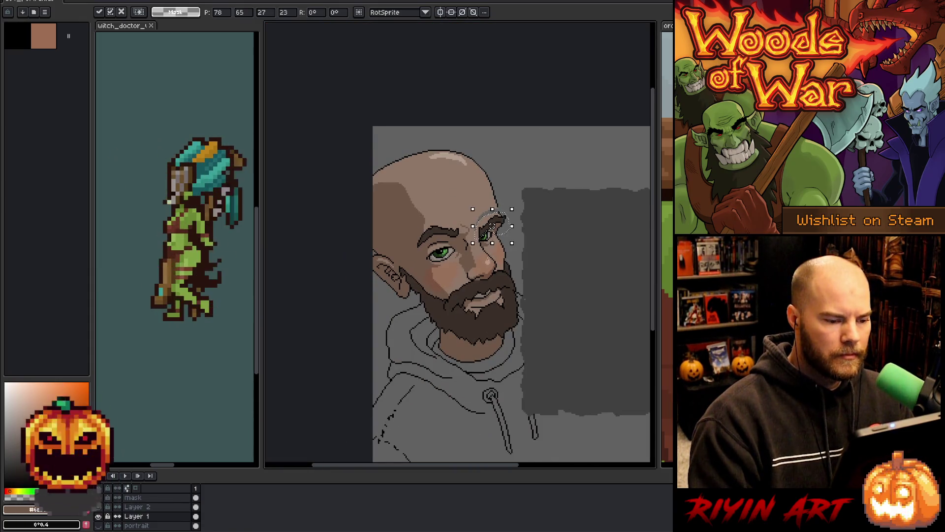
scroll(492, 227, "up", 2)
left_click_drag(498, 180, 498, 177)
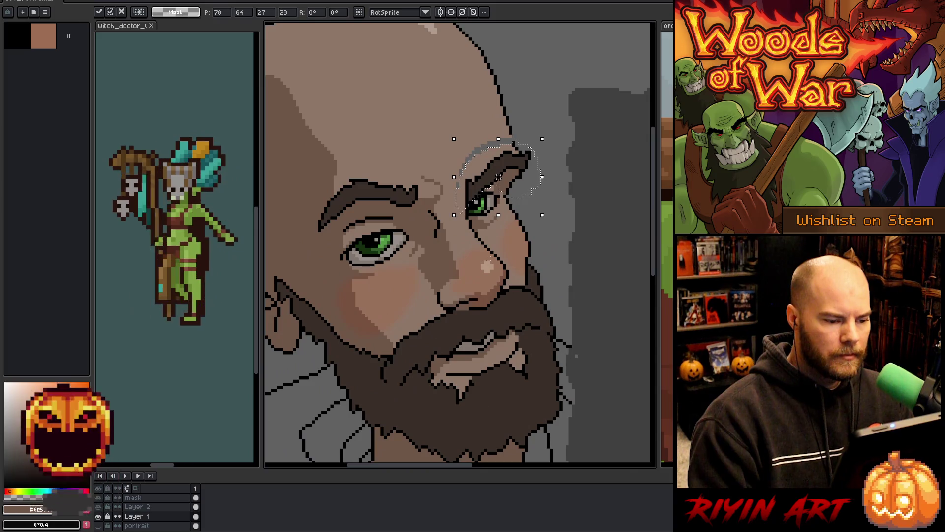
scroll(492, 207, "down", 1)
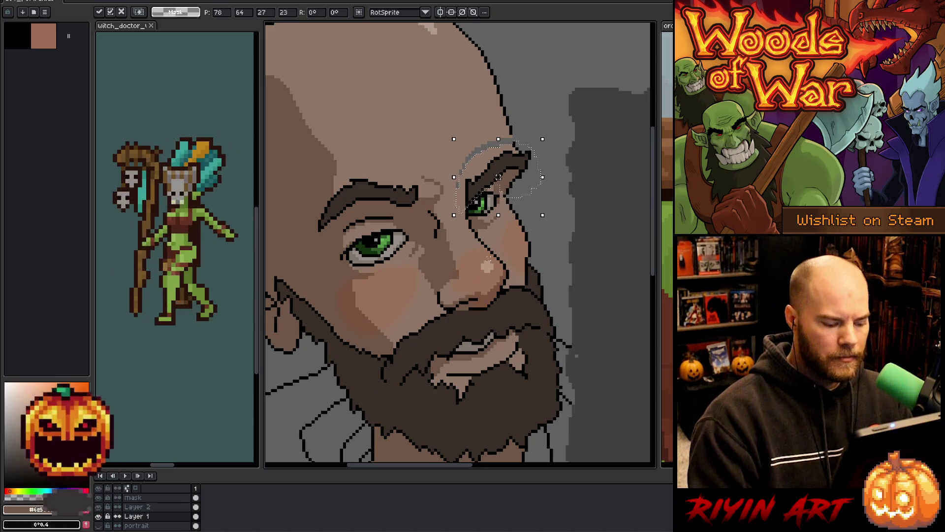
key("Return")
scroll(470, 297, "down", 2)
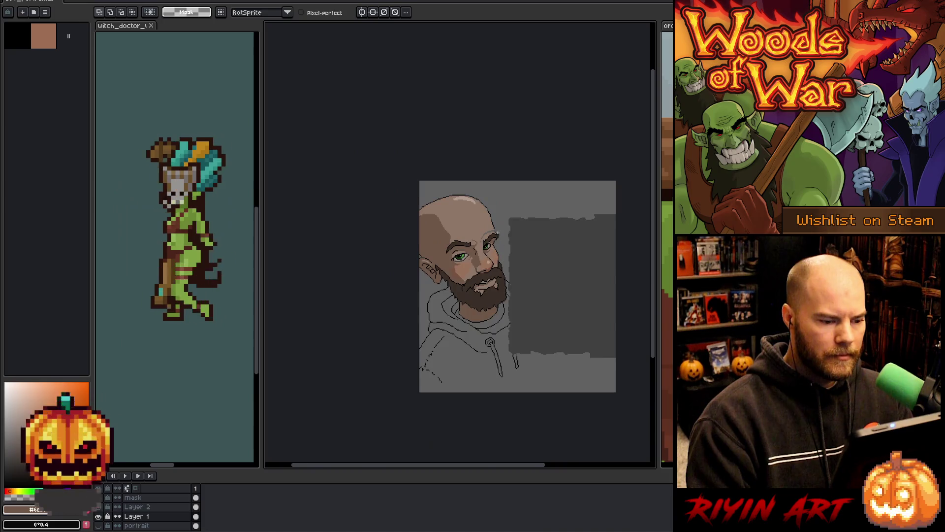
scroll(493, 235, "up", 3)
Step: Paint forehead skin tone over the grey gap above the eyebrow
key("b")
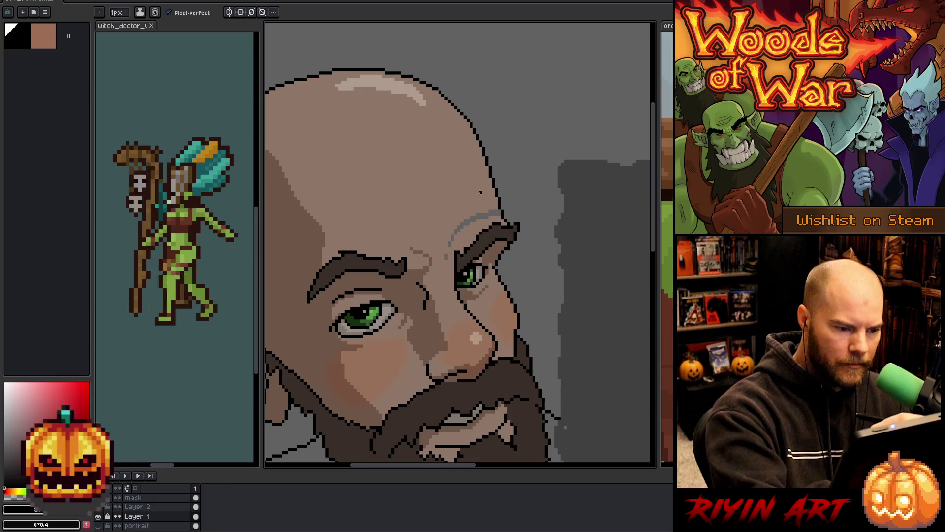
left_click(493, 197, "alt")
left_click_drag(501, 213, 452, 243)
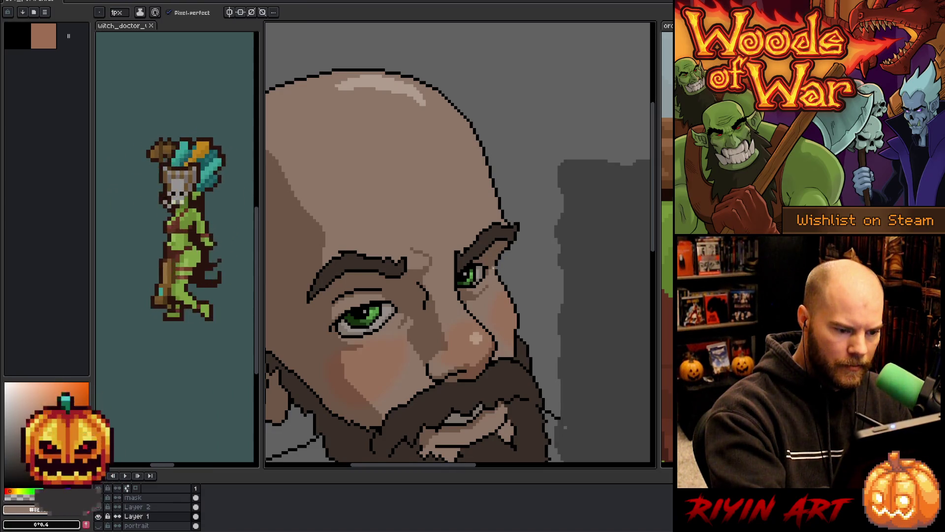
left_click(506, 202, "alt")
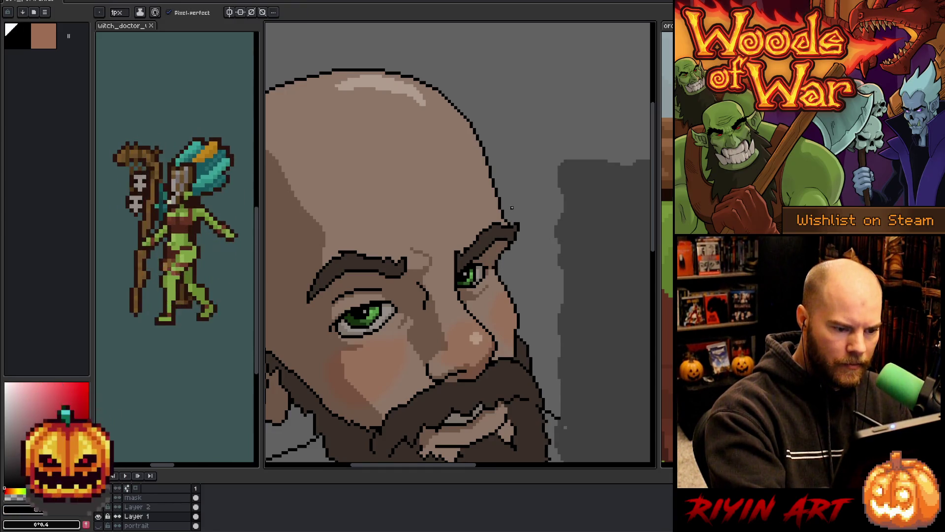
key("e")
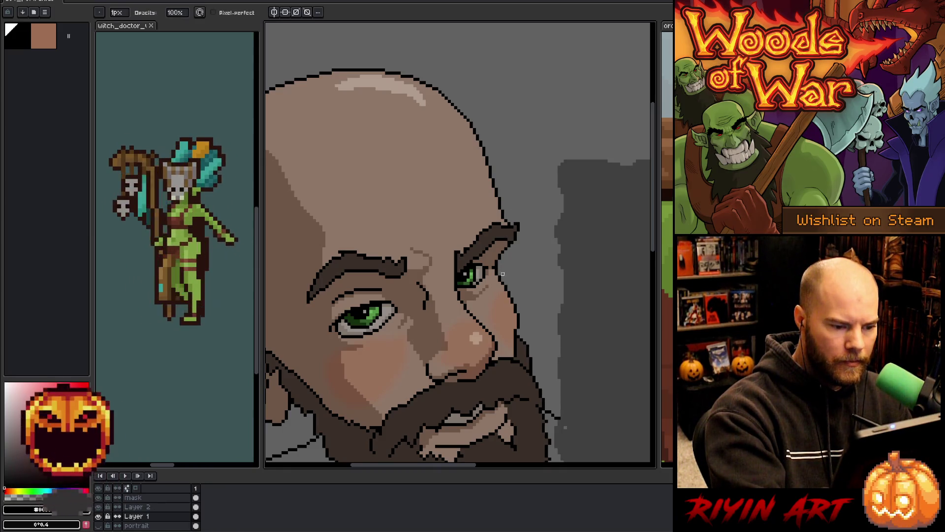
key("b")
left_click(497, 259, "alt")
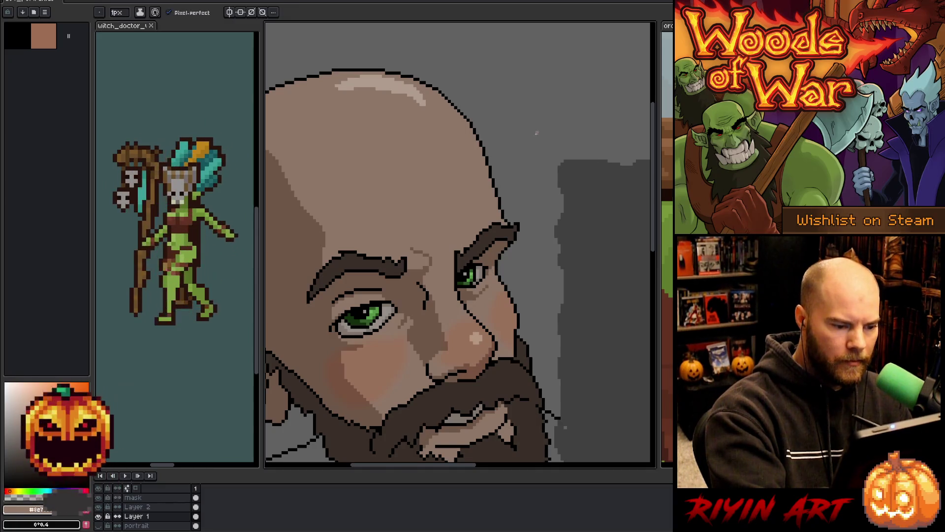
Step: Add a new Layer 3 and sketch guide strokes down the head's left side and cheek
scroll(536, 132, "down", 3)
left_click_drag(301, 315, 356, 325)
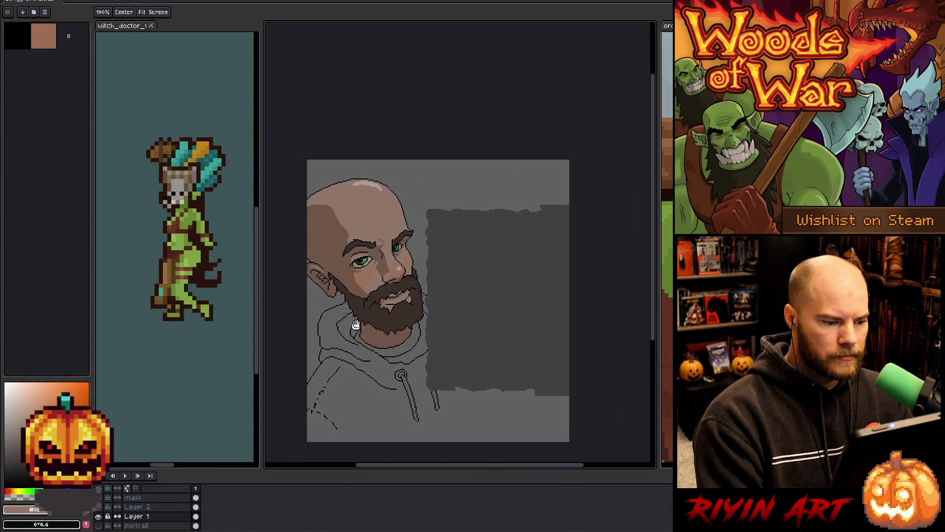
scroll(351, 276, "up", 3)
scroll(349, 260, "up", 1)
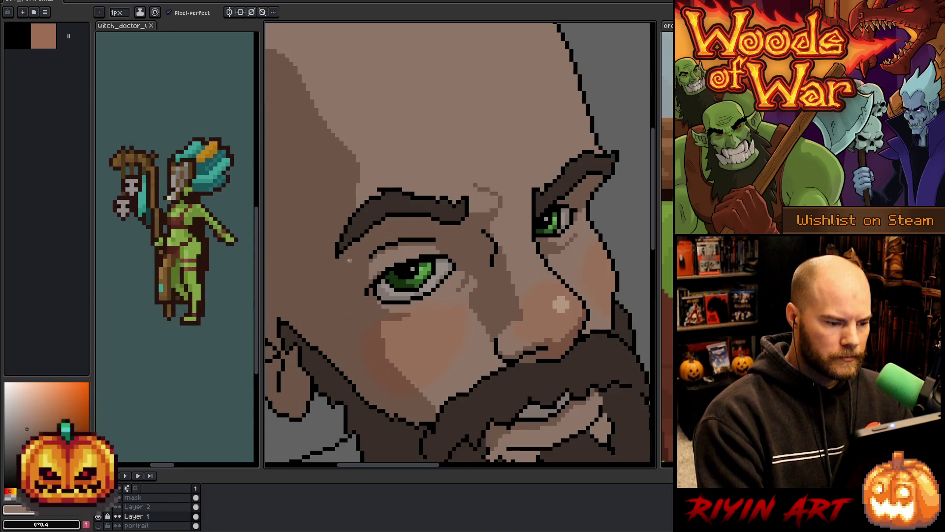
scroll(349, 260, "down", 2)
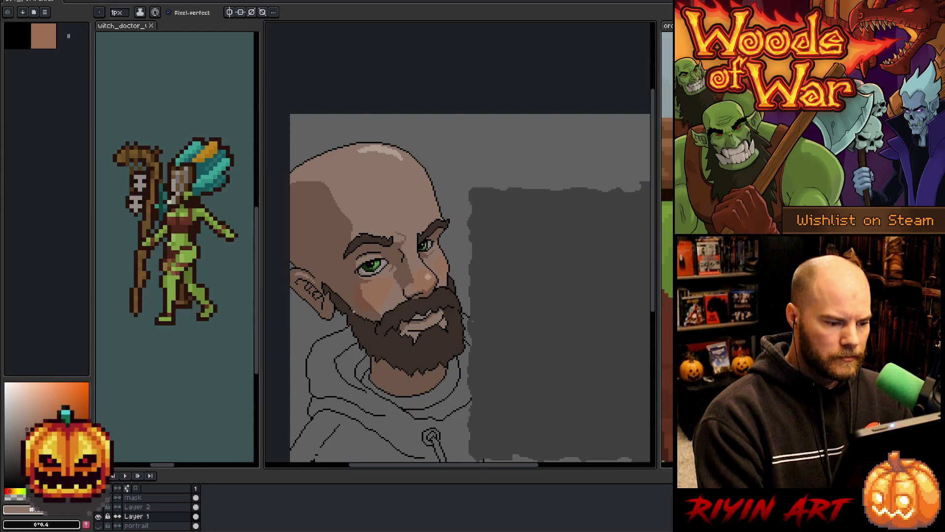
scroll(398, 237, "down", 1)
left_click_drag(399, 236, 416, 184)
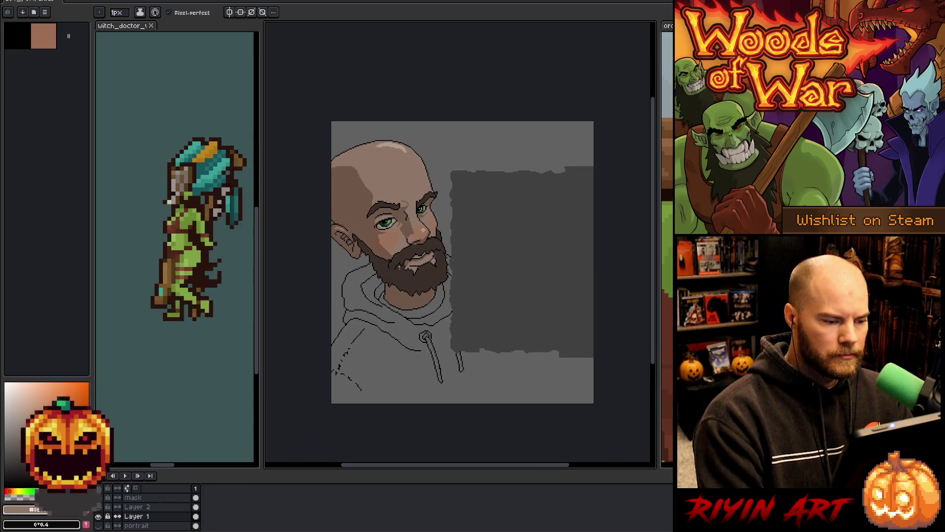
scroll(417, 184, "up", 1)
scroll(400, 252, "down", 1)
scroll(397, 250, "up", 1)
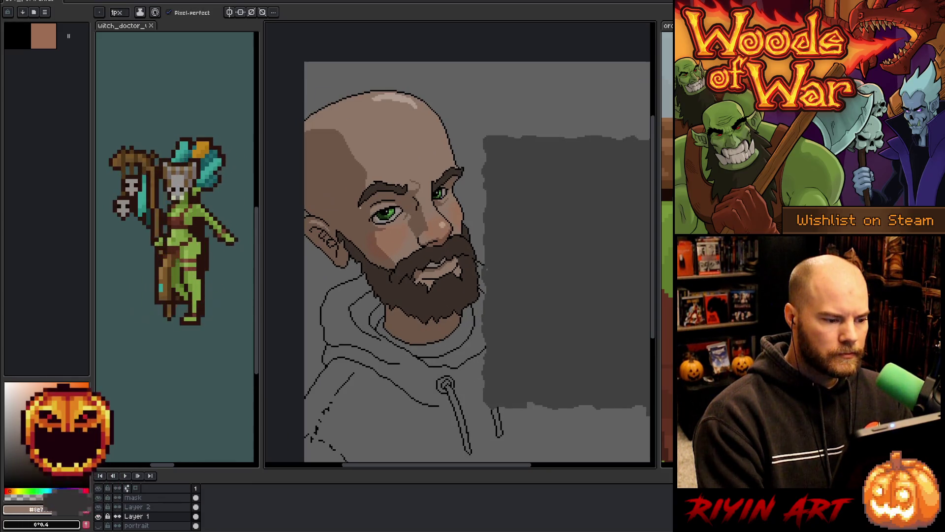
scroll(391, 246, "up", 1)
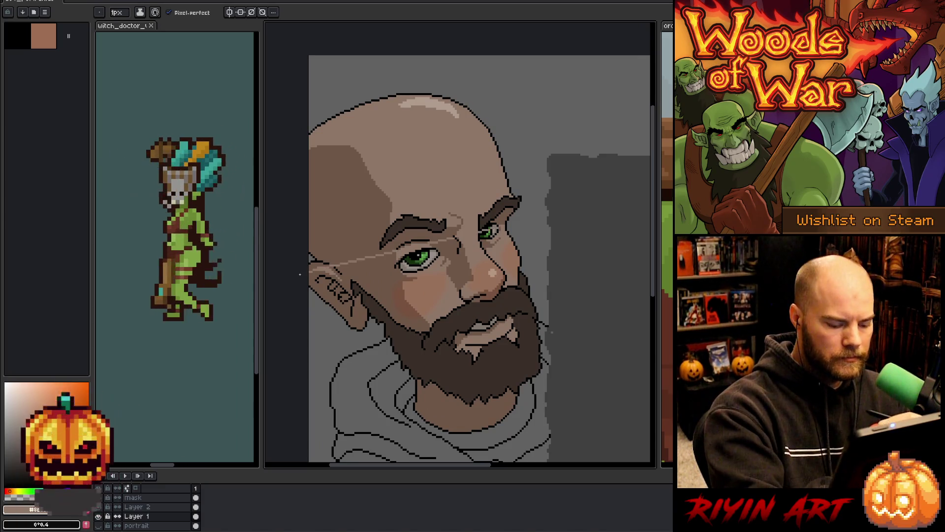
key("shift+n")
key("i")
key("b")
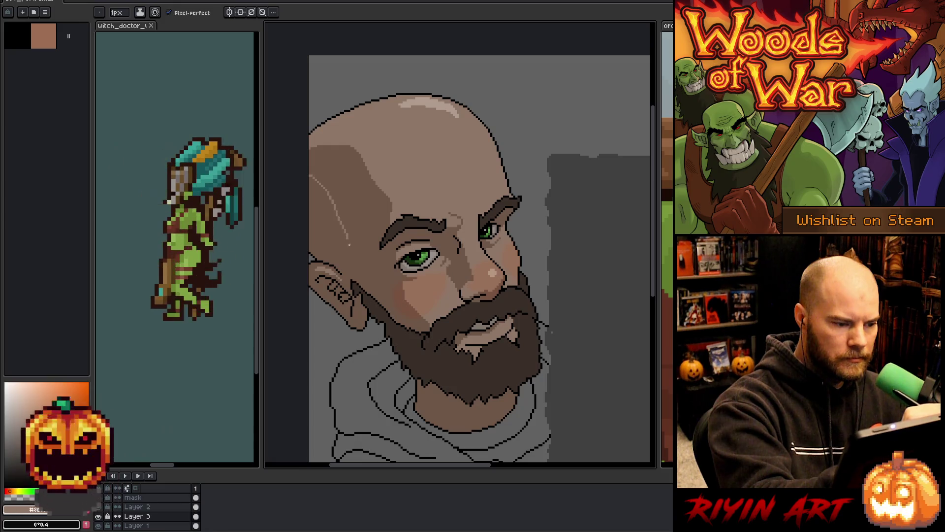
left_click_drag(347, 194, 355, 231)
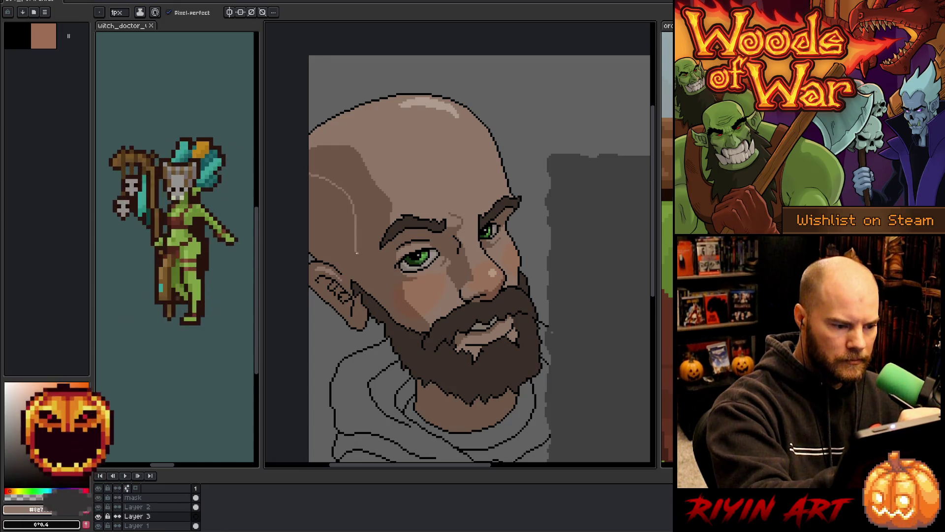
mouse_move(394, 302)
left_mouse_down()
mouse_move(424, 324)
mouse_move(428, 341)
mouse_move(379, 329)
mouse_move(310, 272)
left_mouse_up()
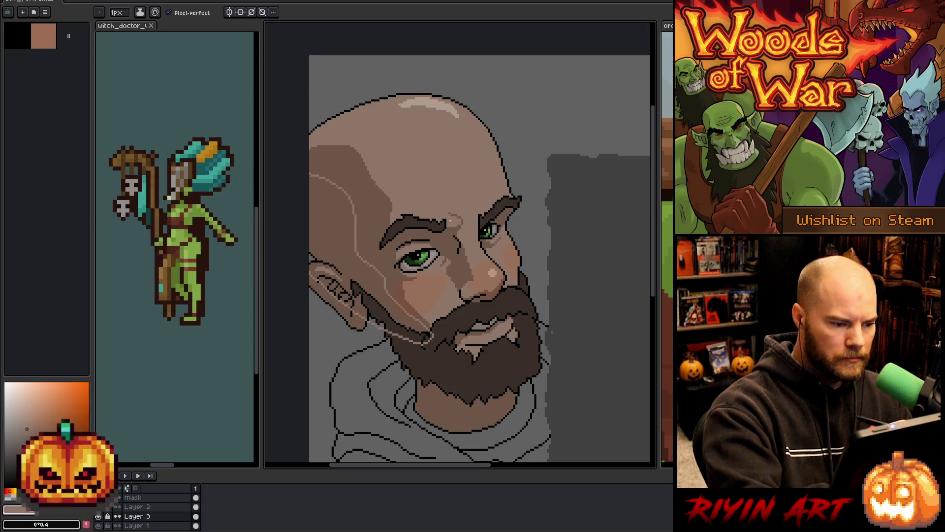
Step: Switch to Layer 1 to mark the face area for trimming
key("g")
key("Delete")
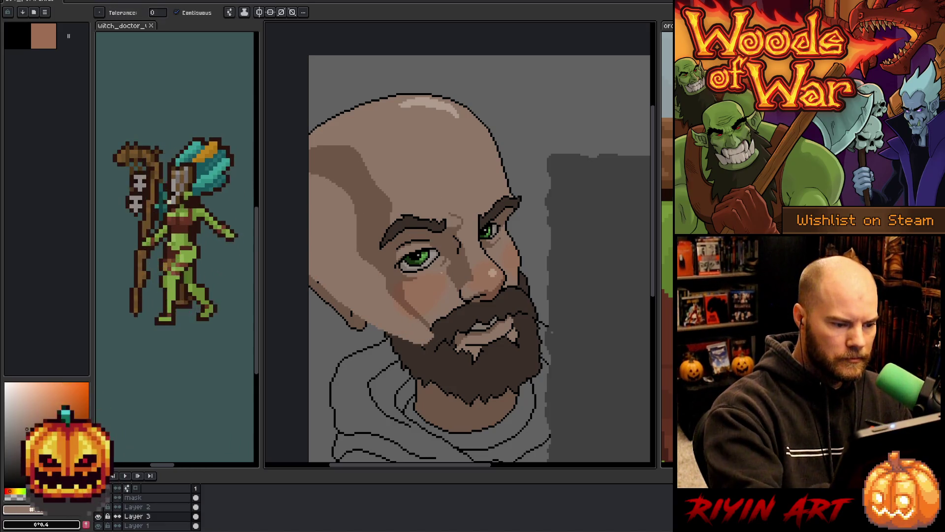
left_click(137, 525)
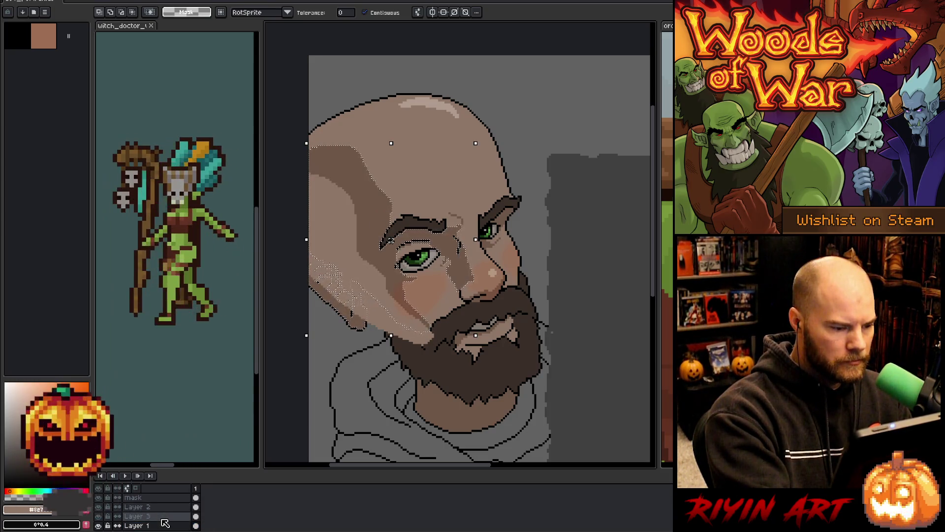
Step: Outline the jaw area on Layer 1 and clear the pixels inside it
key("ctrl+d")
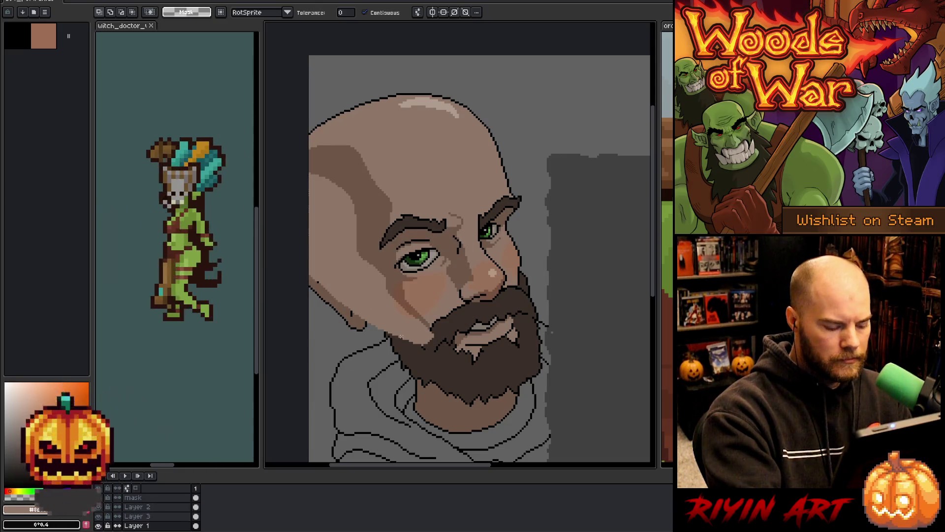
key("b")
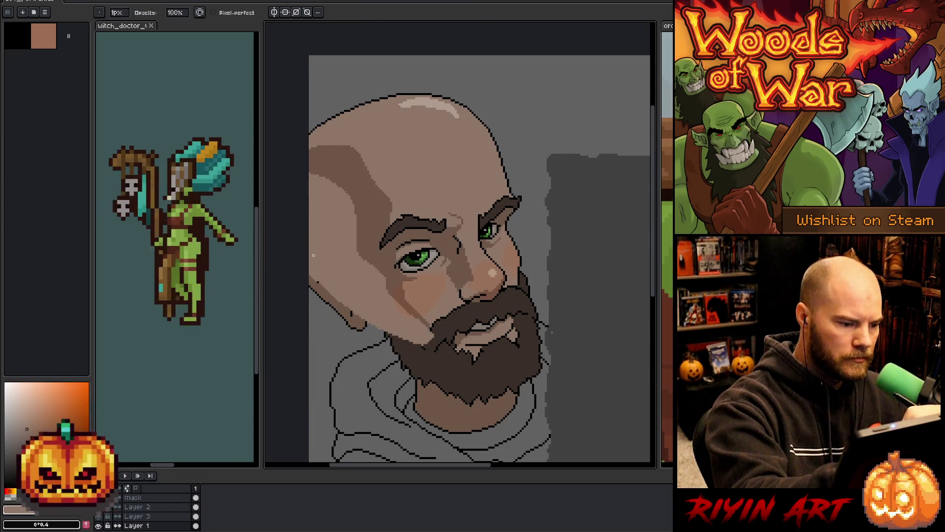
mouse_move(306, 216)
left_mouse_down()
mouse_move(353, 297)
mouse_move(404, 336)
mouse_move(379, 358)
mouse_move(311, 303)
left_mouse_up()
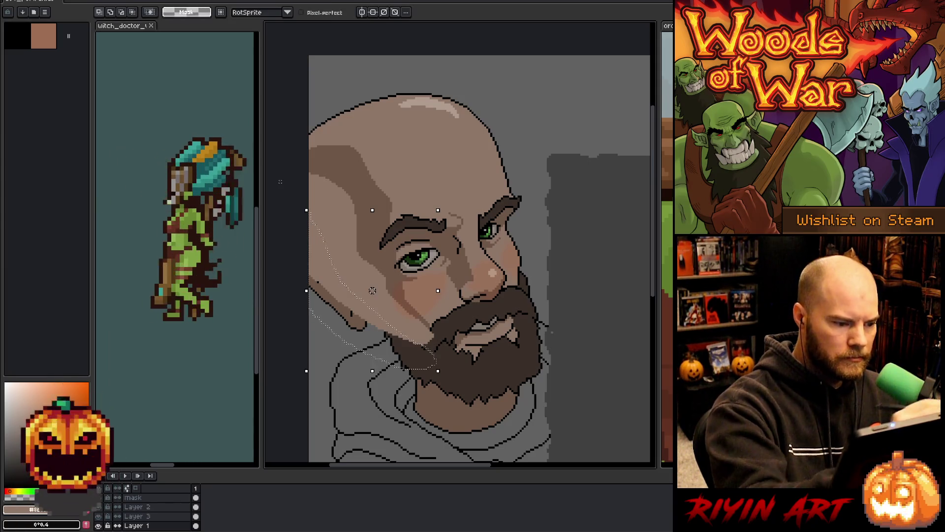
key("Delete")
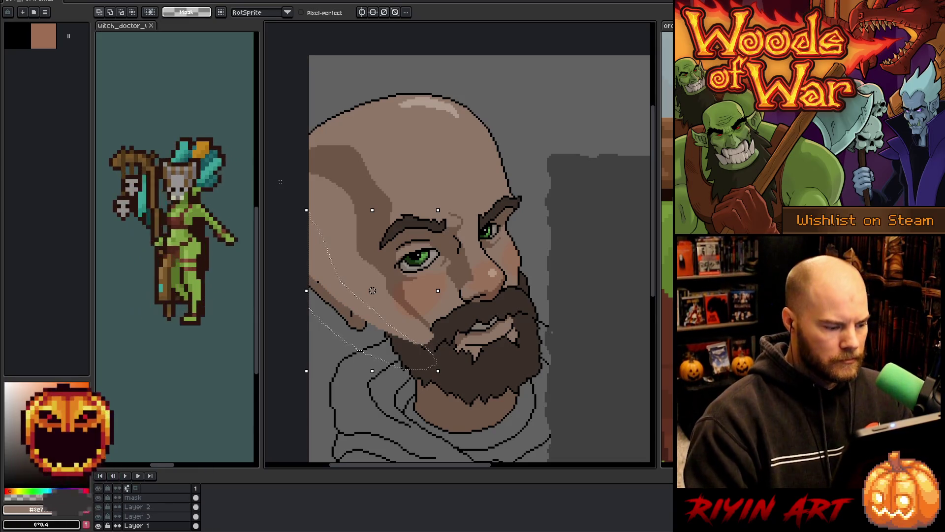
Step: On Layer 3, set a 13px brush and lasso the area from temple down to jaw
left_click(143, 517)
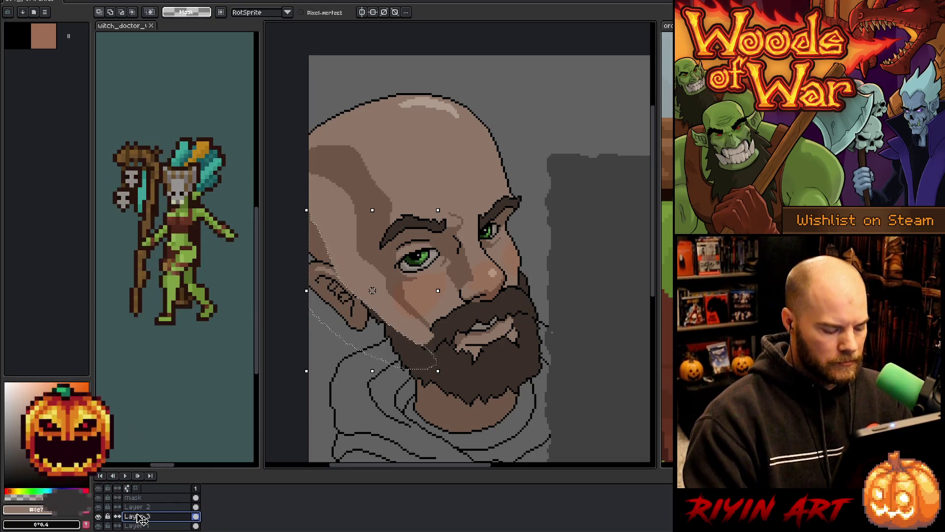
key("ctrl+d")
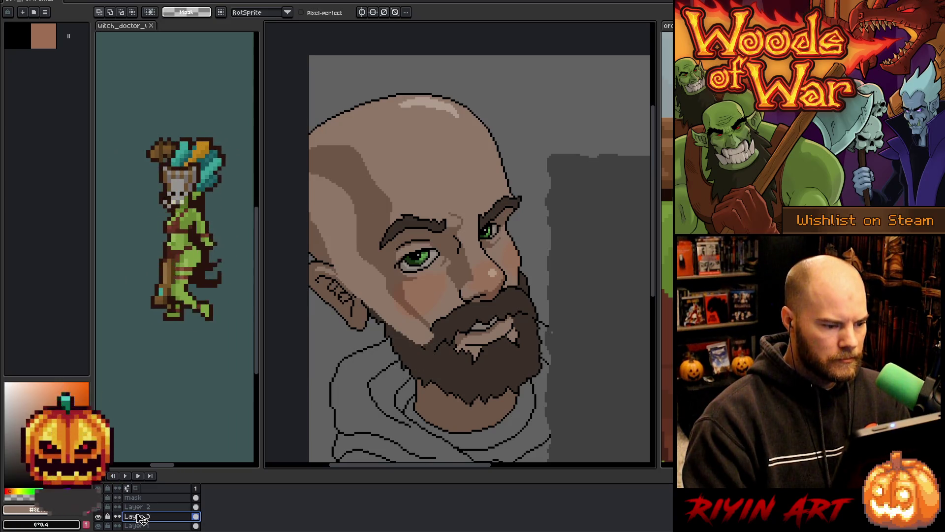
key("b")
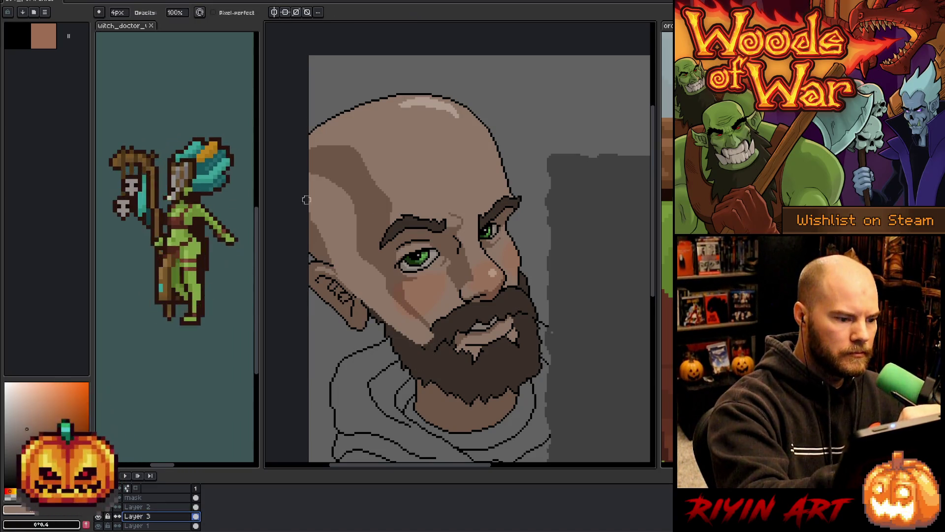
left_click(120, 12)
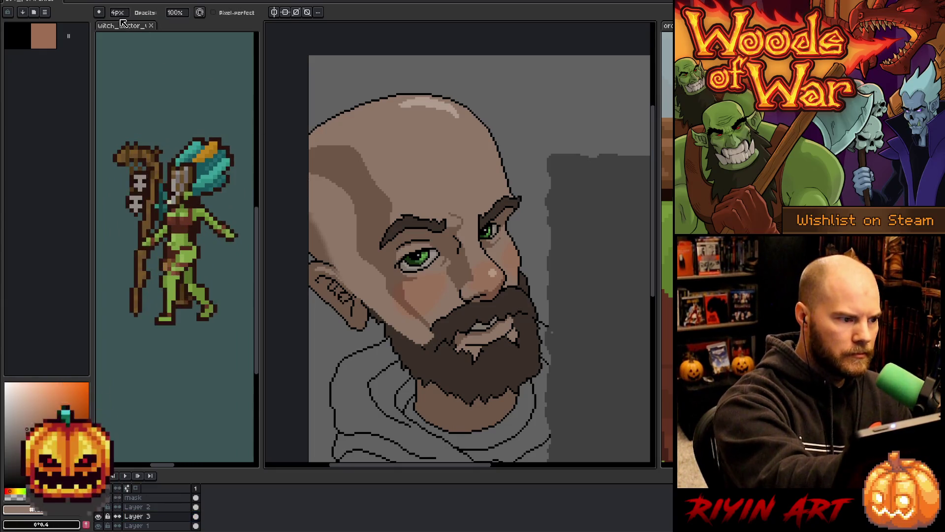
left_click_drag(129, 23, 148, 24)
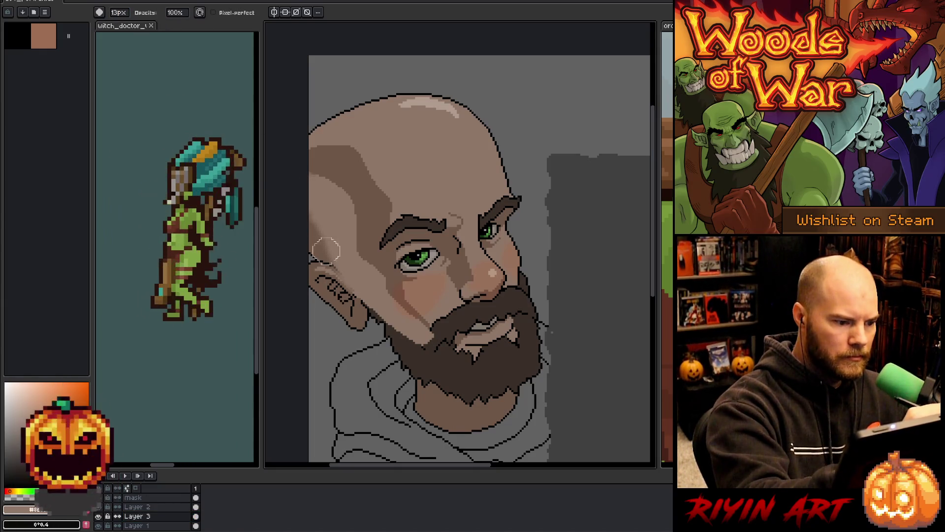
key("m")
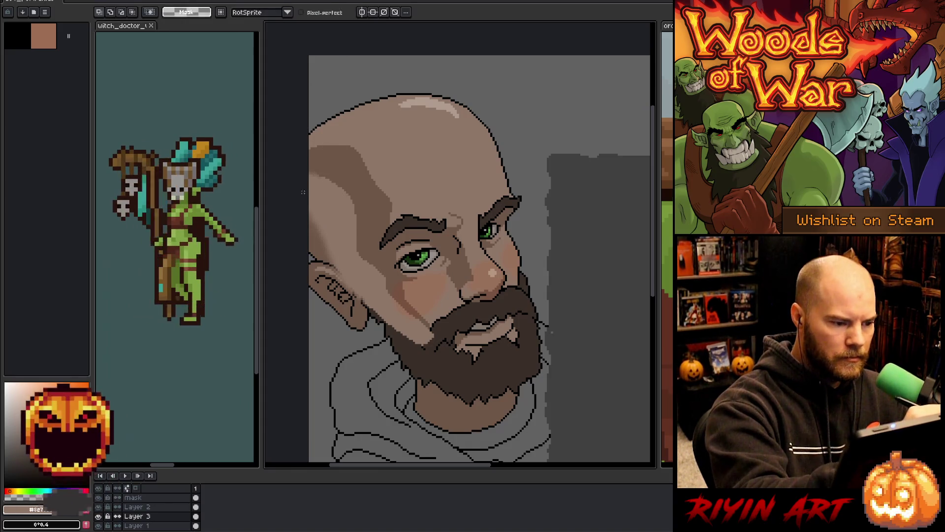
left_click_drag(334, 211, 340, 226)
mouse_move(309, 195)
left_mouse_down()
mouse_move(357, 278)
mouse_move(435, 347)
mouse_move(377, 339)
left_mouse_up()
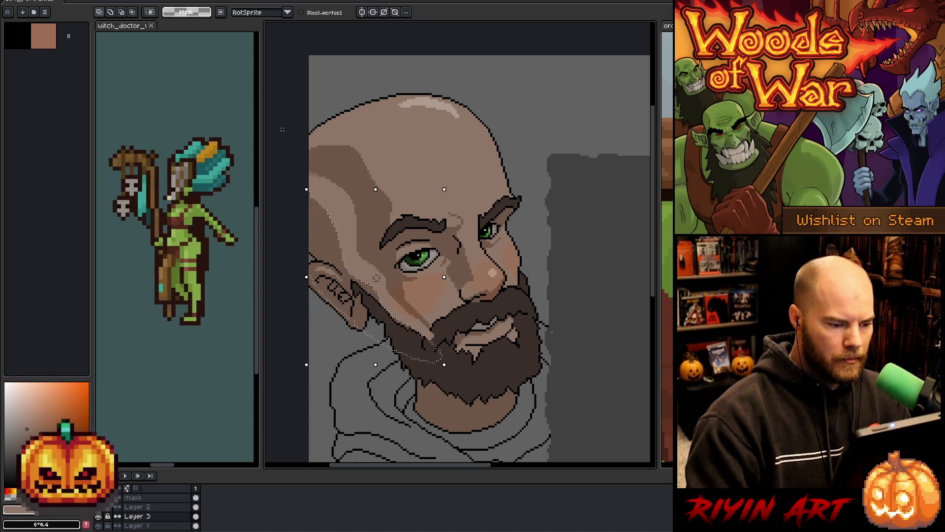
Step: Deselect, paint skin shading on the head, and reduce the brush size to 5px
key("ctrl+d")
key("b")
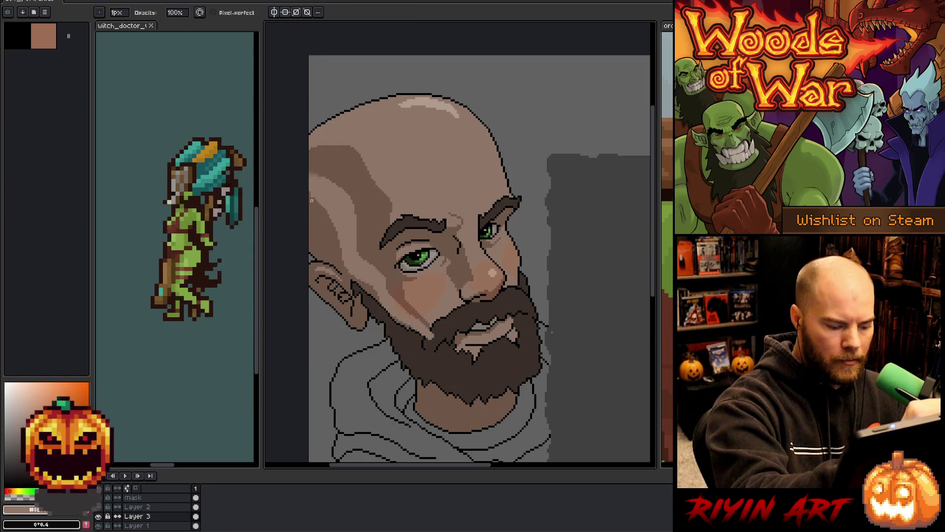
key("e")
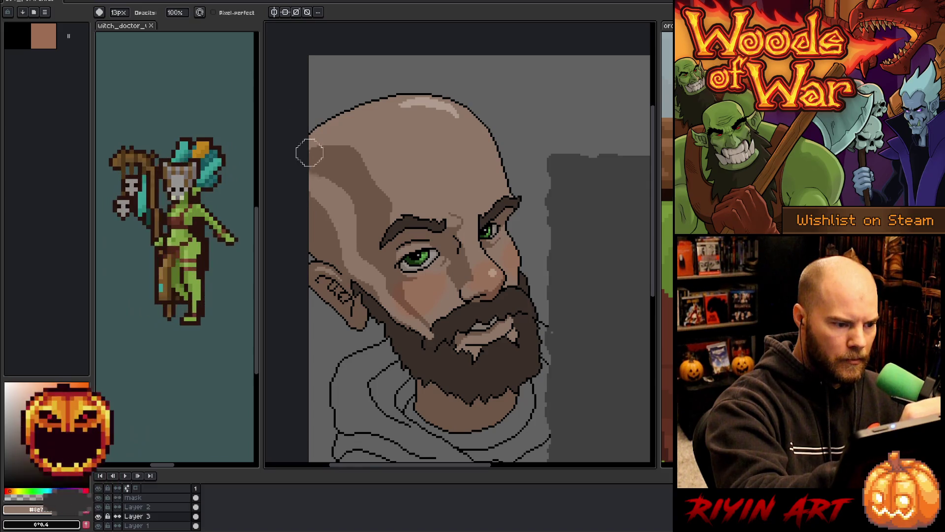
key("b")
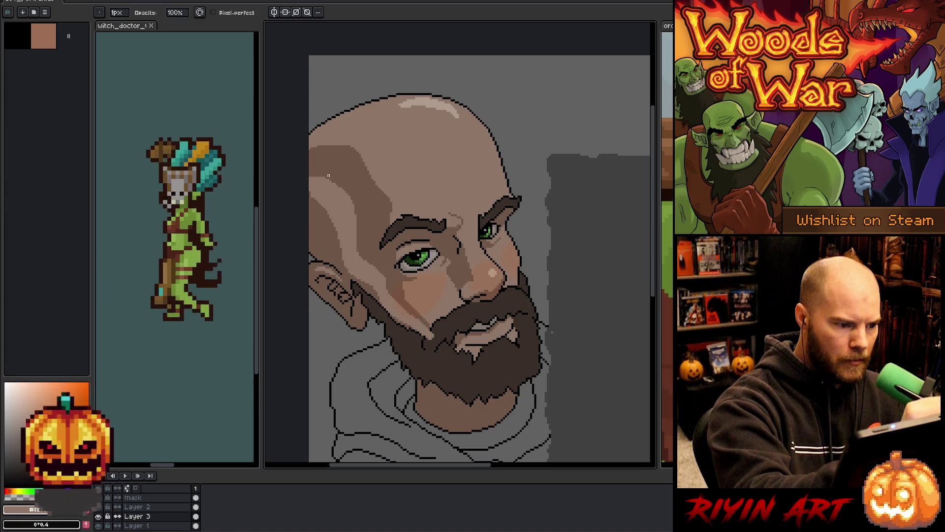
key("g")
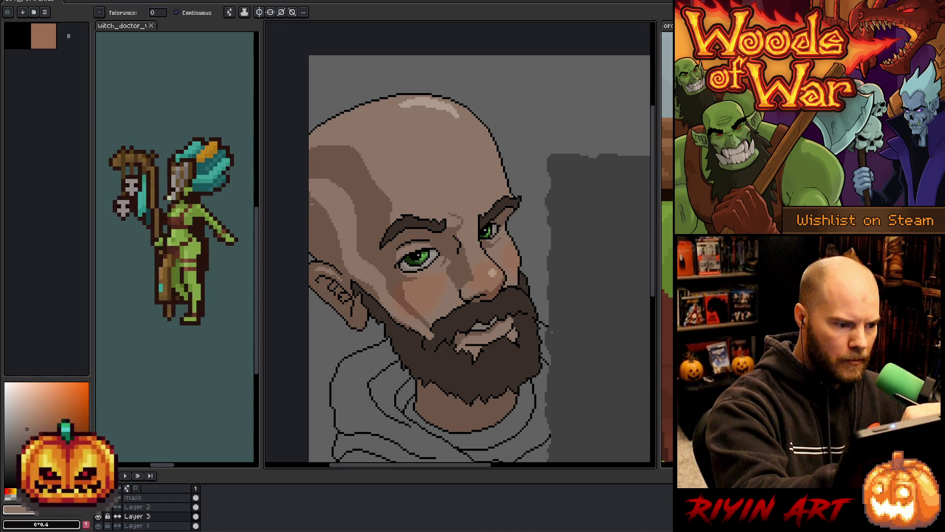
key("e")
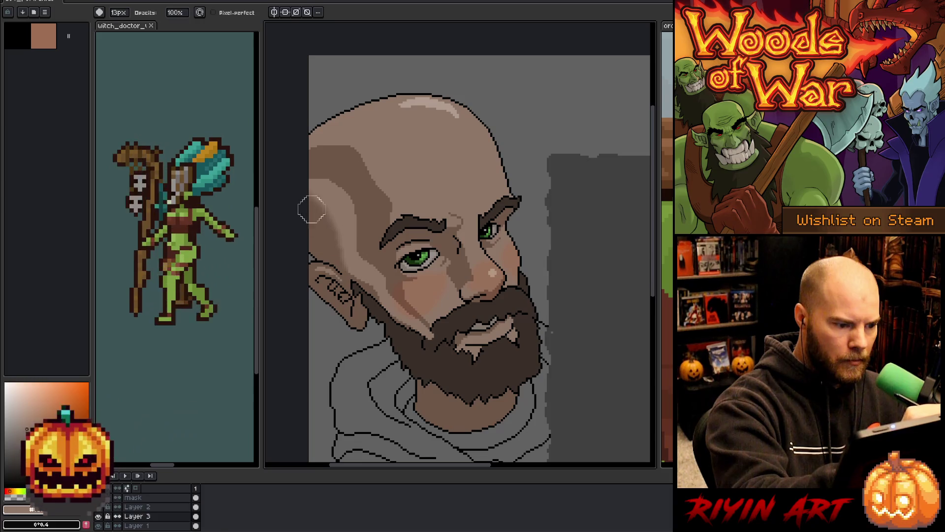
left_click(118, 13)
left_click(151, 38)
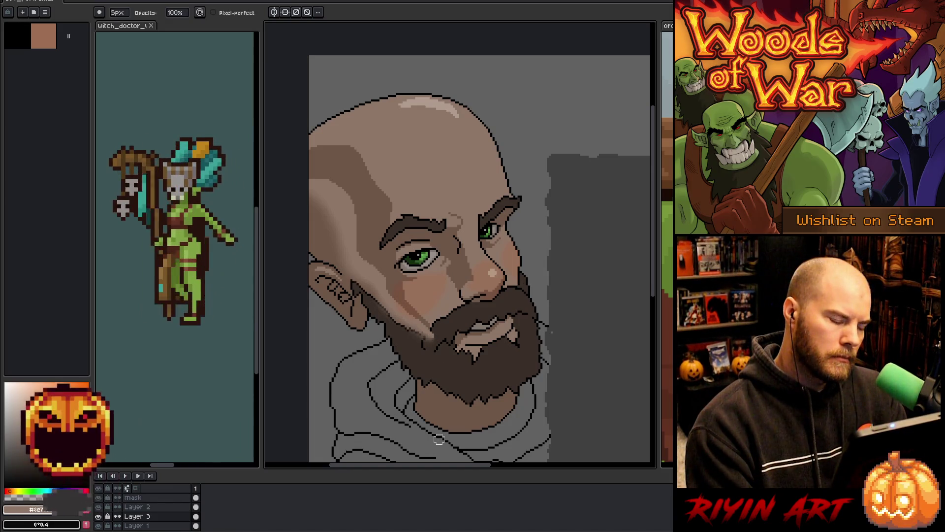
key("v")
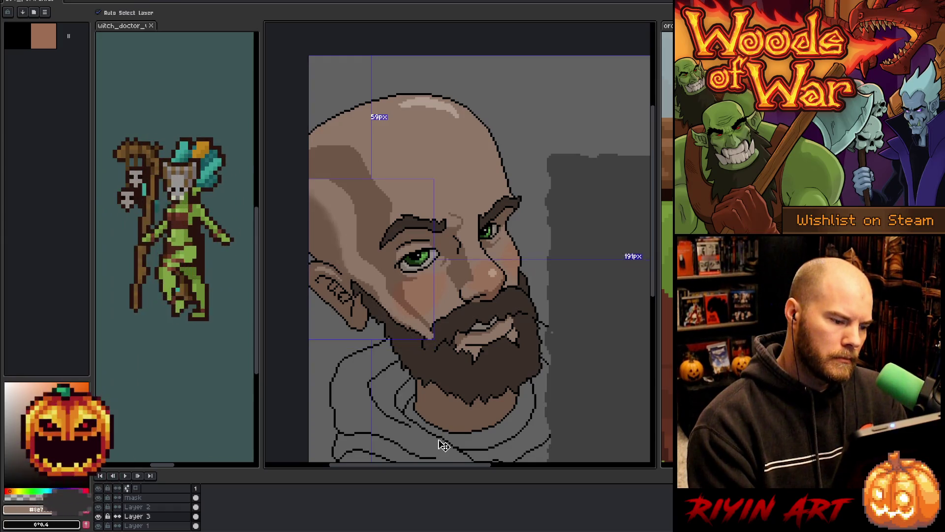
Step: Set the brush size to 14px and return to Layer 3
left_click(443, 445)
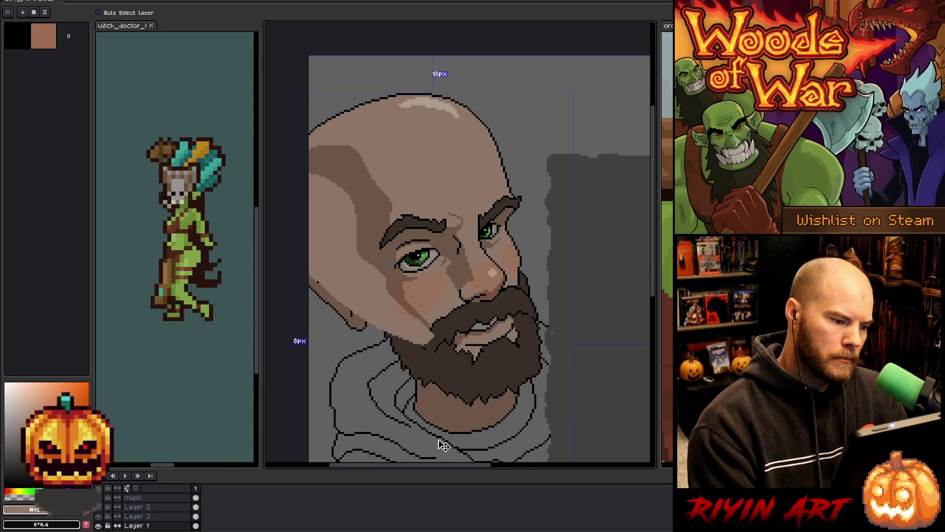
key("b")
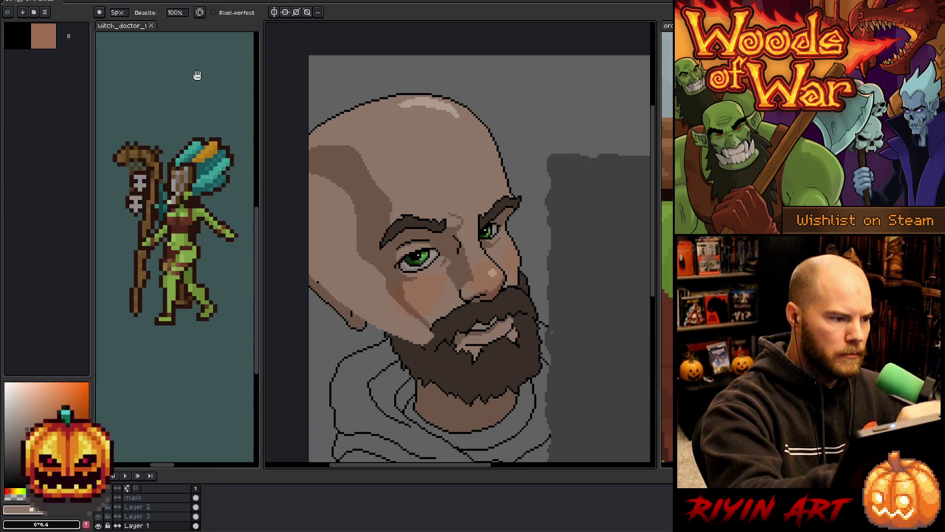
left_click(117, 12)
left_click_drag(131, 26, 163, 25)
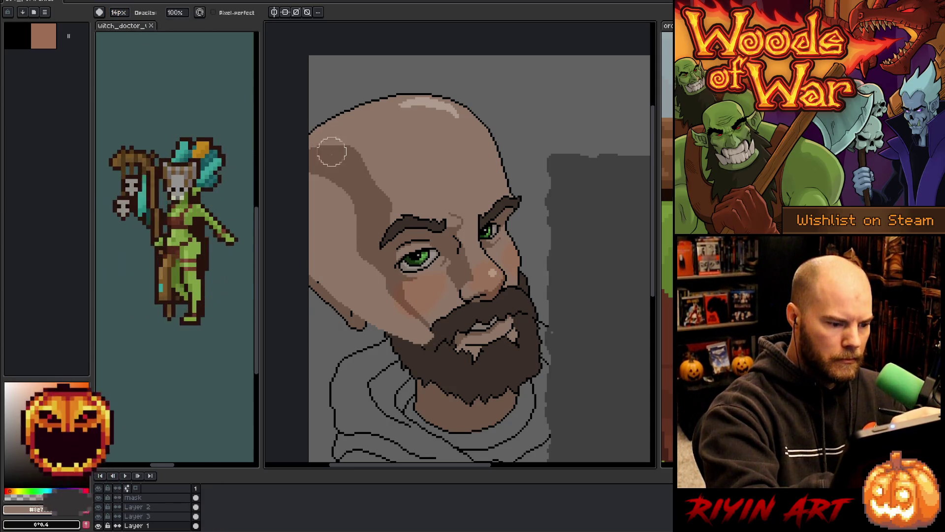
left_click(138, 516)
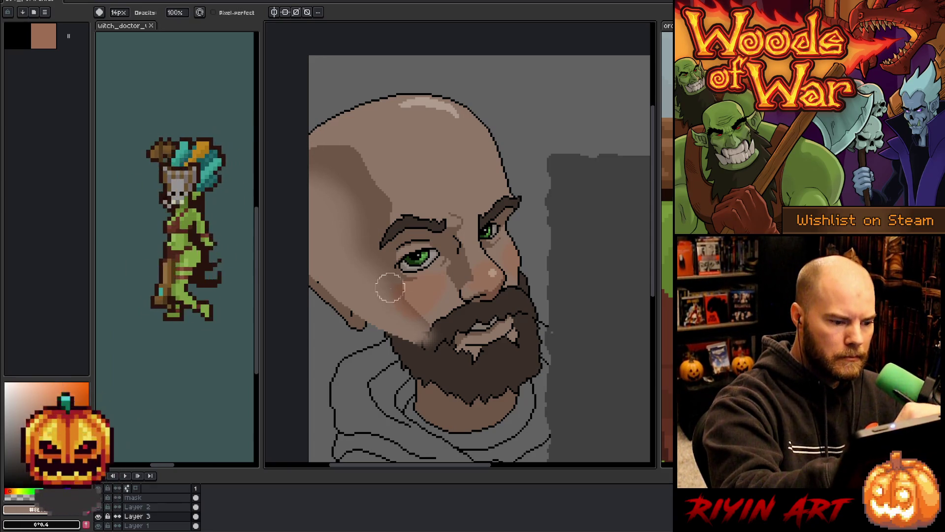
Step: Show Layer 1's ear sketch and magic-wand select the darker skin-shadow region on the head
left_click(98, 525)
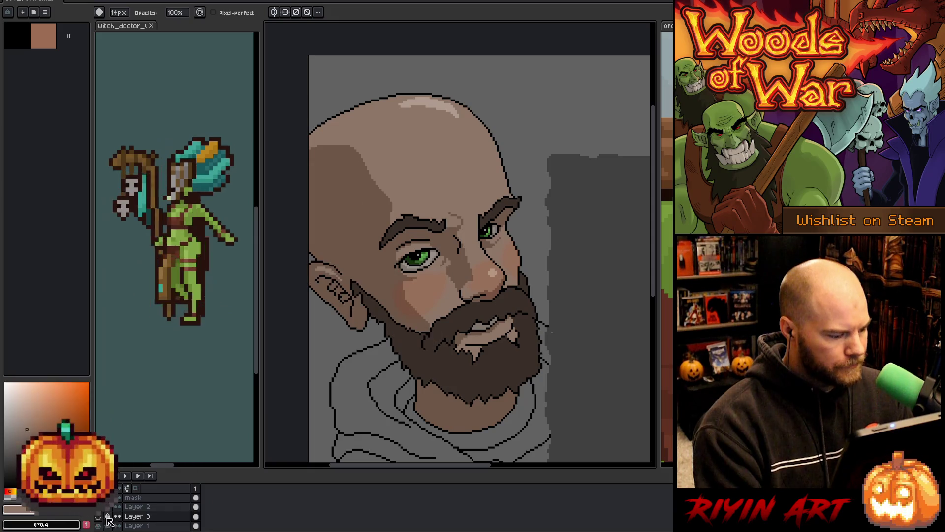
left_click(138, 526)
key("w")
left_click(353, 236)
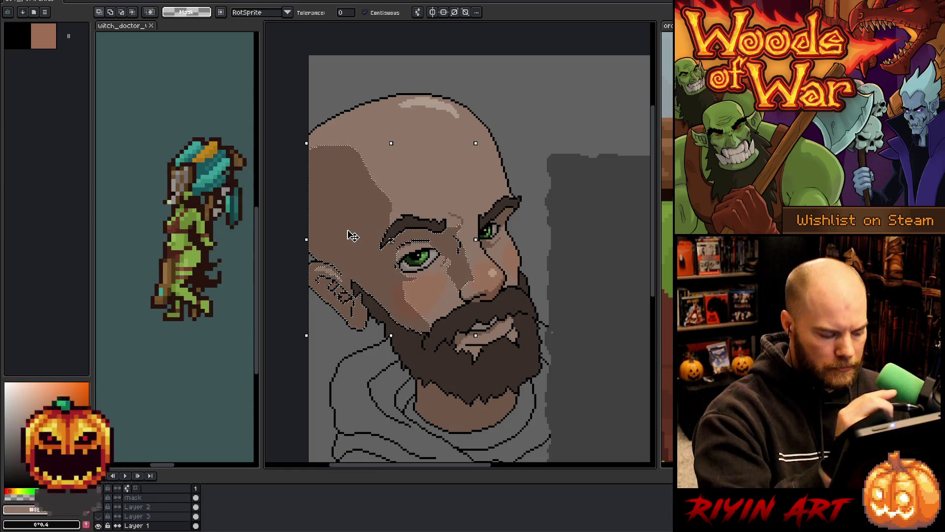
key("Delete")
key("ctrl+z")
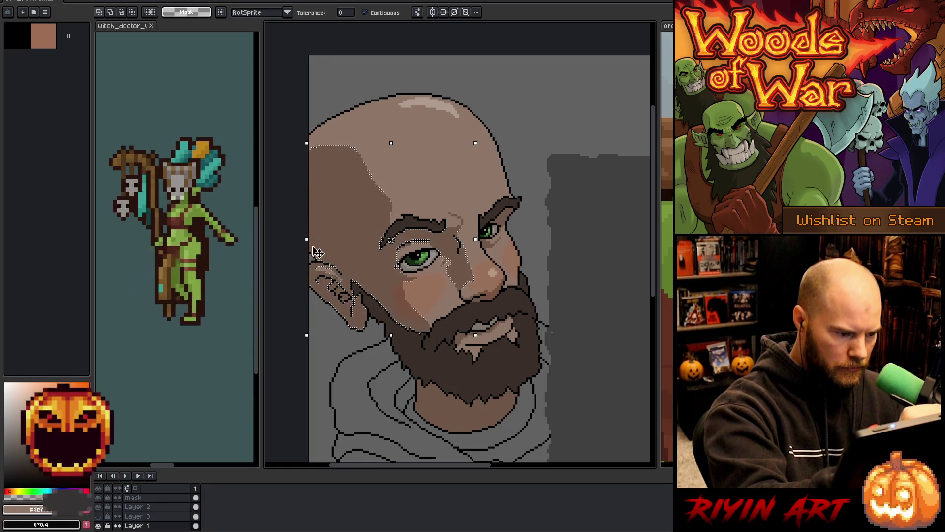
scroll(320, 276, "up", 5)
Step: Draw white highlight pixels along the ear's top edge, then make Layer 3 visible and active
key("b")
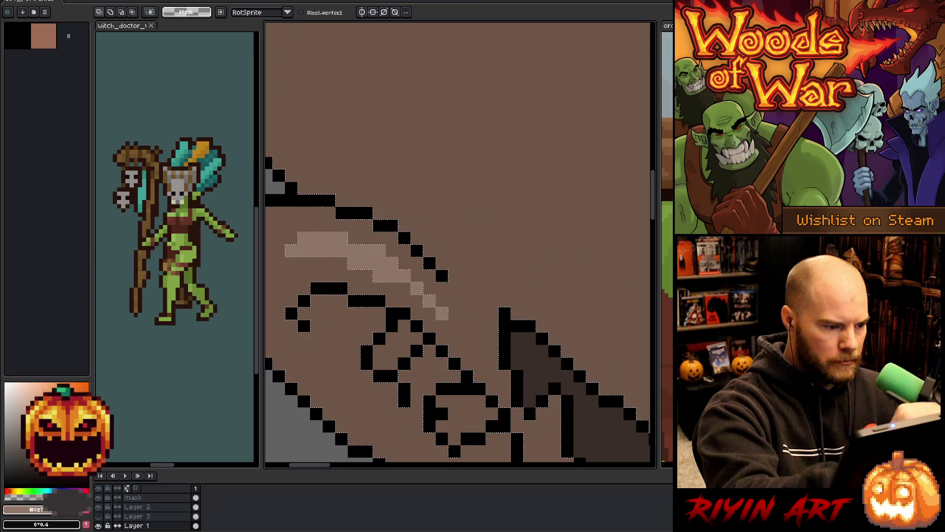
mouse_move(291, 200)
left_mouse_down()
mouse_move(318, 200)
mouse_move(411, 241)
mouse_move(448, 291)
mouse_move(512, 340)
mouse_move(530, 426)
mouse_move(303, 292)
mouse_move(285, 224)
left_mouse_up()
scroll(286, 224, "down", 5)
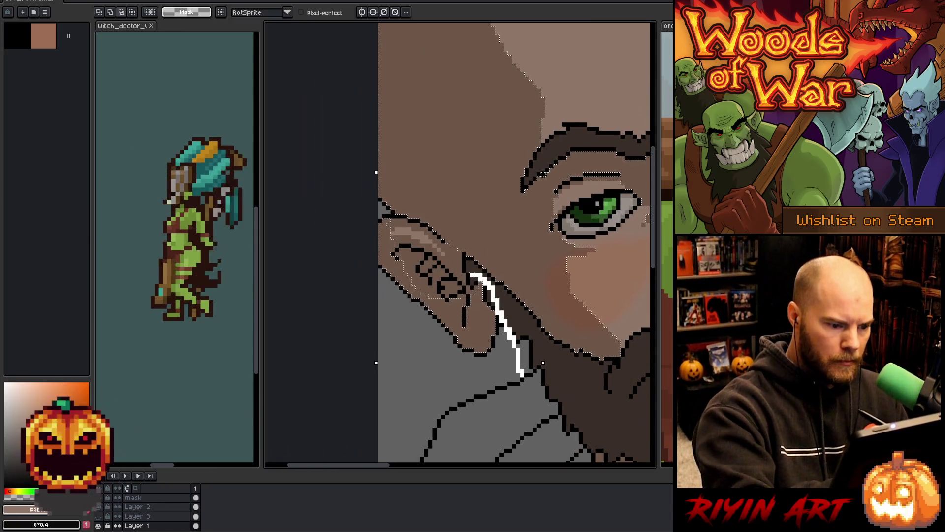
scroll(512, 407, "down", 3)
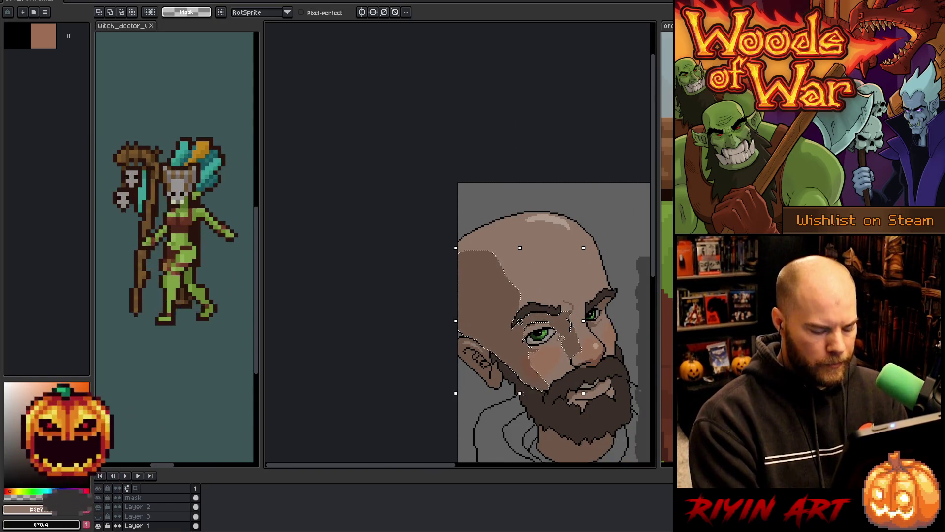
left_click(100, 517)
left_click(139, 517)
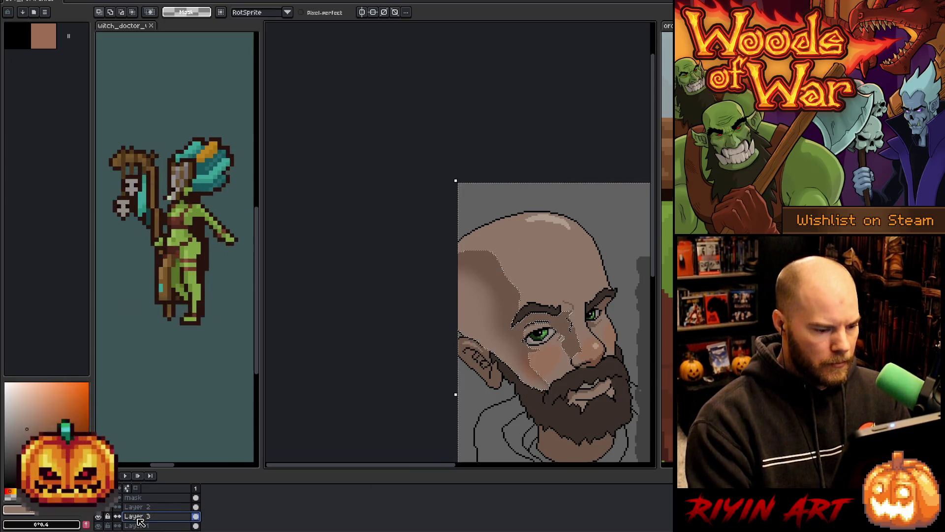
Step: Lower Layer 3's opacity to somewhat below 39% in its layer properties
double_click(139, 520)
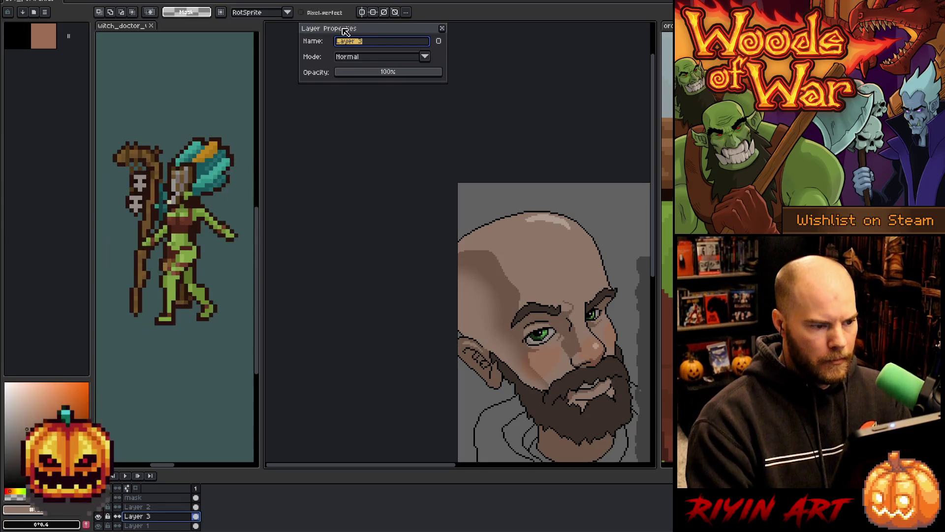
left_click(371, 77)
left_click_drag(370, 76, 397, 75)
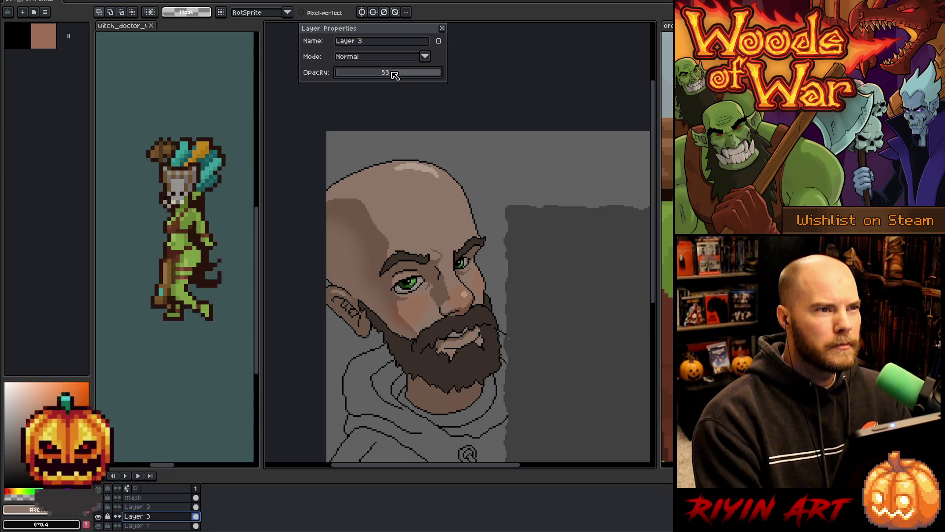
left_click_drag(394, 74, 380, 77)
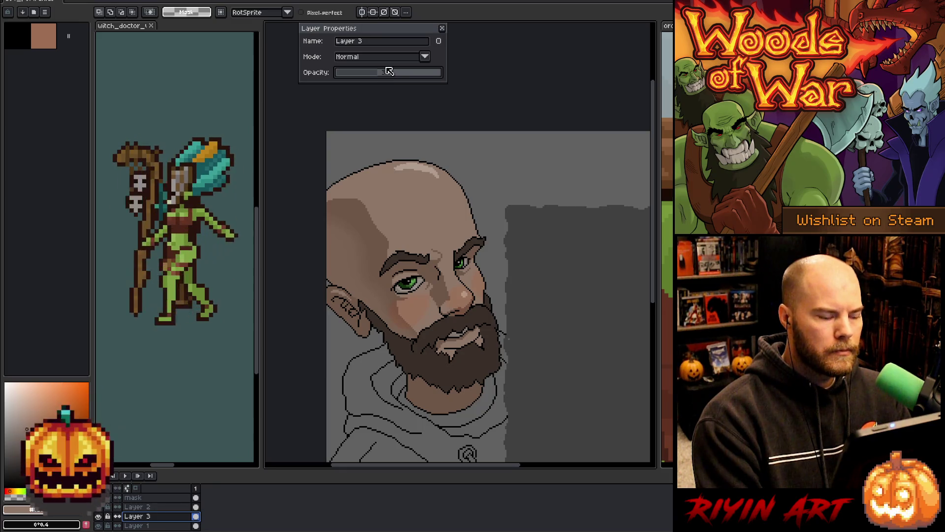
left_click(442, 28)
scroll(422, 235, "down", 1)
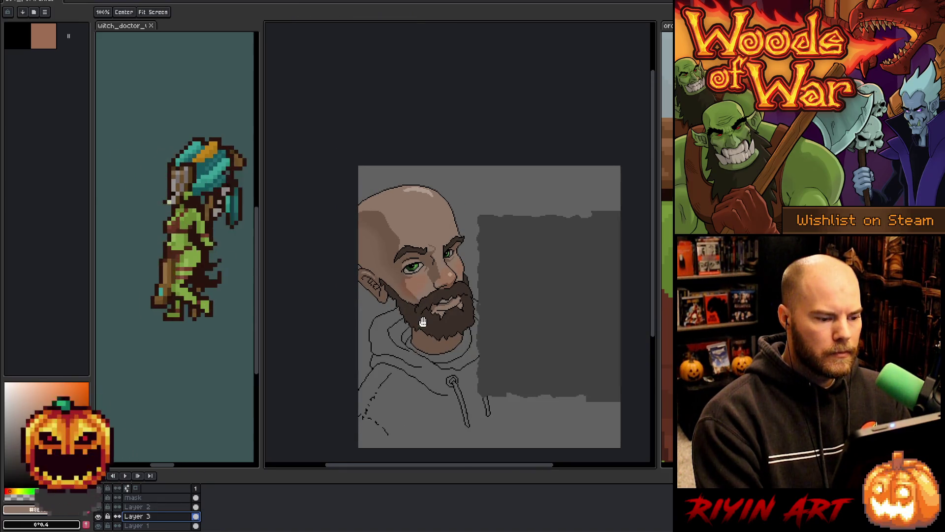
scroll(398, 418, "up", 2)
Step: Nudge the Overlay Layer 2's opacity up to about 37% and pan the portrait slightly left
double_click(149, 507)
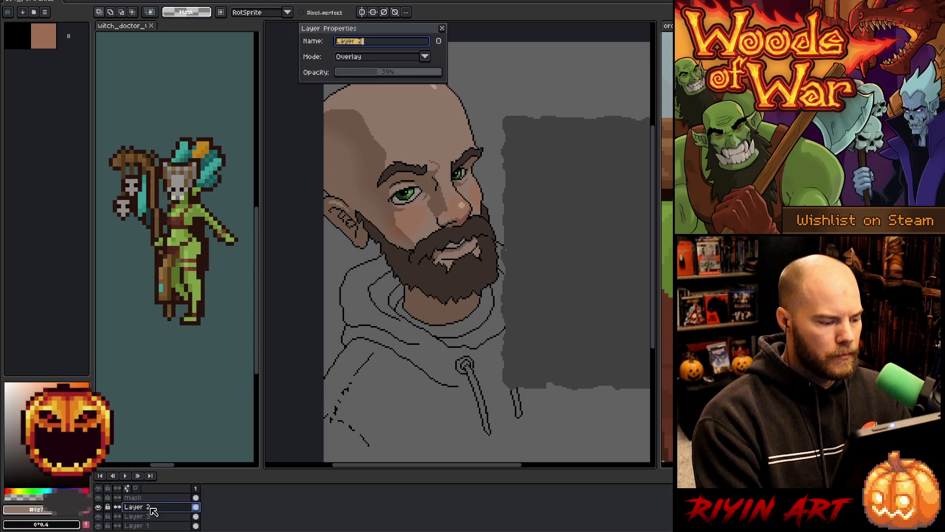
left_click_drag(376, 75, 379, 75)
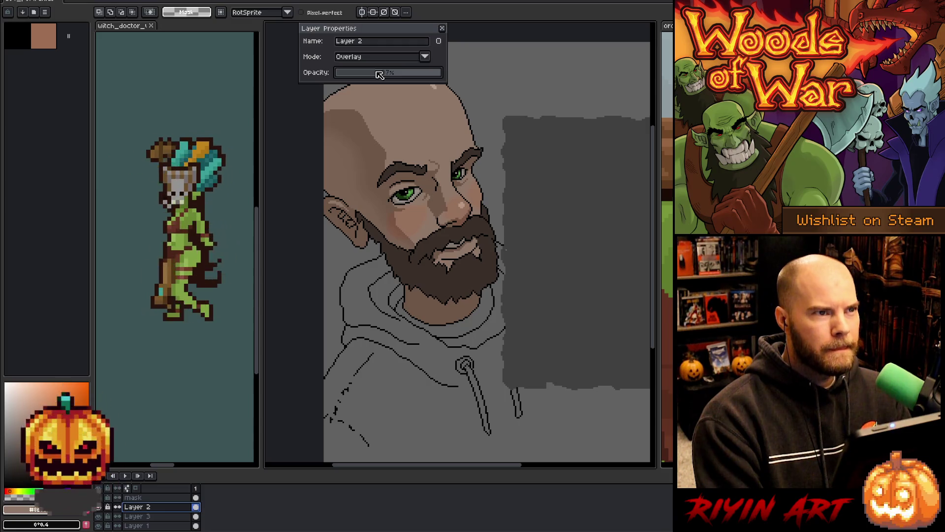
left_click(442, 28)
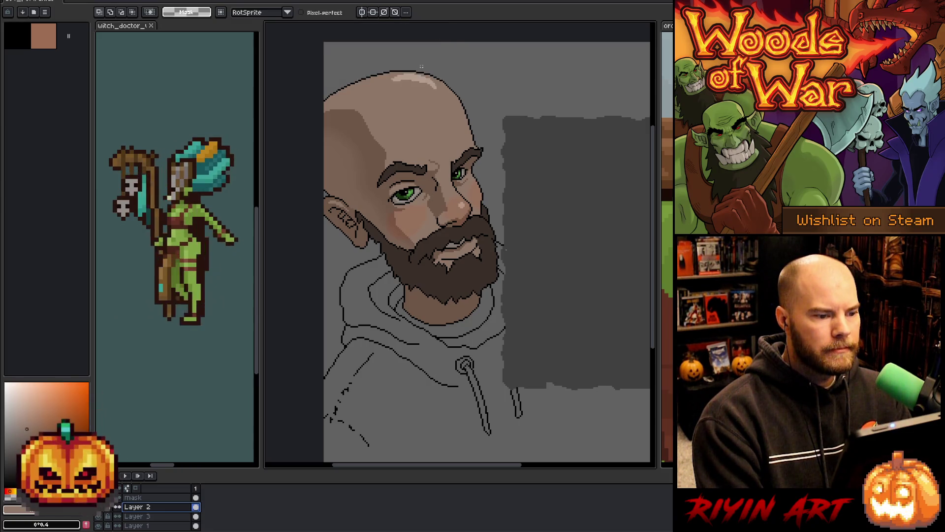
scroll(407, 156, "down", 2)
scroll(404, 148, "up", 2)
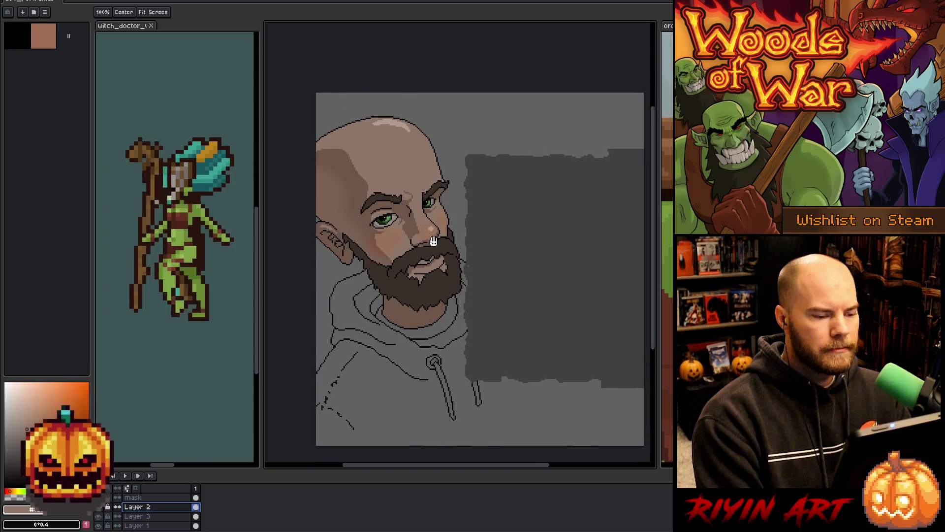
scroll(427, 222, "down", 1)
scroll(428, 223, "up", 1)
key("space")
mouse_move(442, 288)
left_mouse_down()
mouse_move(427, 289)
mouse_move(424, 273)
left_mouse_up()
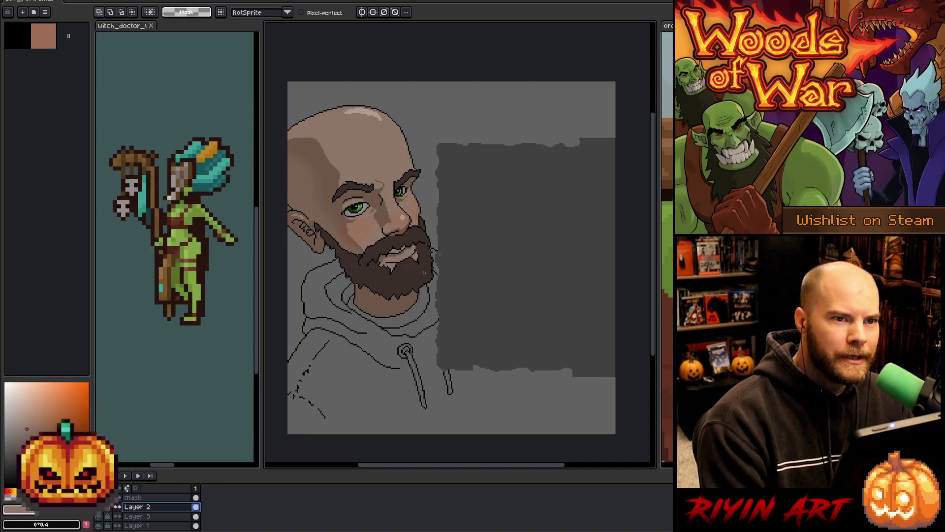
scroll(424, 272, "down", 1)
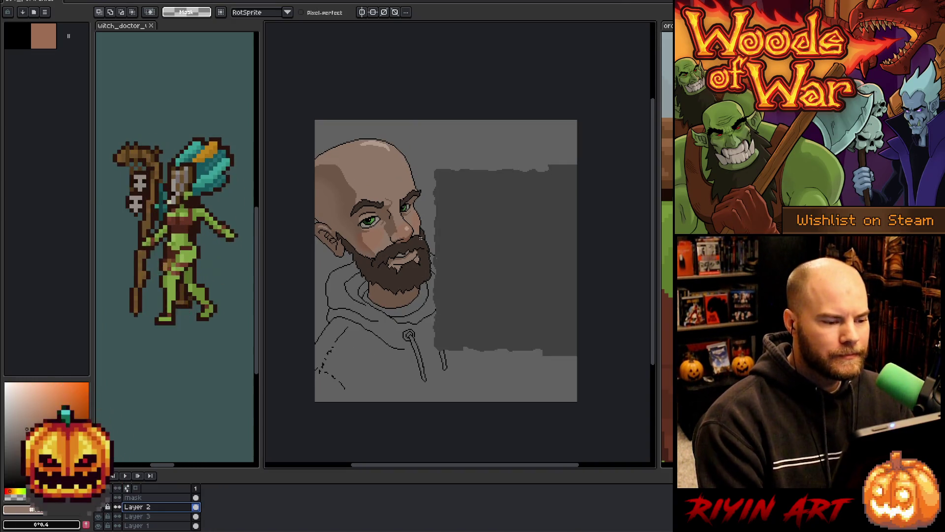
Step: On Layer 1, draw a light jagged line along the beard's lower edge, right side to left end
scroll(424, 272, "up", 1)
left_click_drag(438, 278, 440, 265)
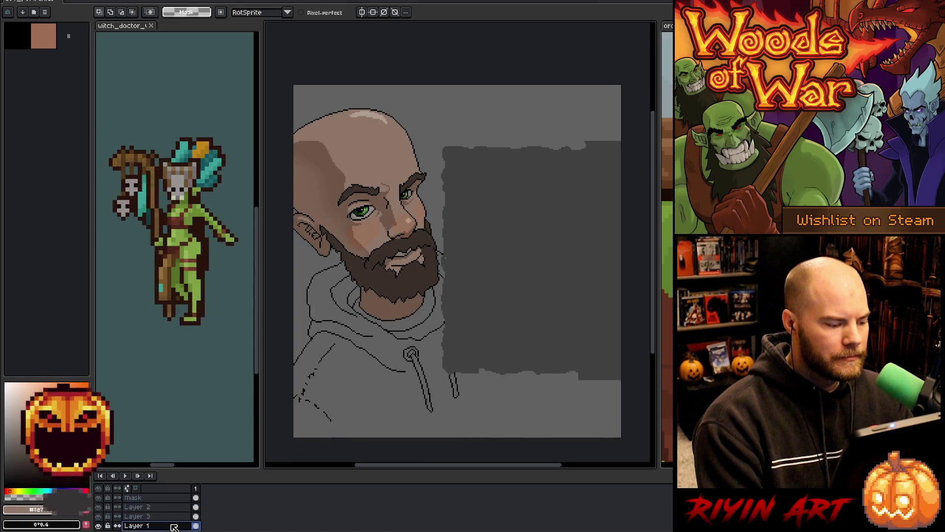
left_click(152, 525)
scroll(399, 241, "up", 1)
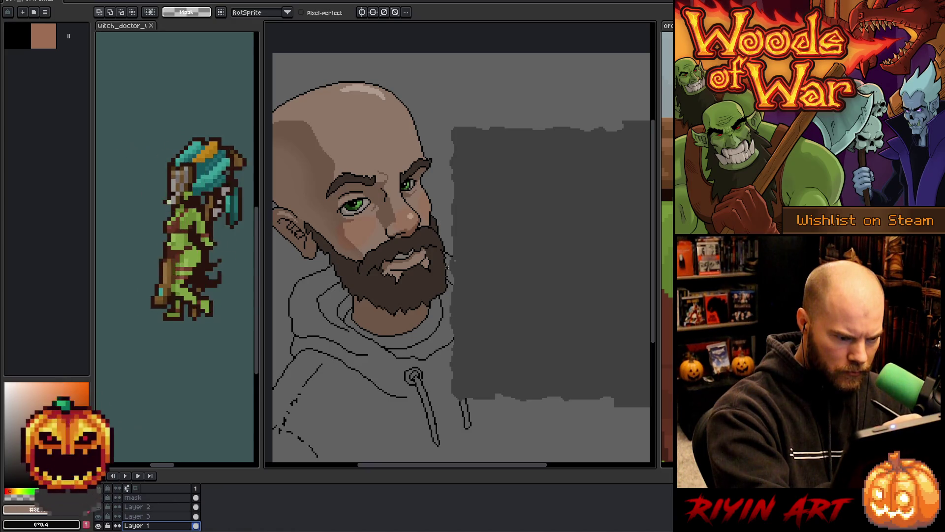
left_click_drag(445, 257, 444, 274)
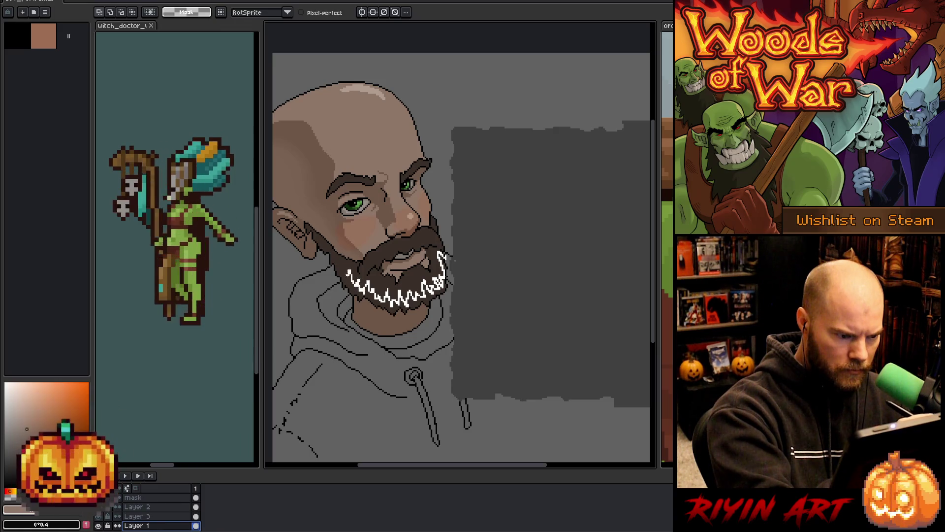
mouse_move(338, 259)
left_mouse_down()
mouse_move(331, 251)
mouse_move(477, 354)
mouse_move(445, 256)
left_mouse_up()
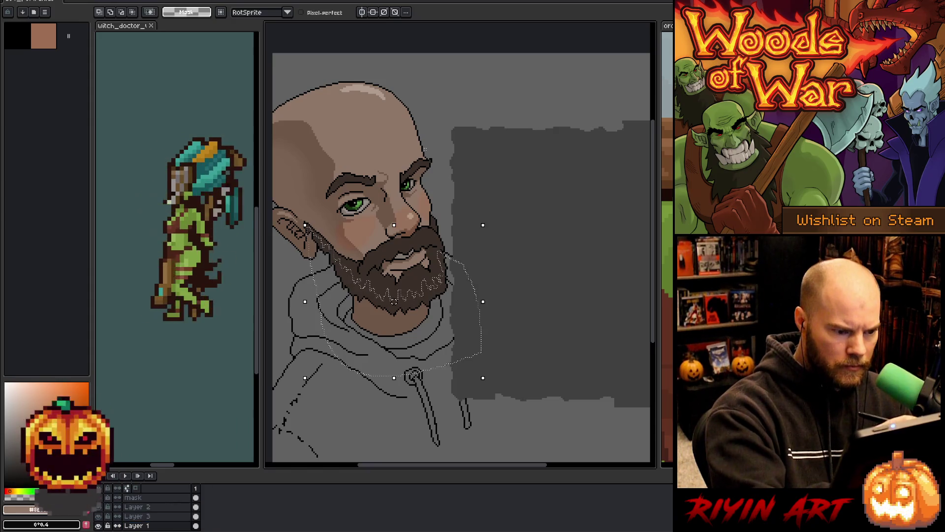
Step: Drop the beard selection and trace a freehand selection along the mustache's lower edge above the mouth
key("b")
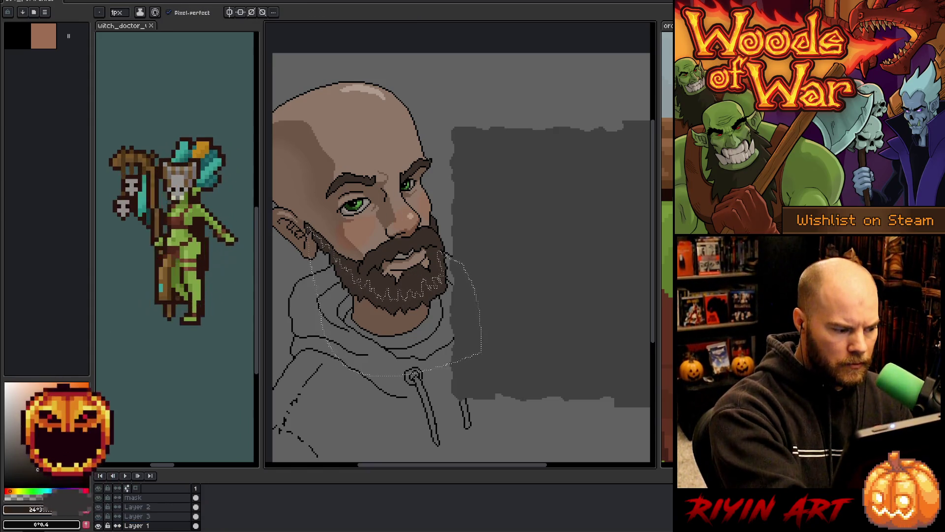
key("g")
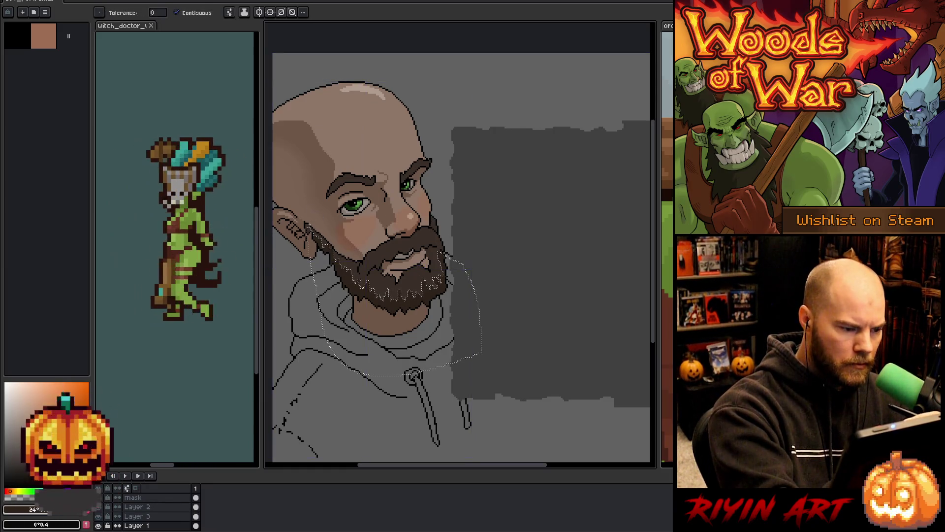
key("ctrl+d")
key("m")
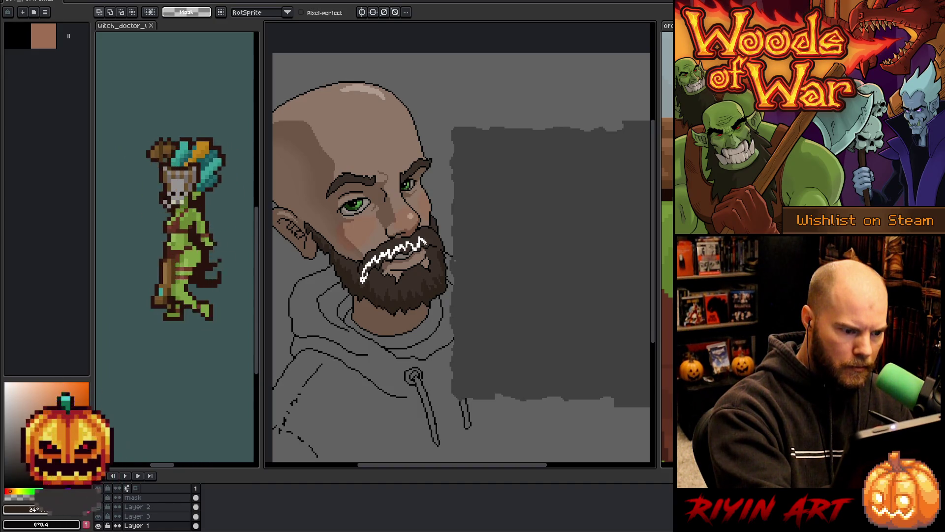
left_click_drag(429, 240, 436, 238)
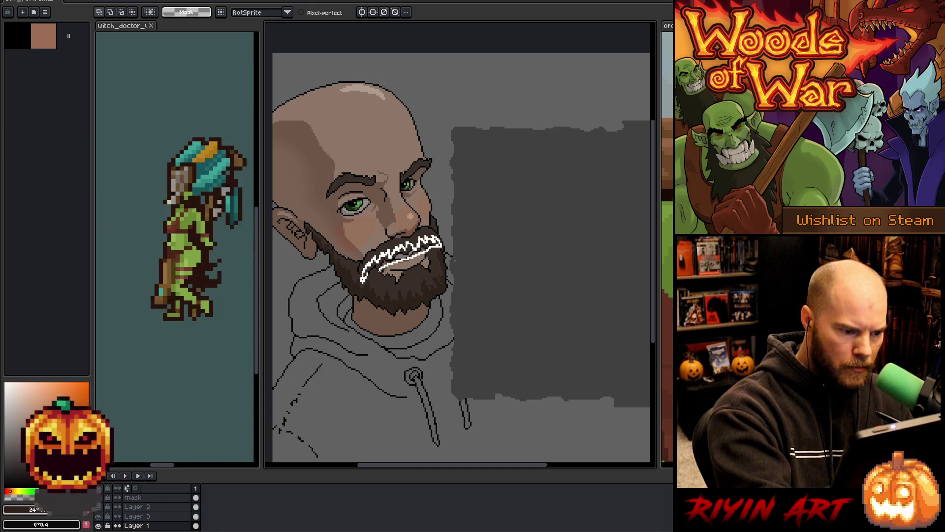
scroll(413, 237, "up", 3)
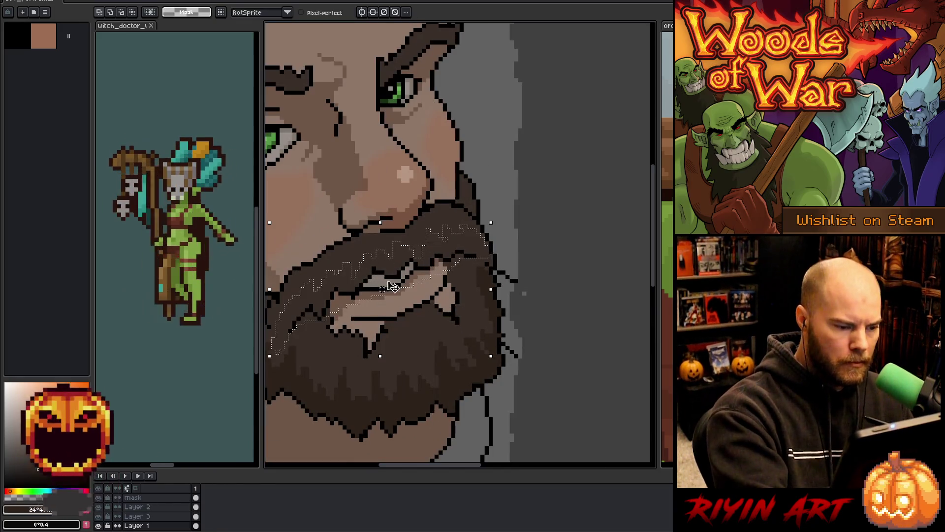
Step: Clear the mustache selection, pick the tan skin colour, and paint over dark outline pixels by the lips
key("w")
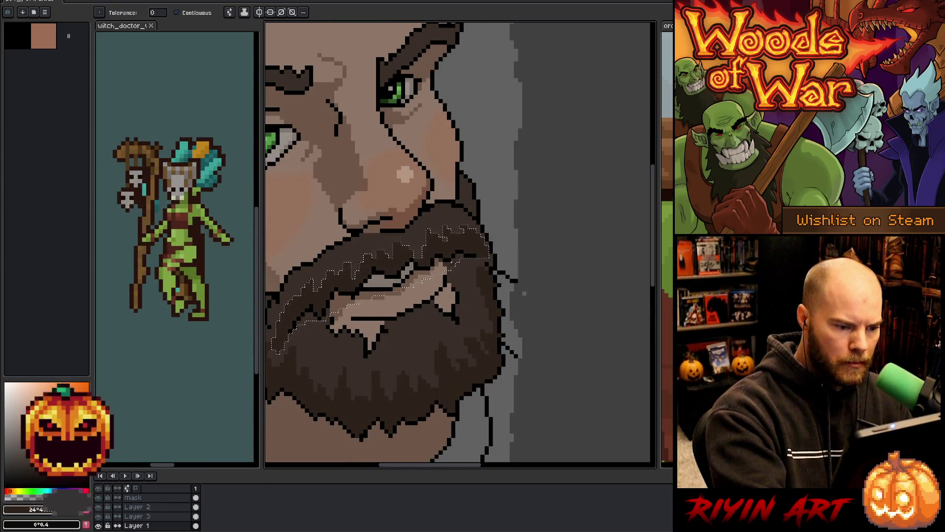
key("ctrl+d")
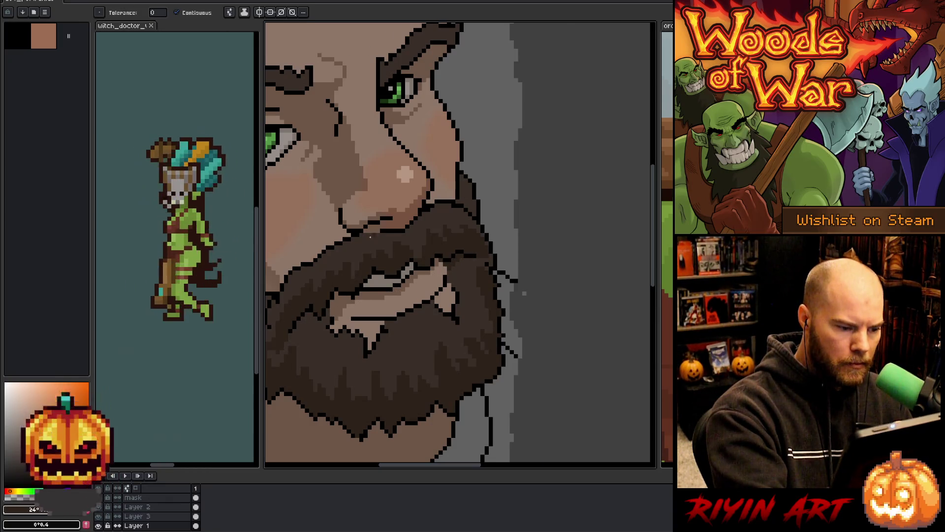
key("b")
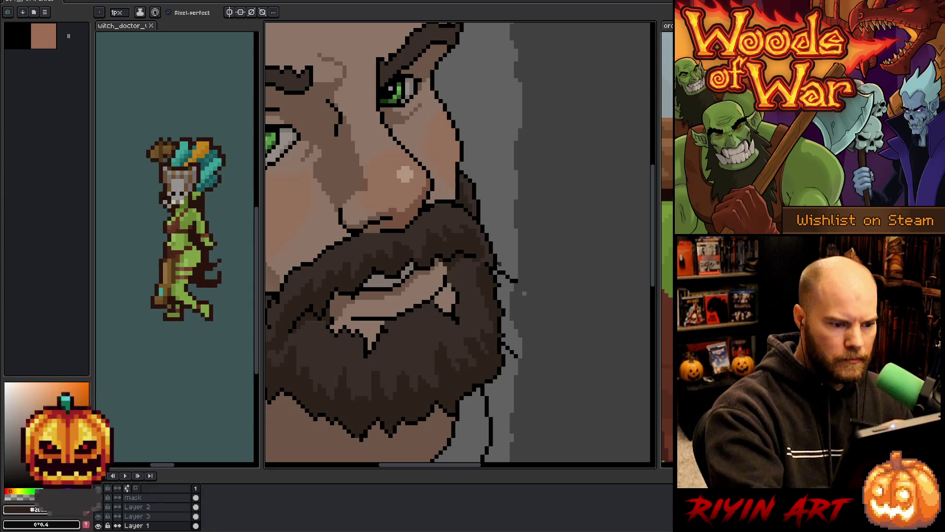
scroll(461, 152, "down", 3)
scroll(492, 320, "up", 3)
scroll(492, 321, "up", 2)
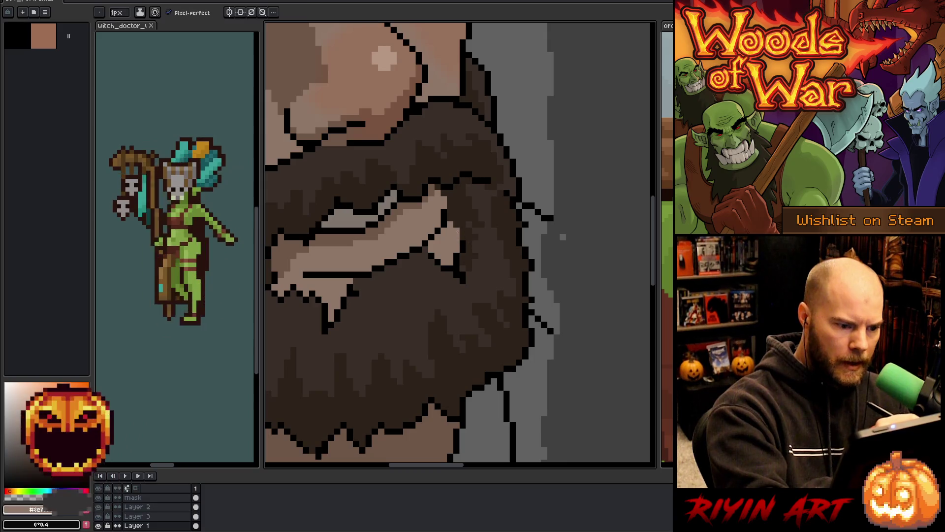
left_click(462, 243, "alt")
mouse_move(462, 274)
left_mouse_down()
mouse_move(456, 281)
mouse_move(496, 271)
left_mouse_up()
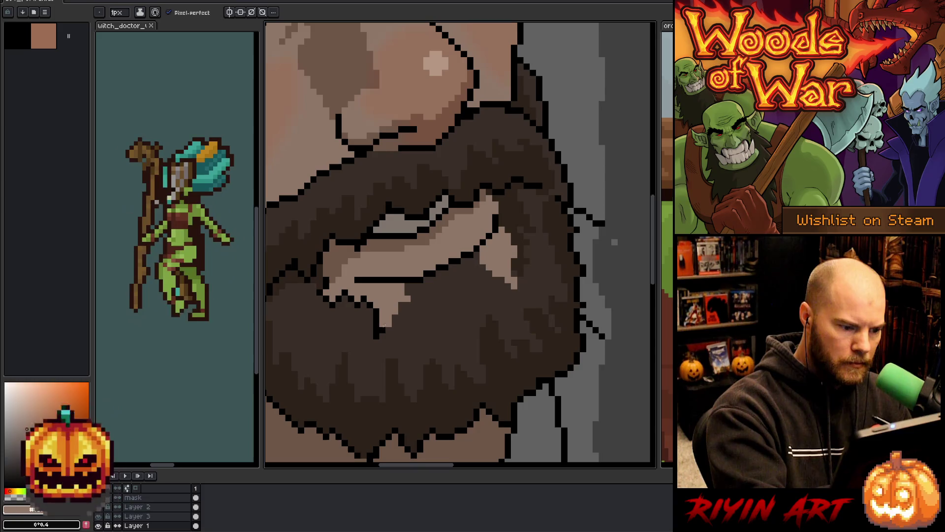
Step: Cover the dark line below the lip and the stray dark mouth pixels in tan
left_click_drag(375, 336, 373, 308)
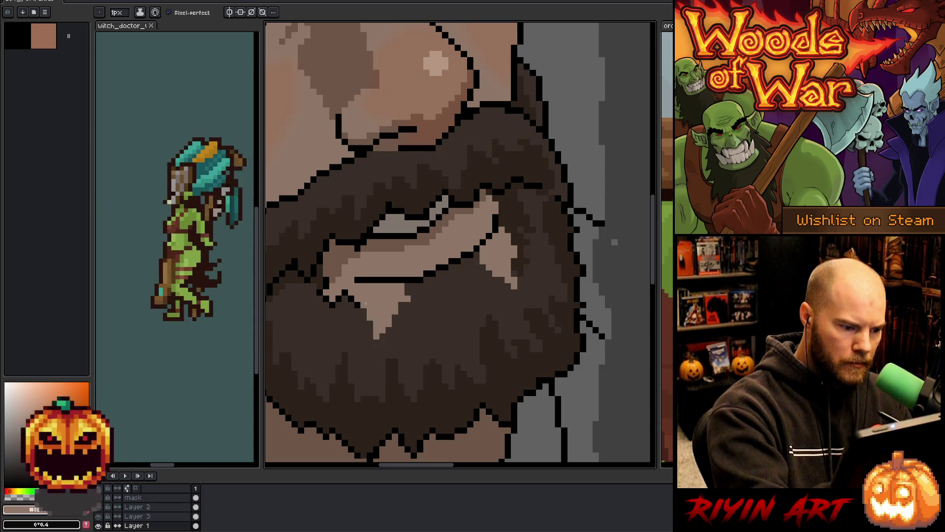
left_click(353, 301)
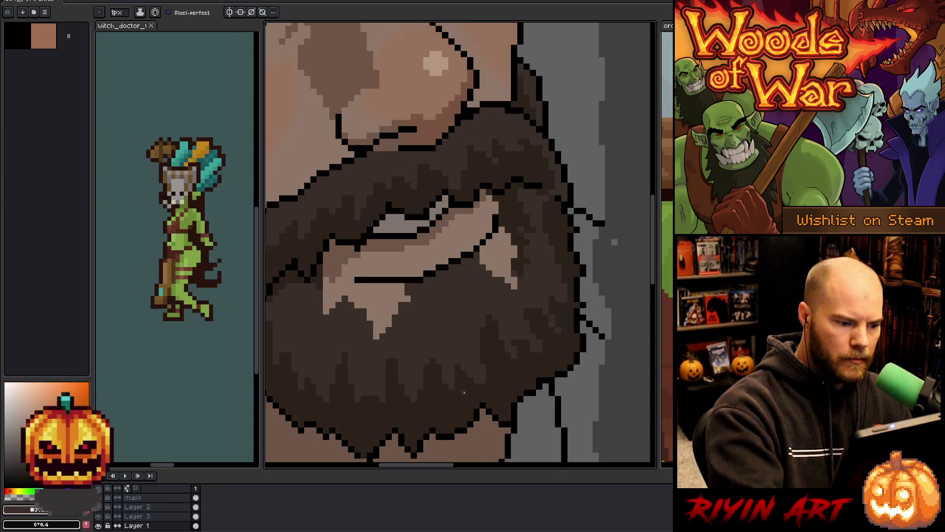
key("alt")
left_click(320, 302)
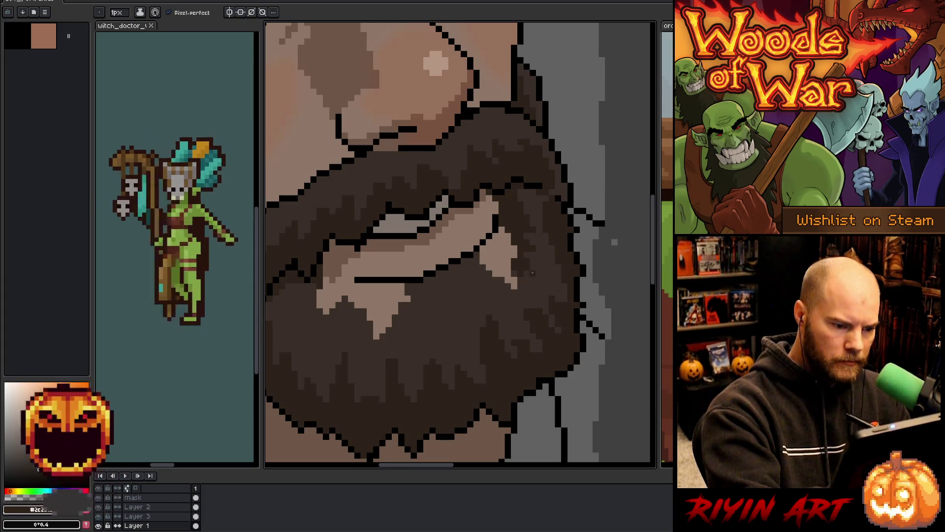
scroll(530, 270, "down", 3)
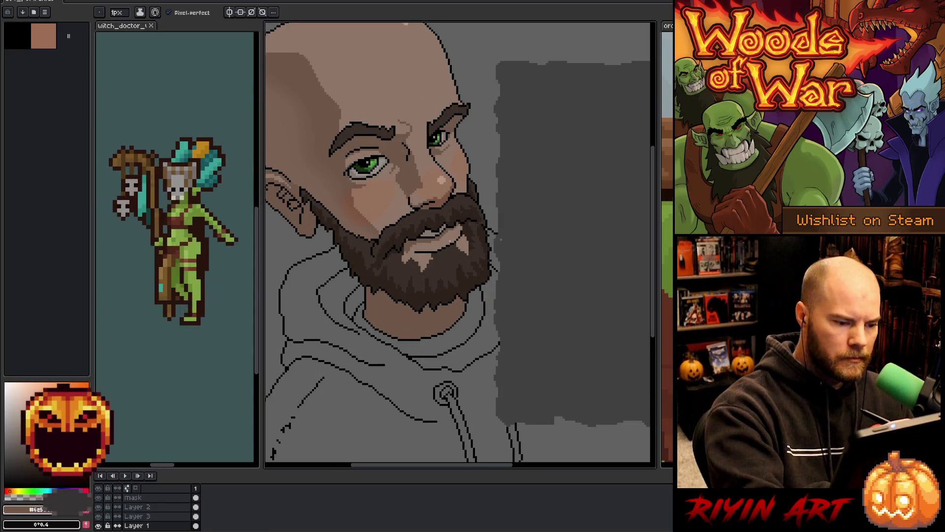
key("m")
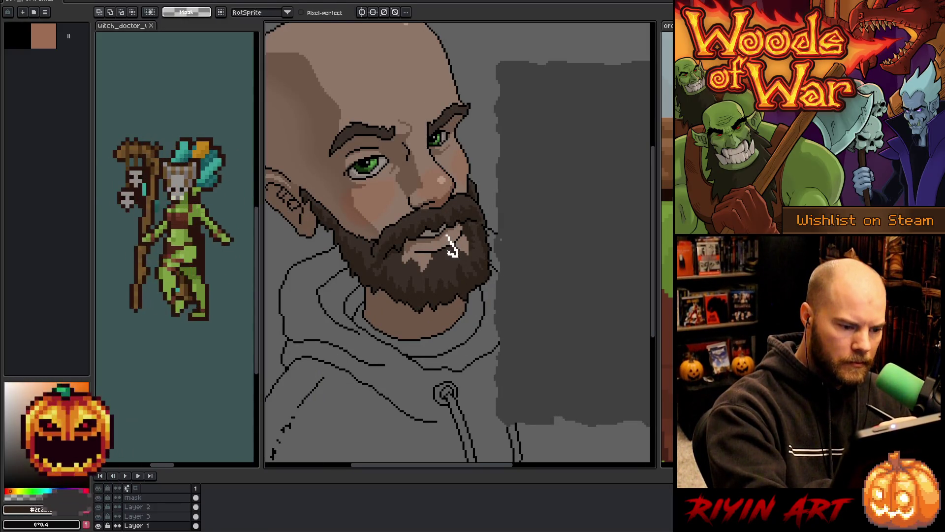
key("w")
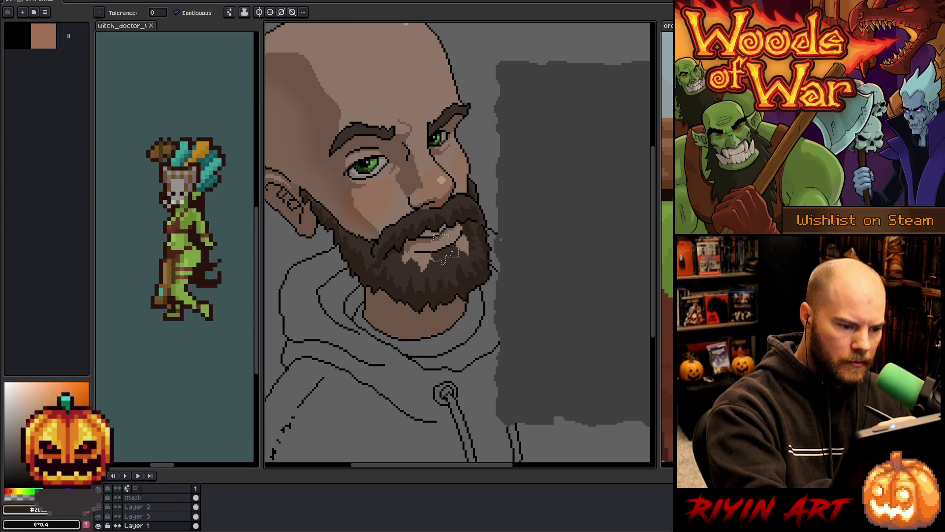
scroll(474, 363, "down", 2)
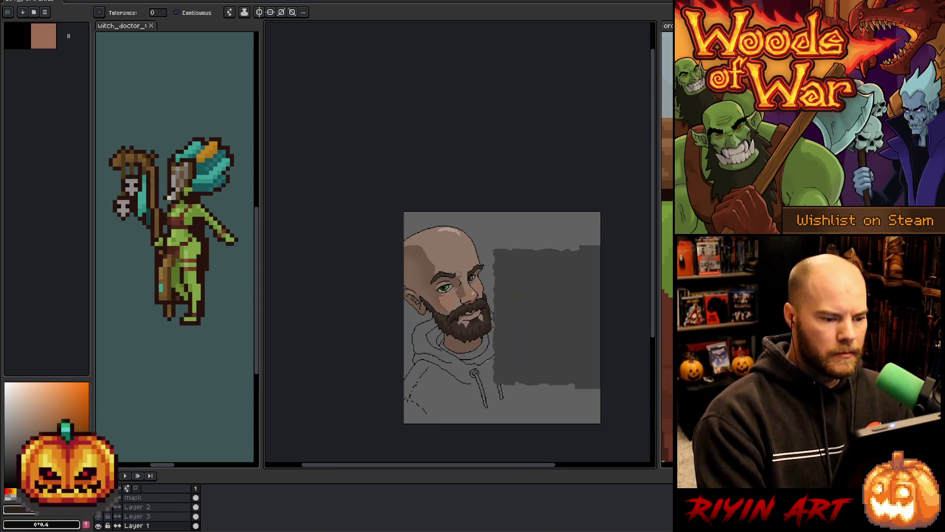
scroll(469, 355, "up", 1)
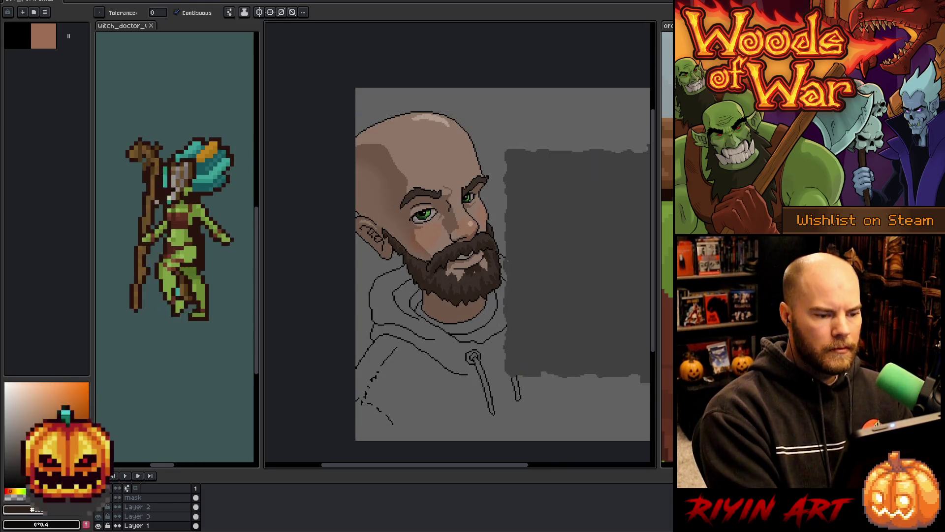
scroll(505, 260, "up", 2)
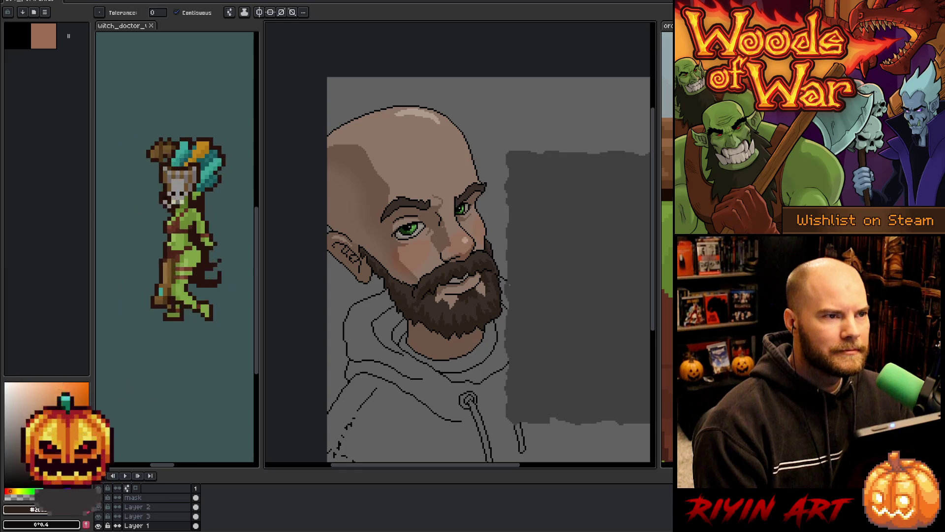
scroll(400, 243, "down", 2)
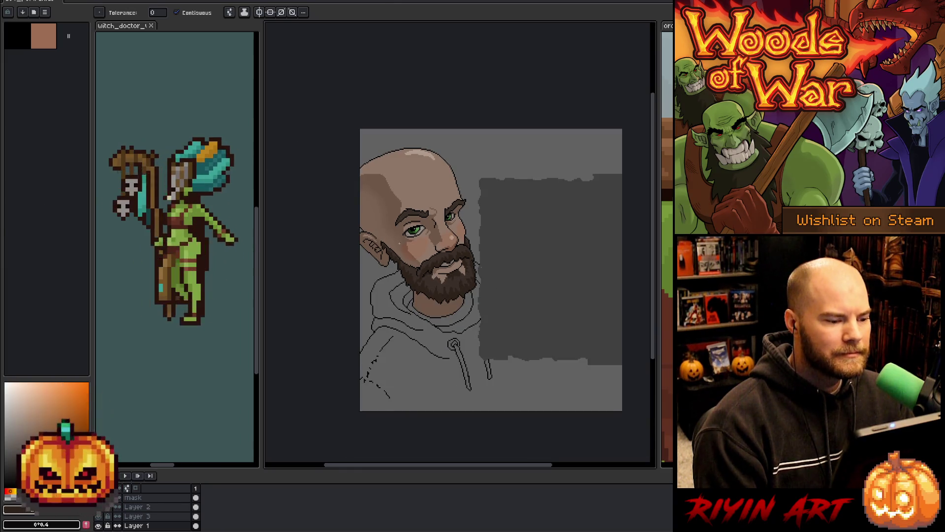
Step: Pick a skin colour from the face with an Alt-click sample
scroll(399, 243, "up", 1)
scroll(460, 260, "down", 2)
scroll(460, 259, "up", 3)
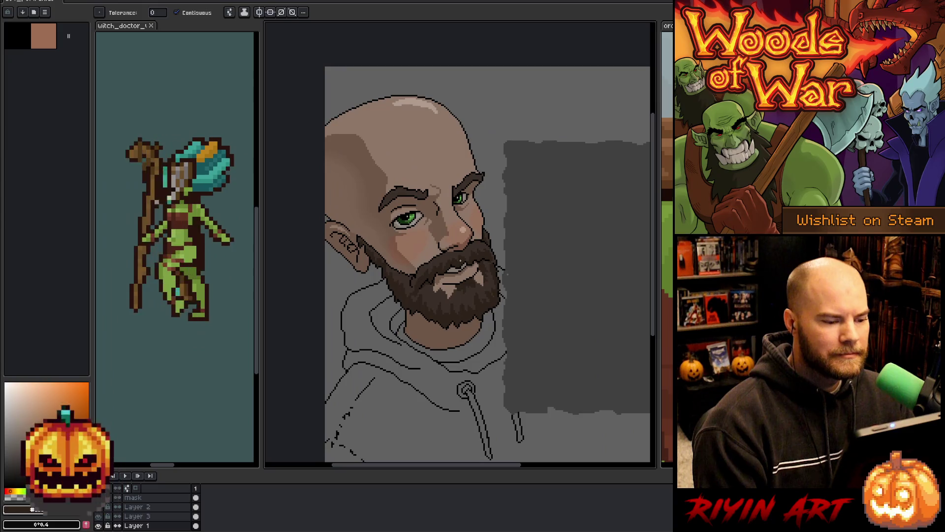
scroll(460, 260, "down", 1)
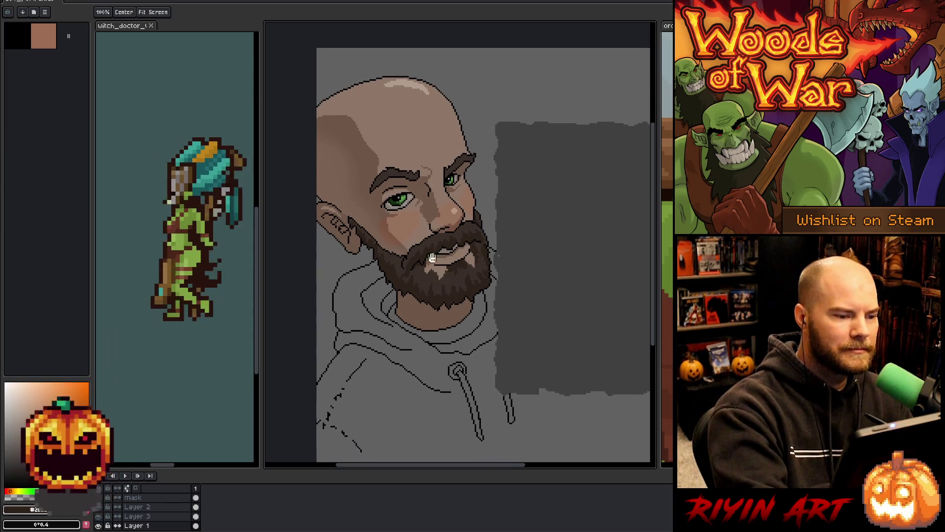
key("b")
key("g")
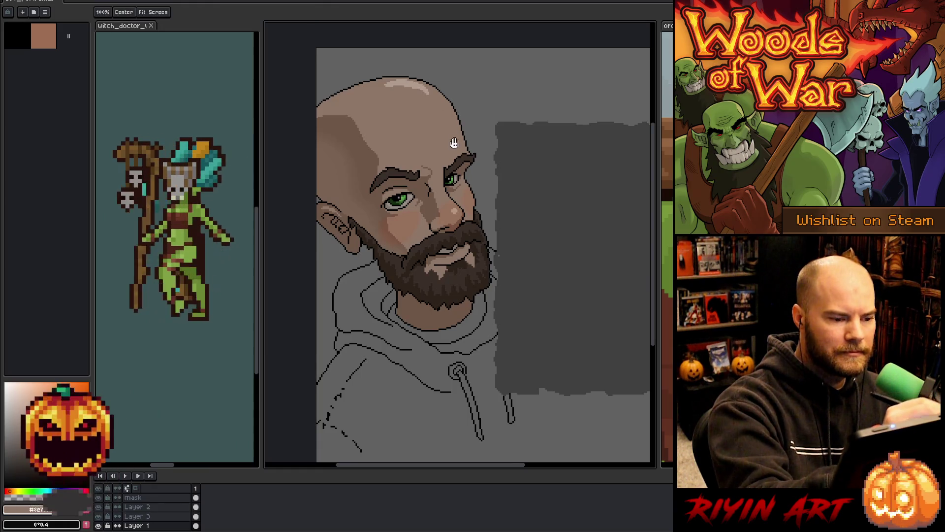
scroll(449, 138, "up", 2)
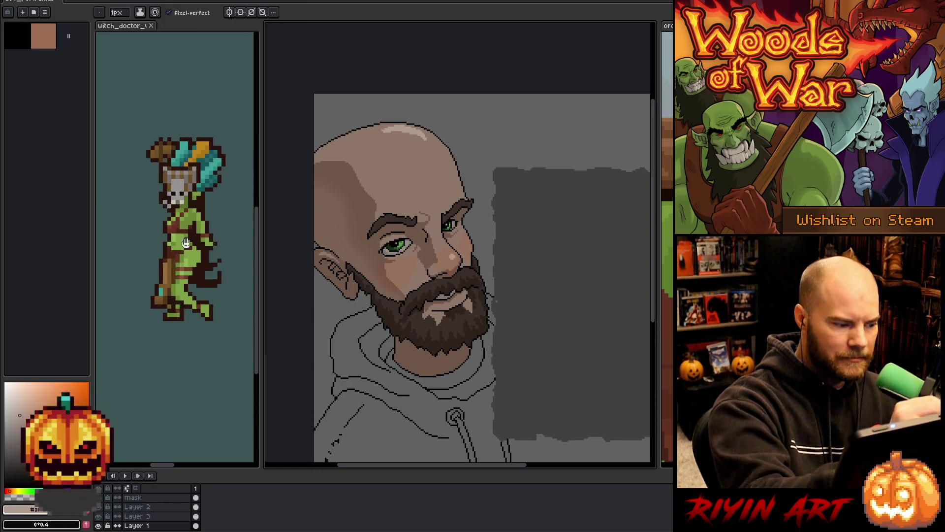
key("alt")
left_click(404, 175, "alt")
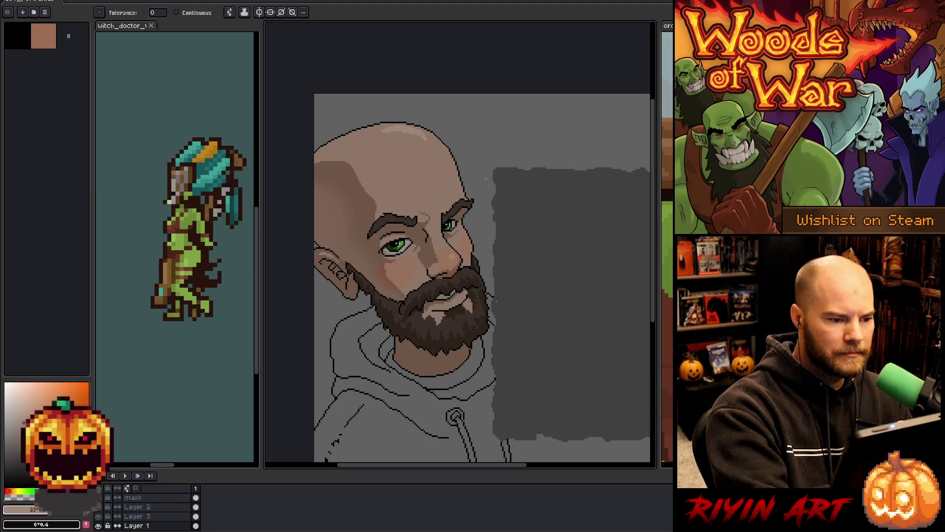
left_click_drag(485, 355, 485, 340)
Step: Resample the face colour and lasso along the top outline of the bald head
key("w")
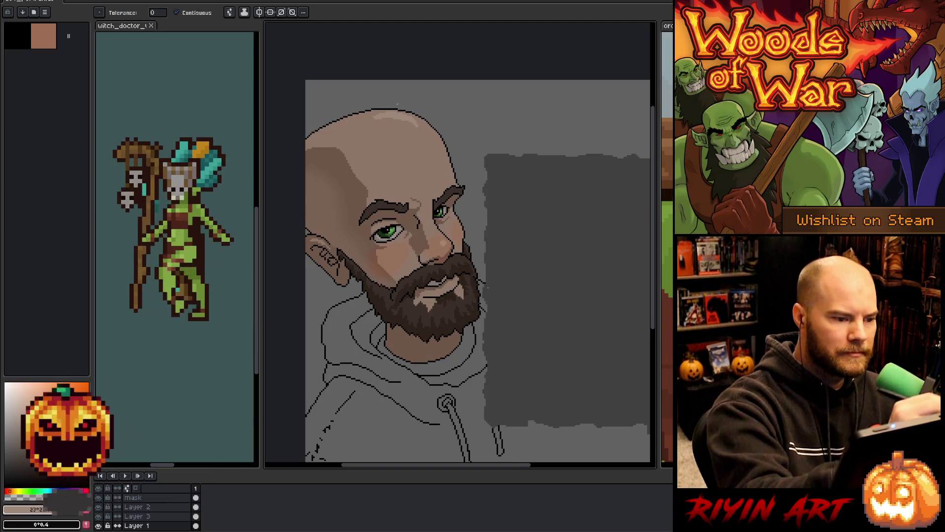
key("b")
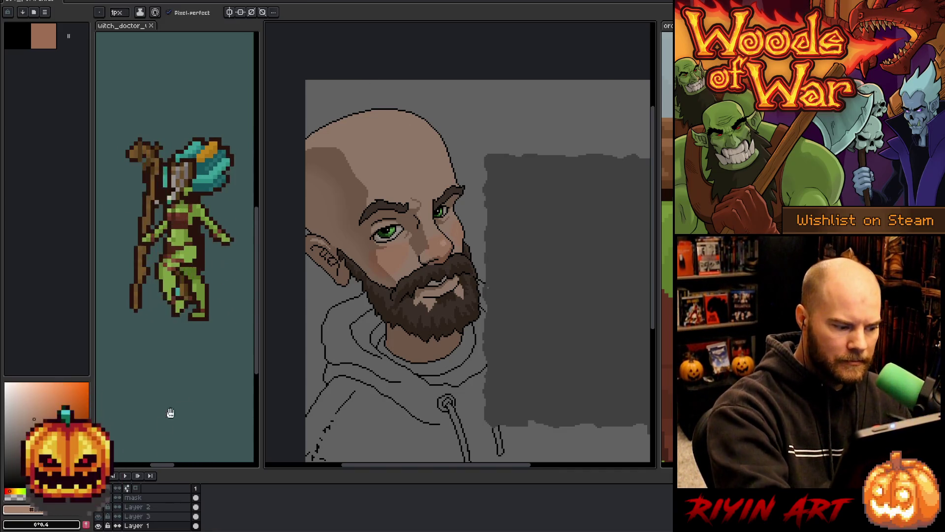
left_click(447, 239, "alt")
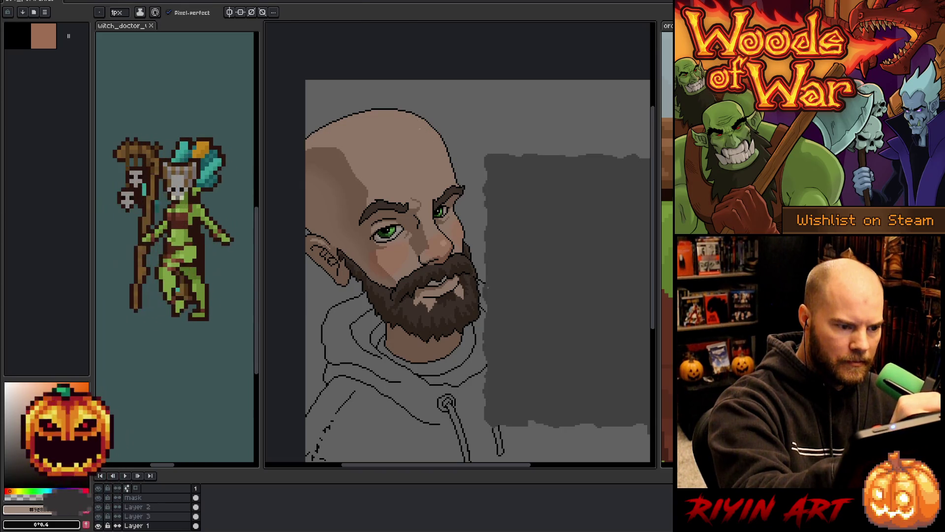
key("m")
mouse_move(457, 180)
left_mouse_down()
mouse_move(431, 131)
mouse_move(396, 116)
mouse_move(321, 127)
mouse_move(364, 96)
mouse_move(458, 123)
mouse_move(456, 167)
mouse_move(426, 127)
mouse_move(401, 113)
mouse_move(304, 132)
mouse_move(467, 127)
left_mouse_up()
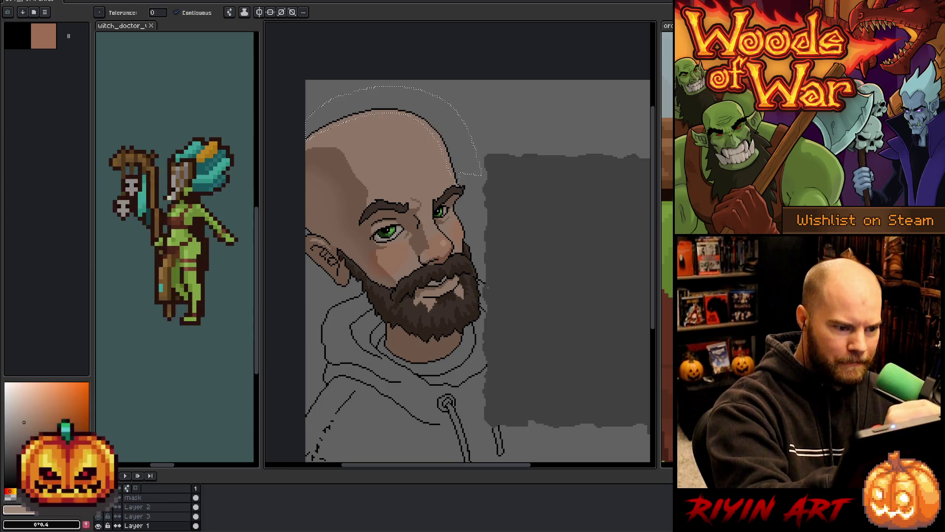
key("v")
key("w")
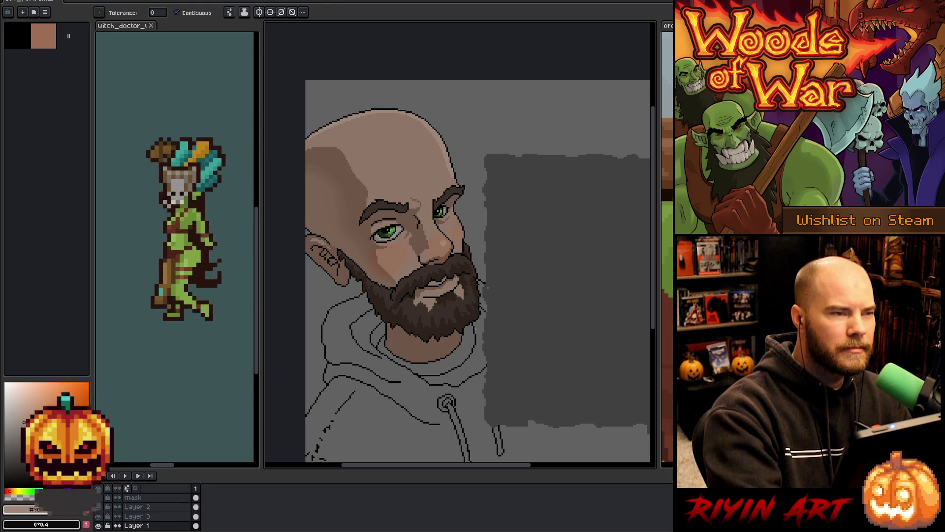
key("b")
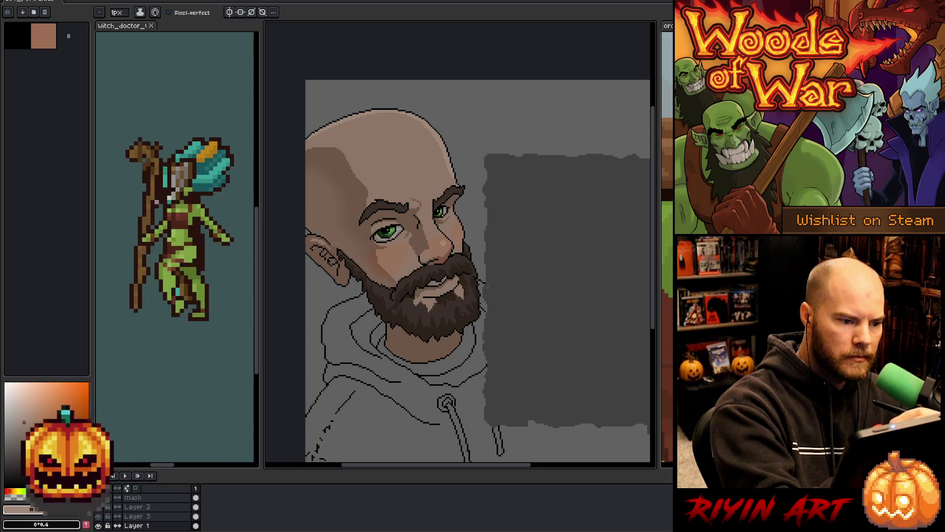
key("i")
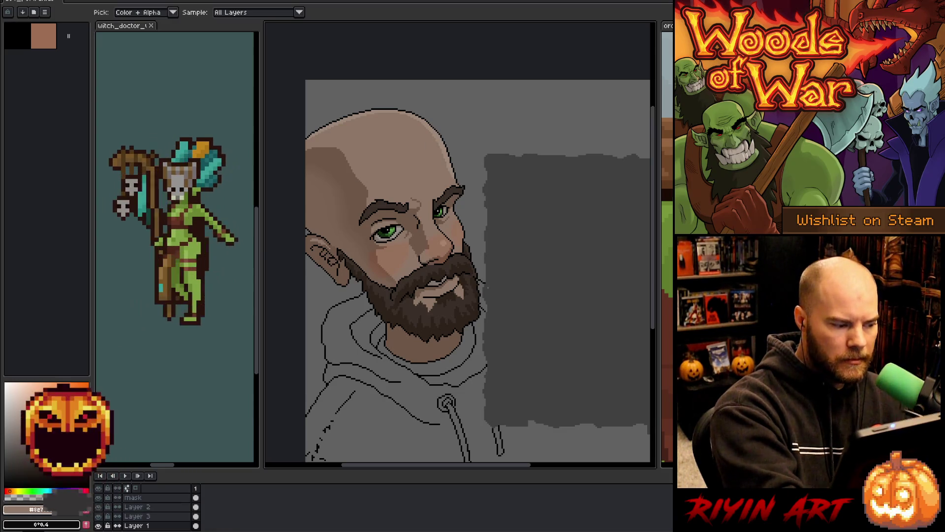
key("b")
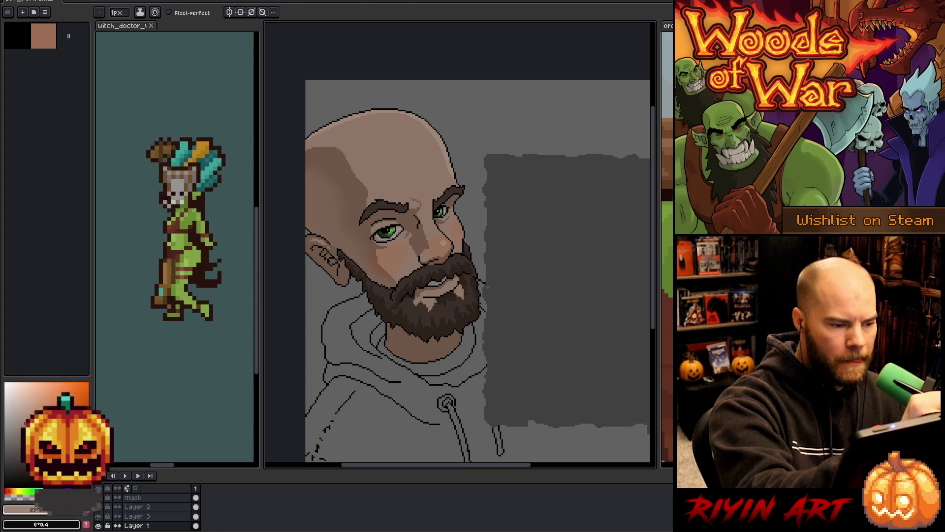
key("q")
mouse_move(315, 134)
left_mouse_down()
mouse_move(365, 134)
mouse_move(373, 155)
mouse_move(416, 147)
mouse_move(379, 166)
mouse_move(423, 158)
mouse_move(452, 182)
mouse_move(468, 151)
mouse_move(287, 119)
mouse_move(296, 113)
left_mouse_up()
key("g")
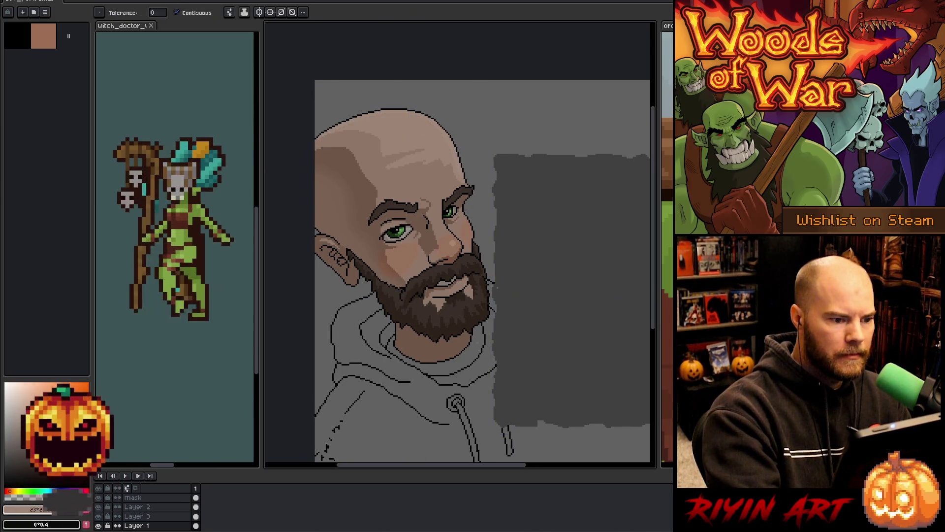
key("i")
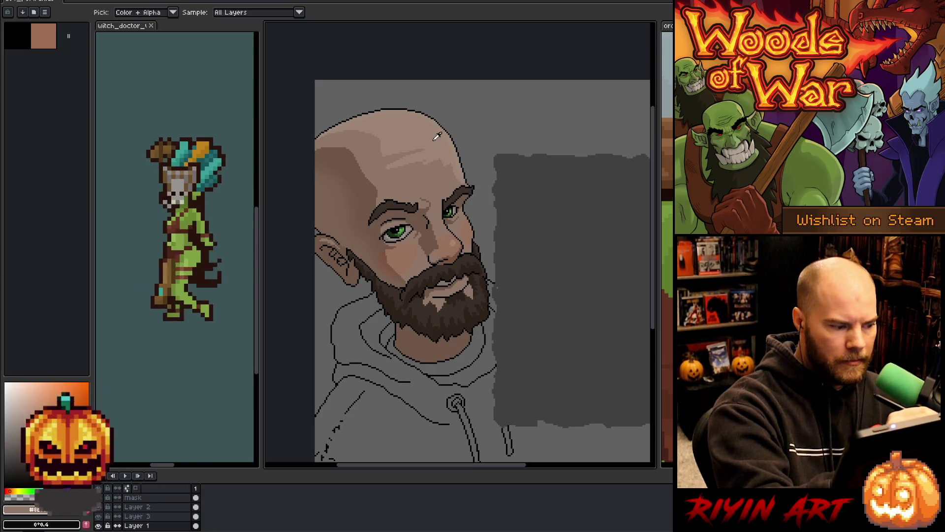
key("g")
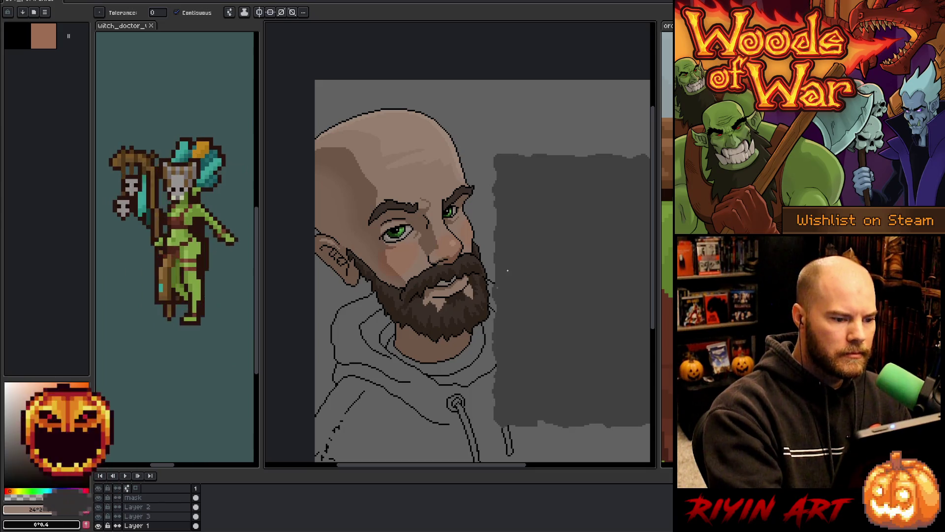
key("i")
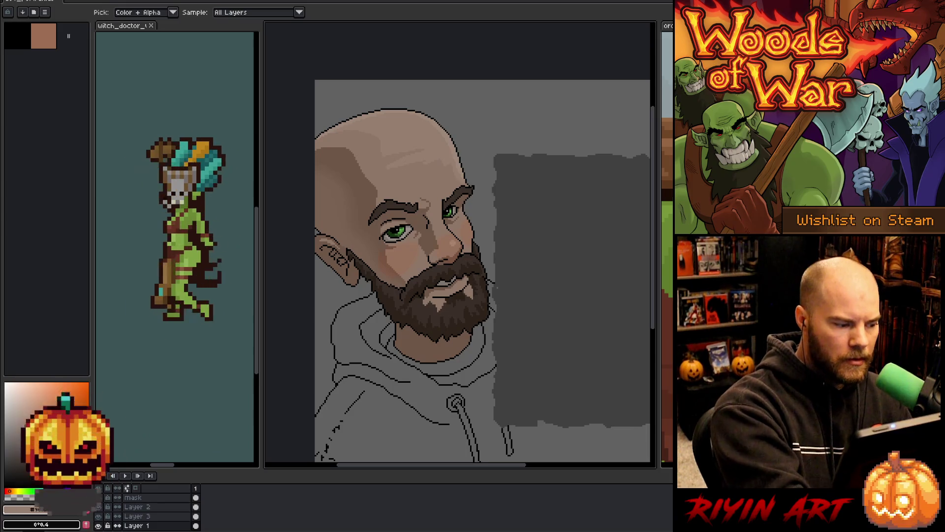
key("g")
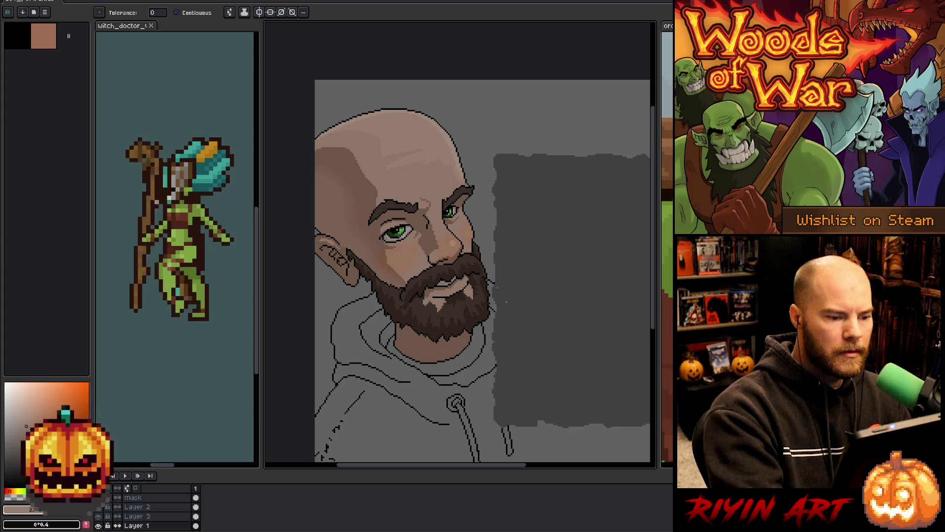
key("b")
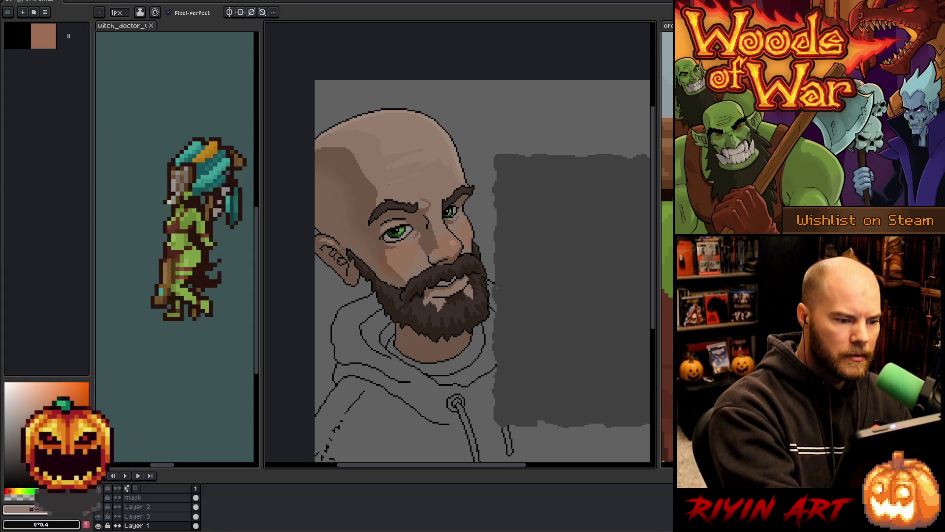
Step: Zoom in and pan until the beard's jagged lower edge and the neck are centred on the canvas
key("g")
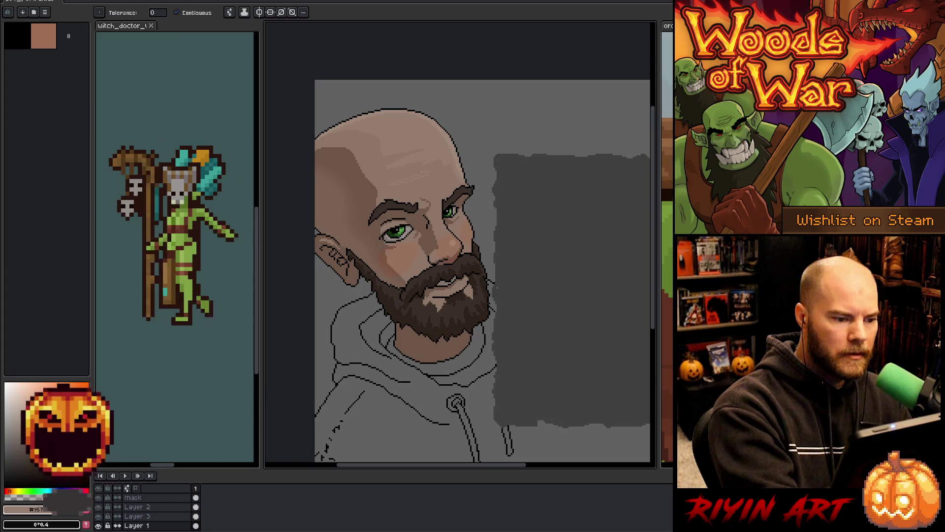
key("b")
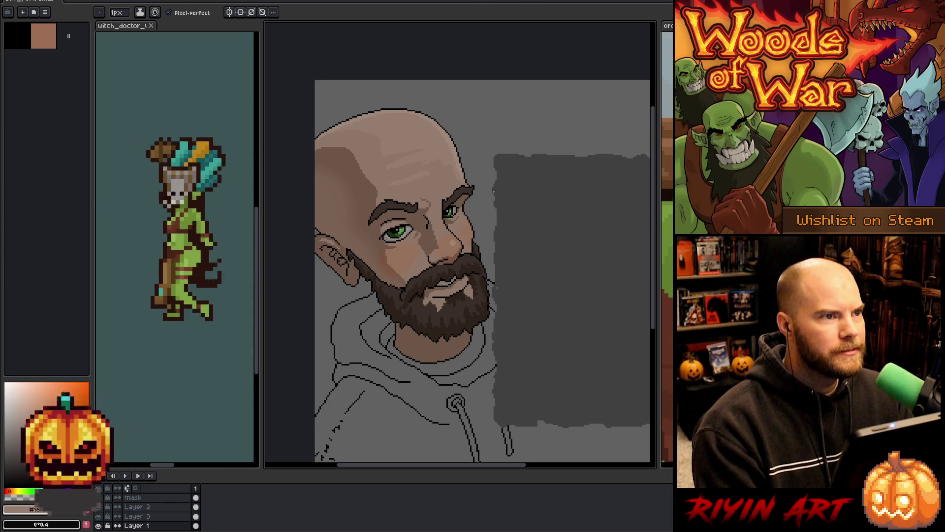
scroll(472, 258, "down", 1)
left_click_drag(472, 258, 469, 218)
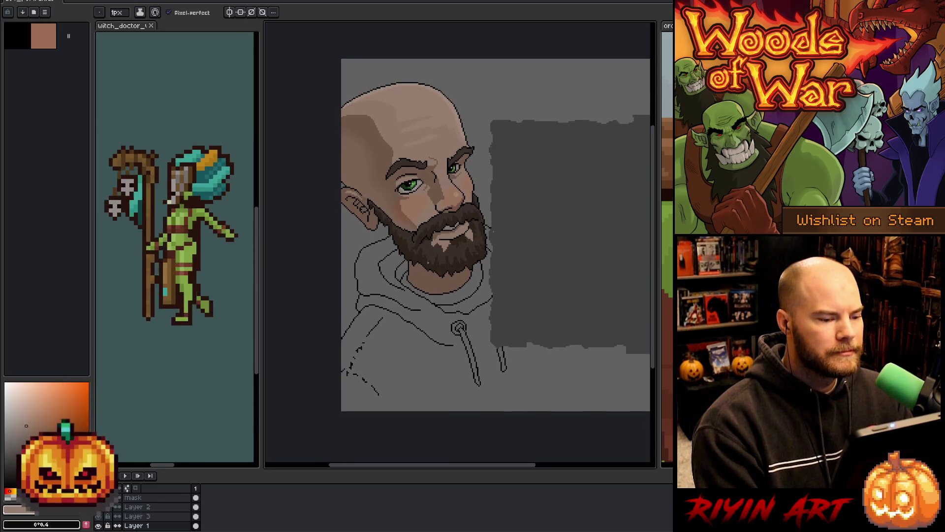
scroll(428, 262, "up", 1)
scroll(463, 325, "down", 1)
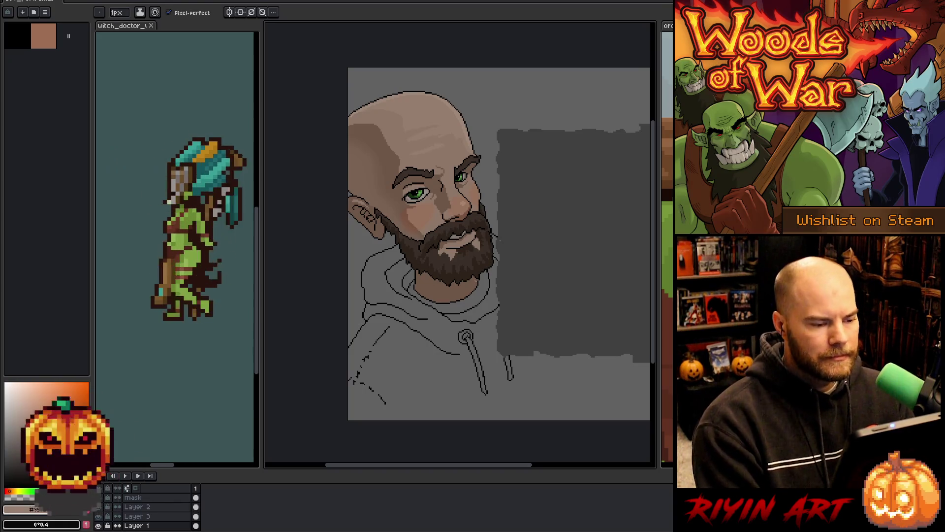
scroll(497, 244, "down", 2)
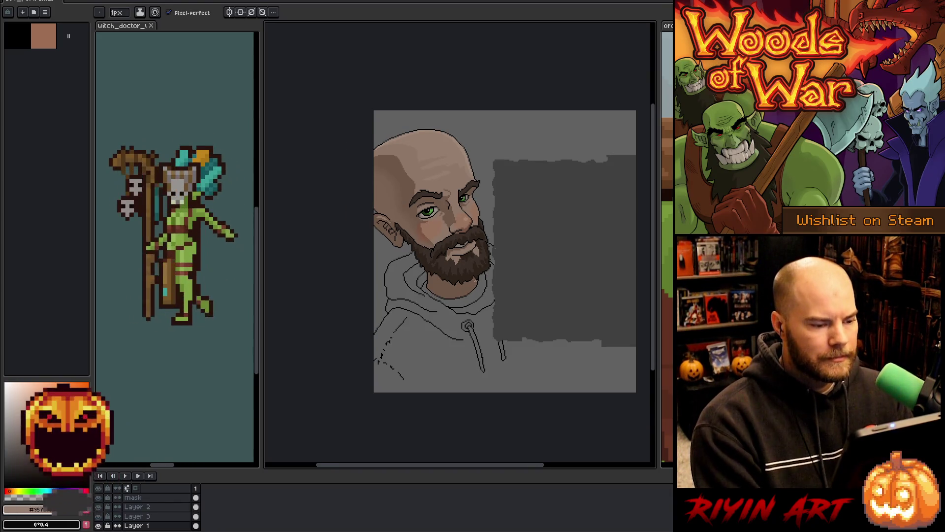
scroll(497, 244, "up", 2)
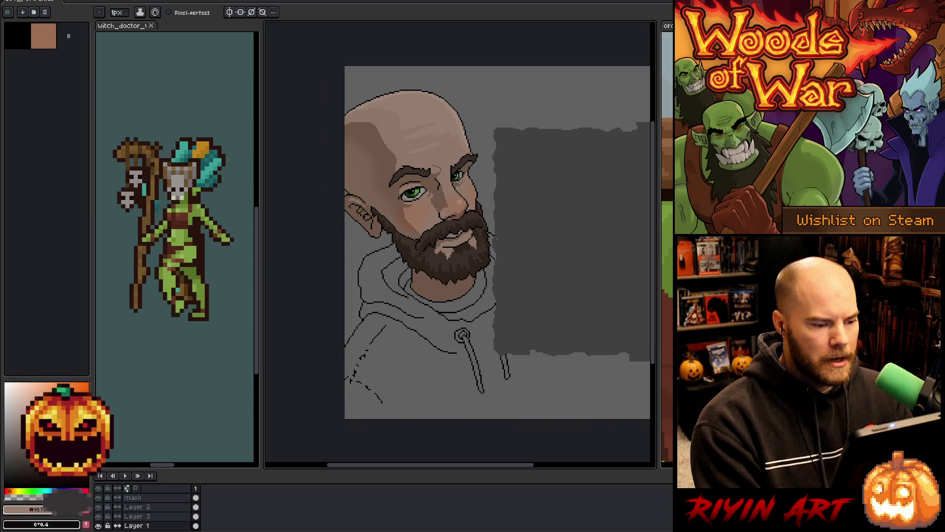
scroll(449, 253, "up", 3)
left_click_drag(484, 397, 454, 400)
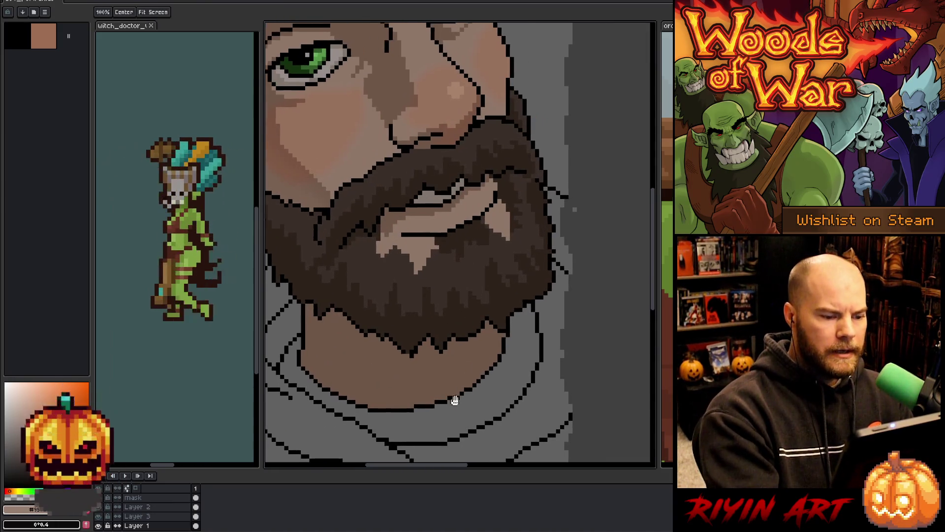
Step: Paint dark beard-brown pixels along the beard's lower edge where it meets the neck
key("b")
mouse_move(418, 364)
left_mouse_down()
mouse_move(463, 359)
mouse_move(501, 319)
left_mouse_up()
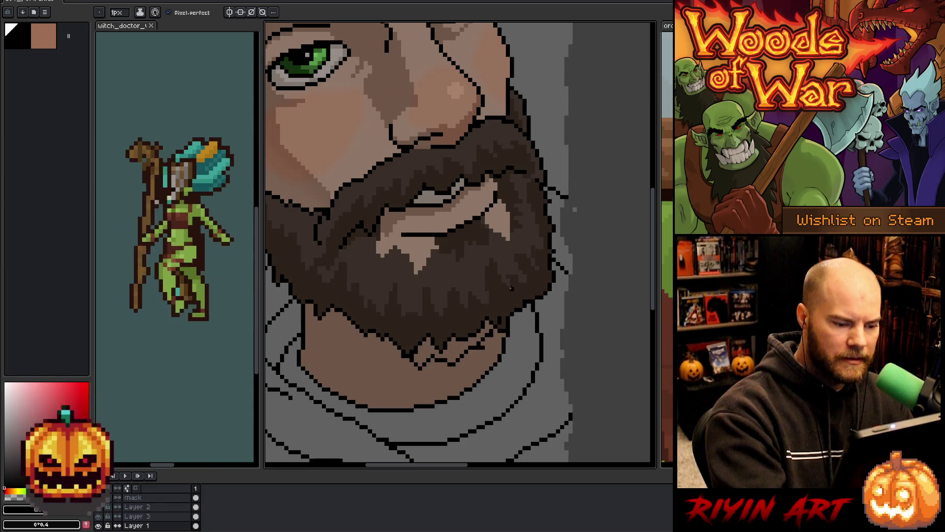
left_click(503, 302, "alt")
left_click_drag(418, 364, 492, 321)
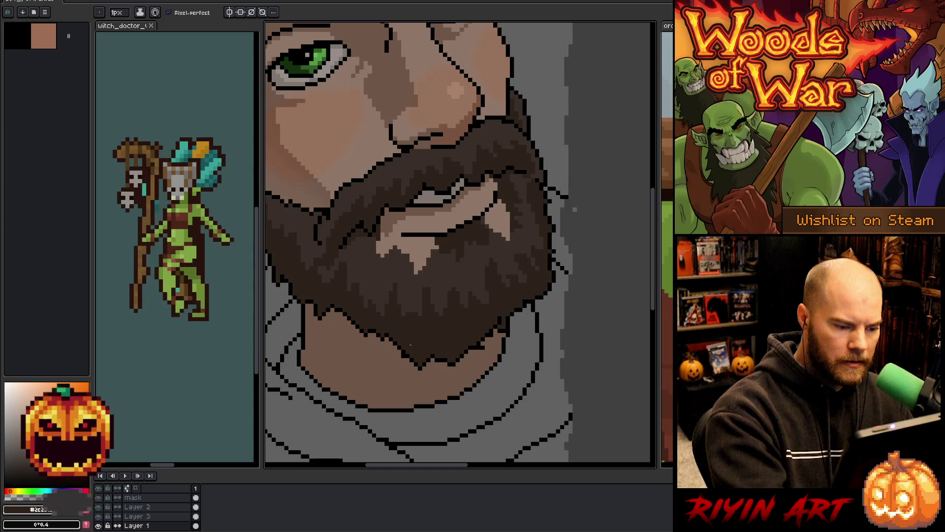
Step: Set the drawing colour to black and zoom out to see the whole portrait
key("b")
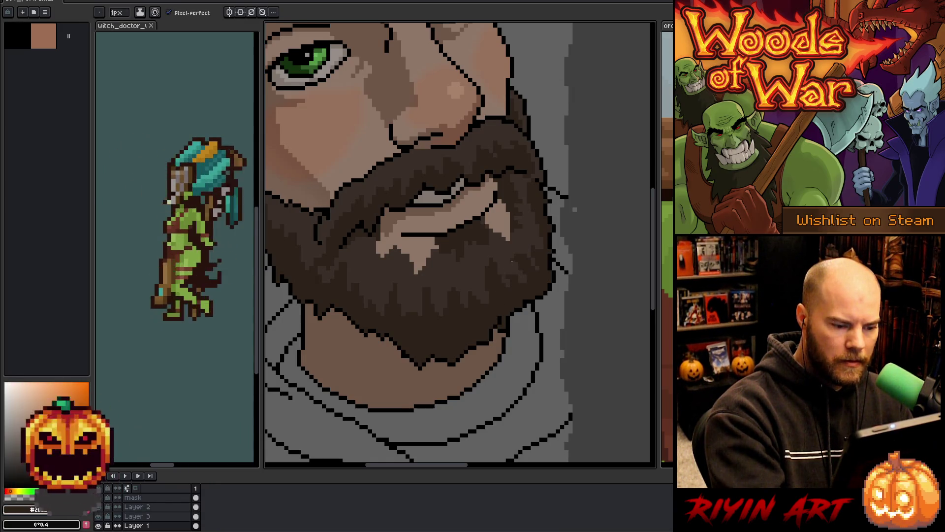
left_click(494, 335, "alt")
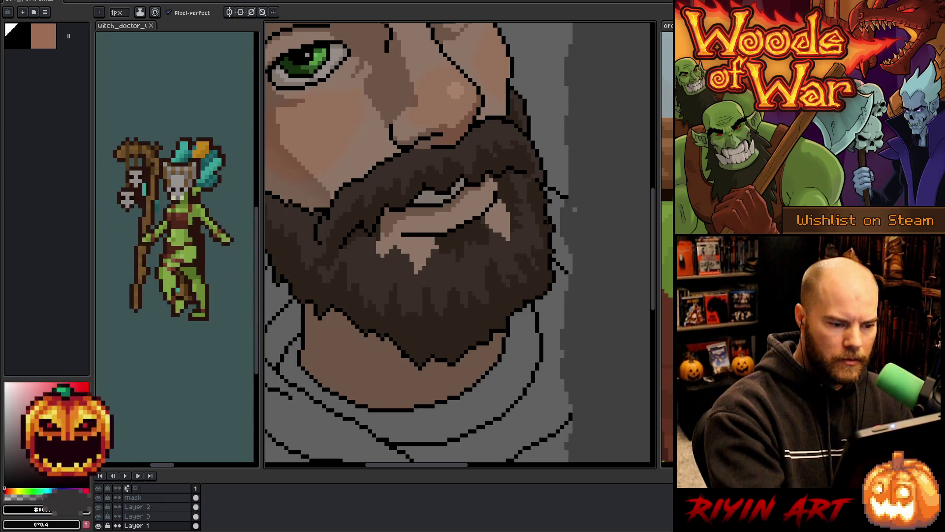
left_click(550, 213, "alt")
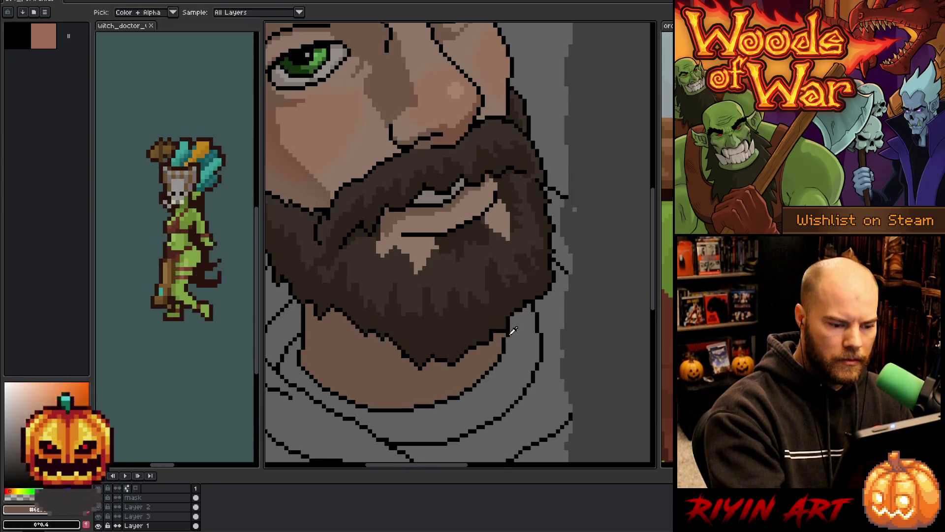
left_click(508, 329, "alt")
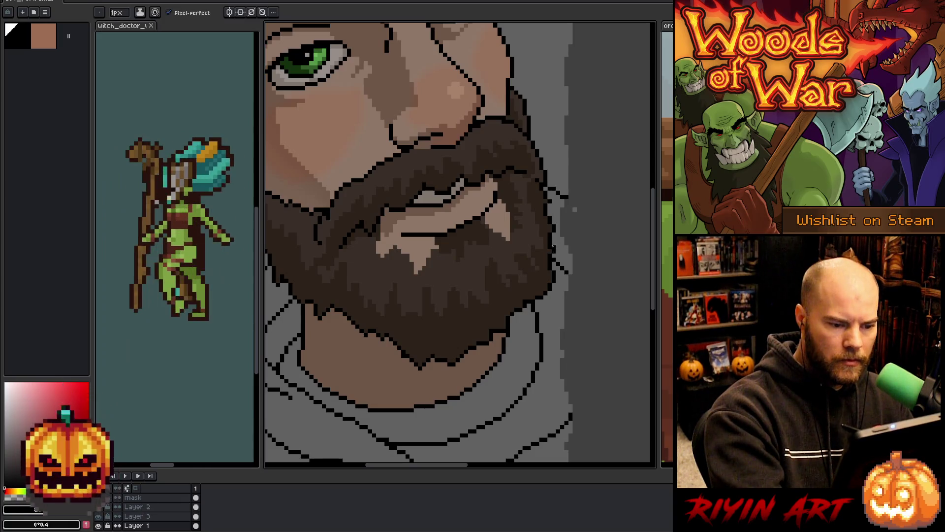
left_click(551, 244, "alt")
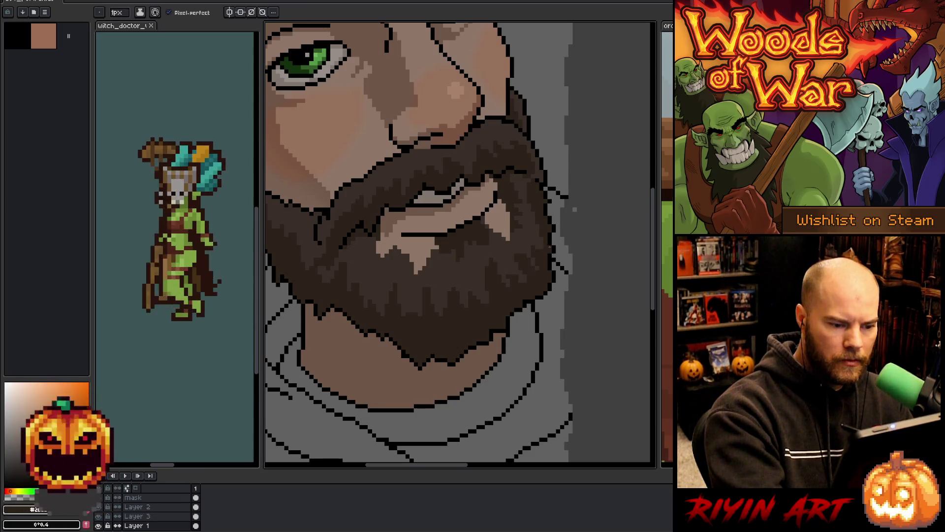
left_click(551, 186, "alt")
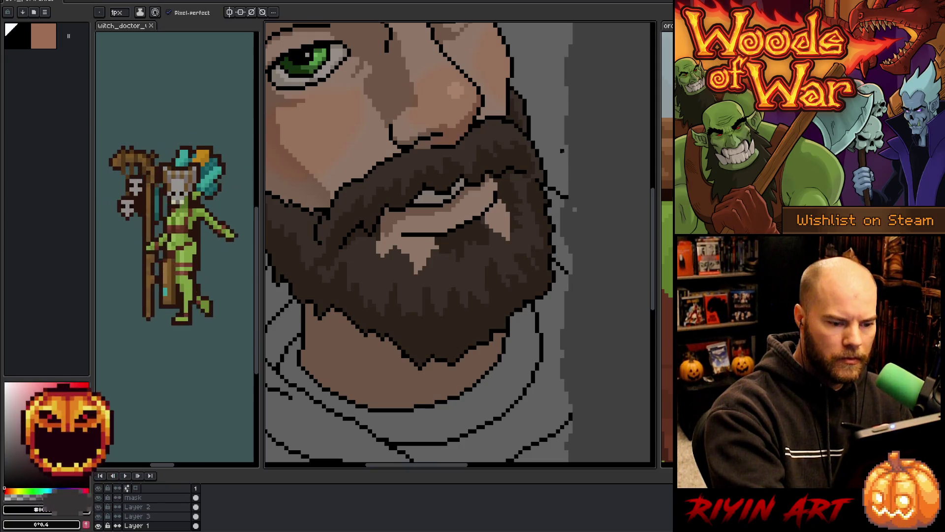
key("v")
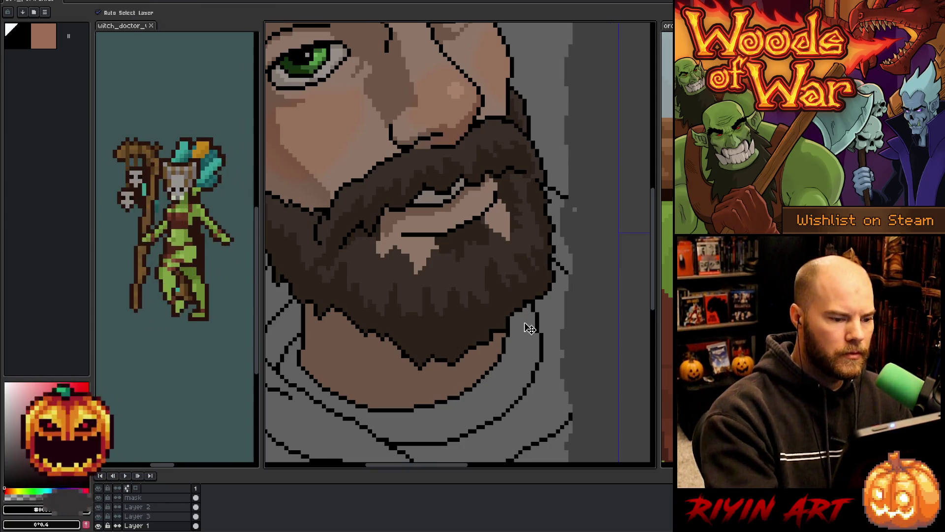
key("b")
scroll(492, 310, "down", 4)
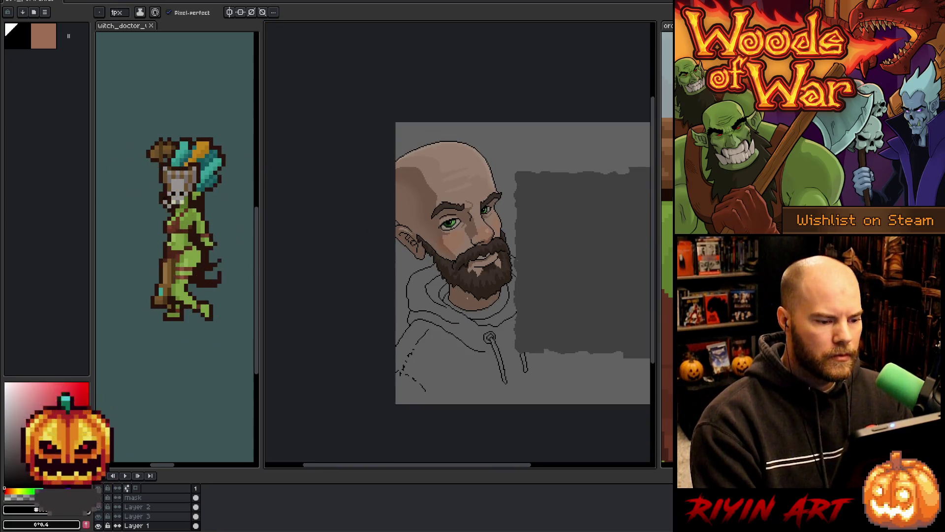
Step: Zoom in on the neck area and pick the brown skin tone as drawing colour
scroll(468, 298, "down", 1)
scroll(474, 273, "up", 1)
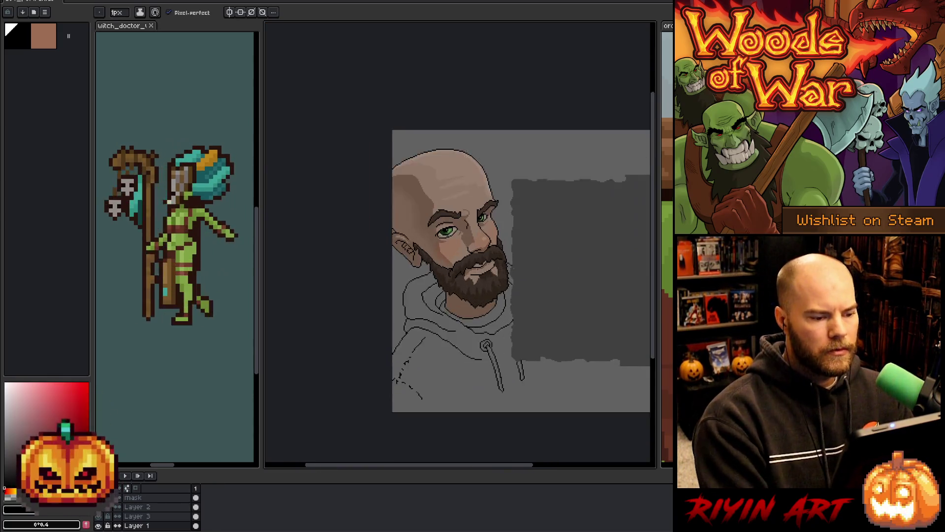
scroll(477, 270, "up", 1)
scroll(477, 264, "down", 1)
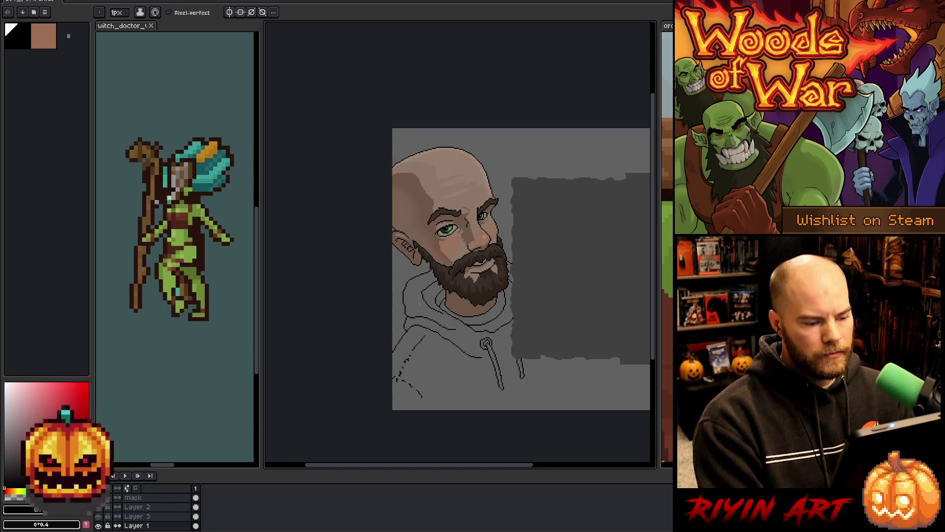
scroll(420, 304, "down", 1)
scroll(475, 313, "up", 1)
scroll(482, 246, "up", 2)
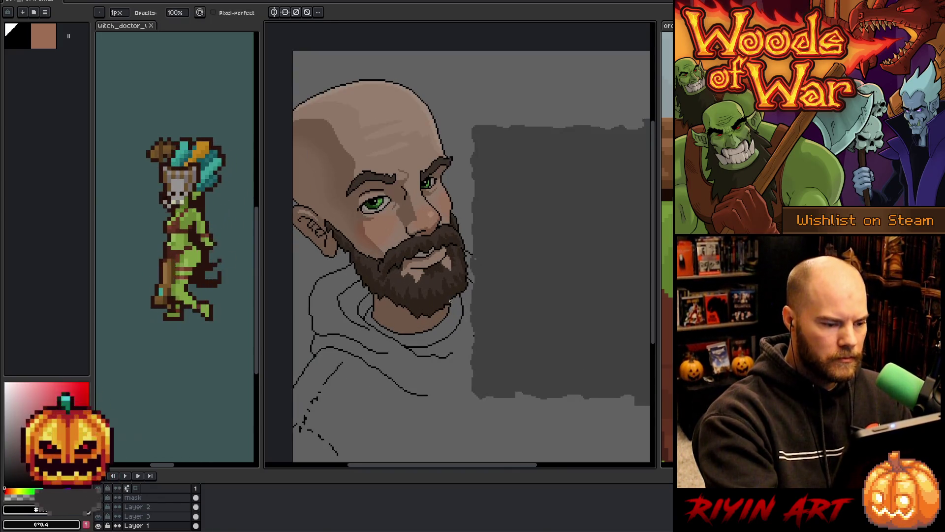
scroll(517, 310, "down", 1)
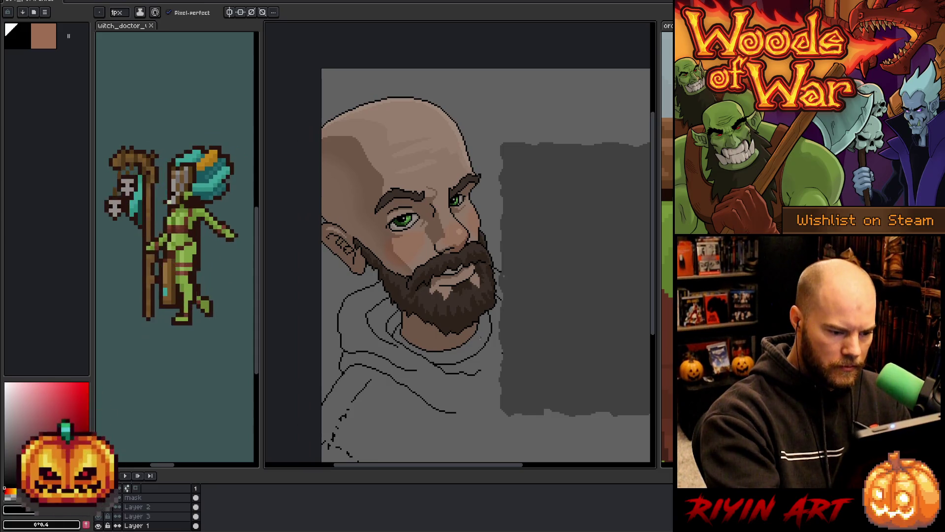
left_click(466, 335, "alt")
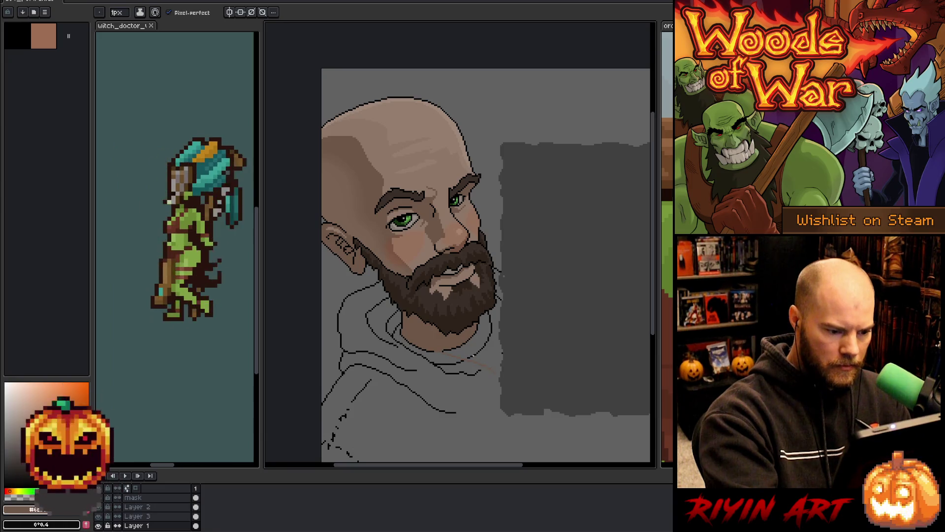
Step: Adjust the eraser size, then return to the 1px pencil
key("e")
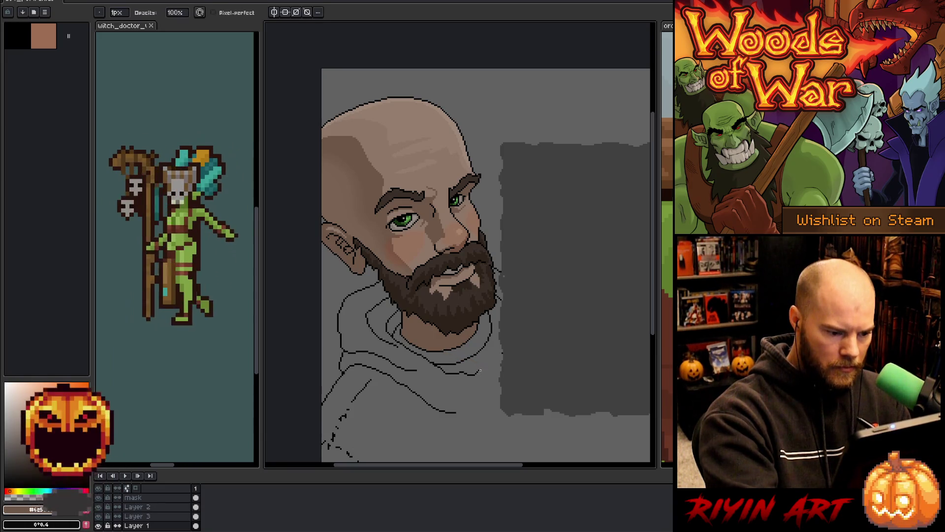
left_click(119, 12)
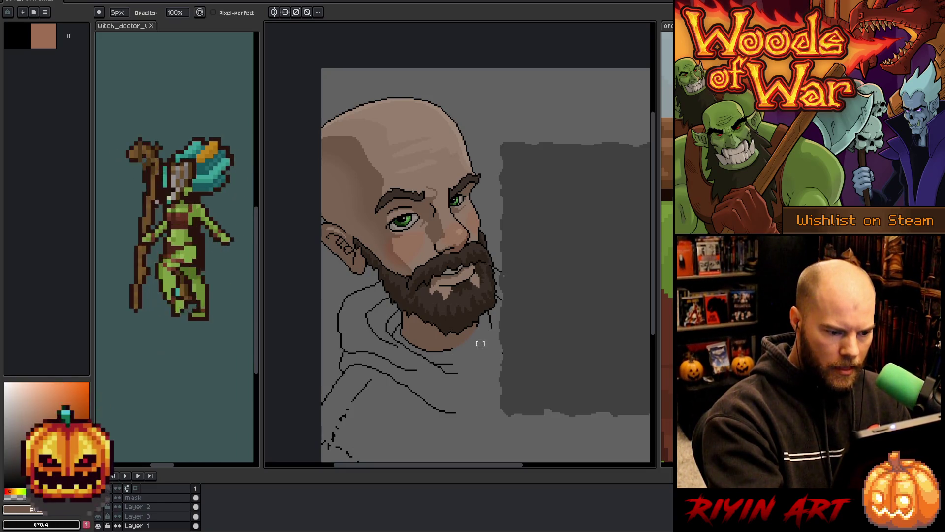
key("b")
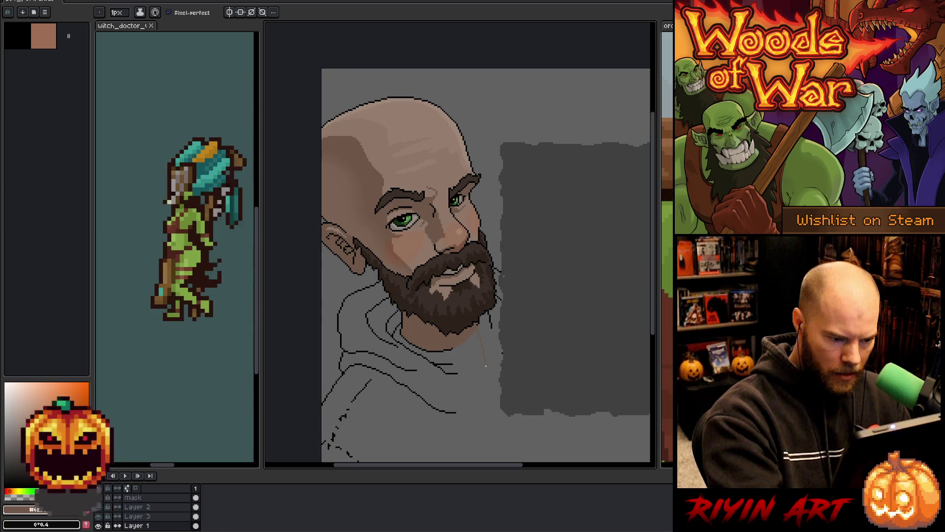
Step: Fill the neck wedge below the beard with skin tone
left_click_drag(476, 379, 446, 347)
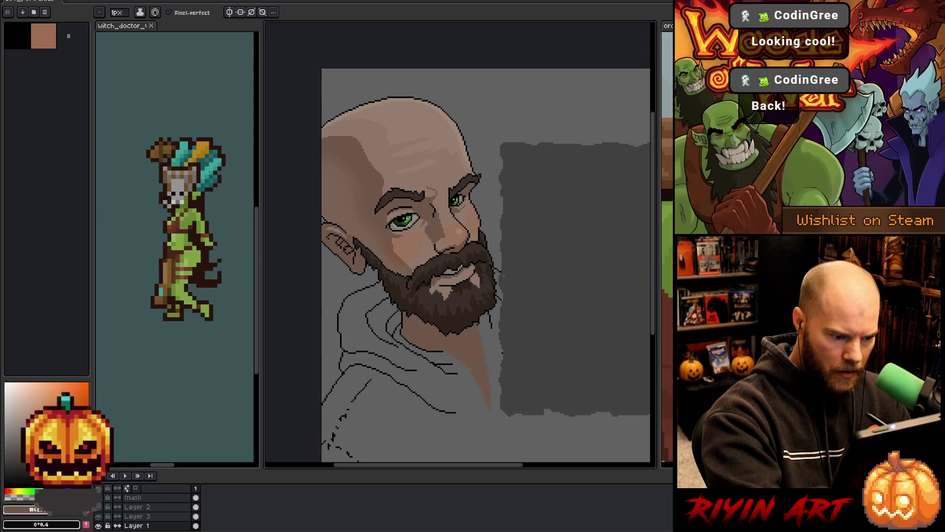
key("e")
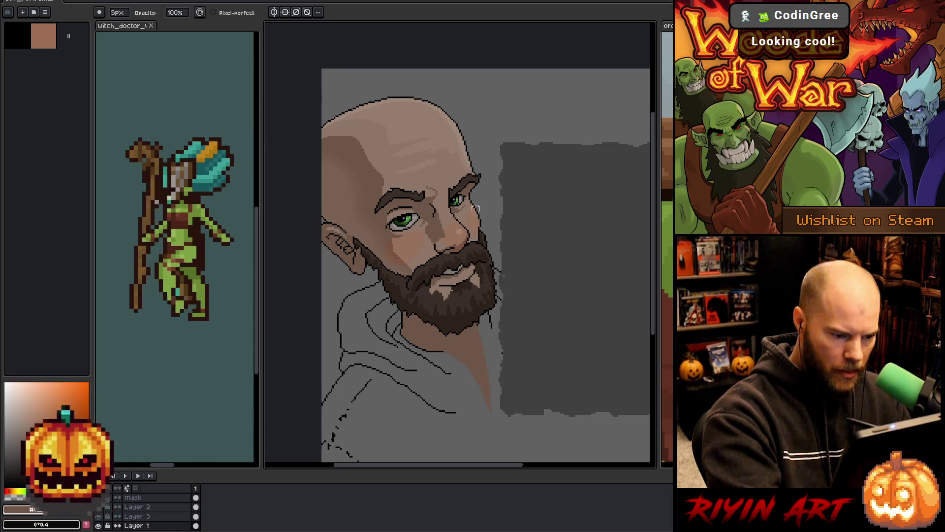
key("i")
left_click(442, 346)
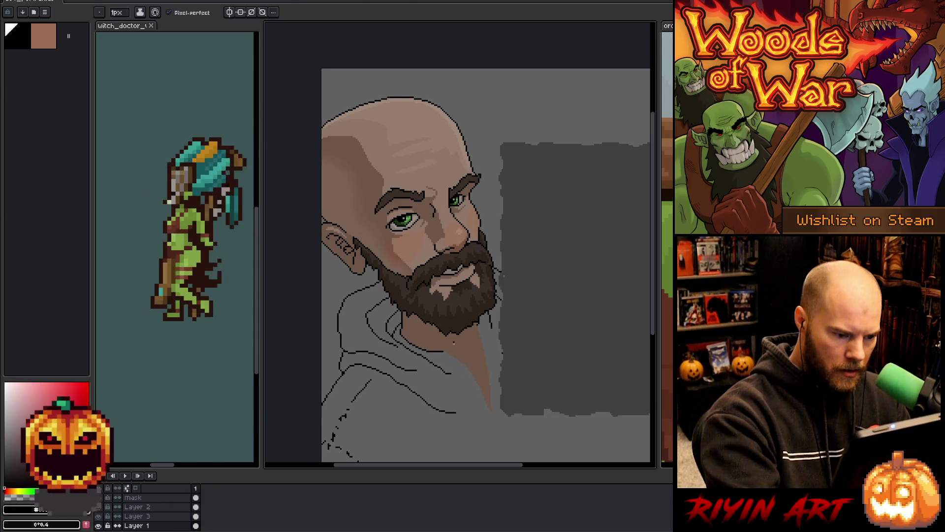
Step: Lasso the chin and neck area and apply an Outline effect to it
key("q")
mouse_move(447, 357)
left_mouse_down()
mouse_move(467, 336)
mouse_move(494, 427)
left_mouse_up()
key("b")
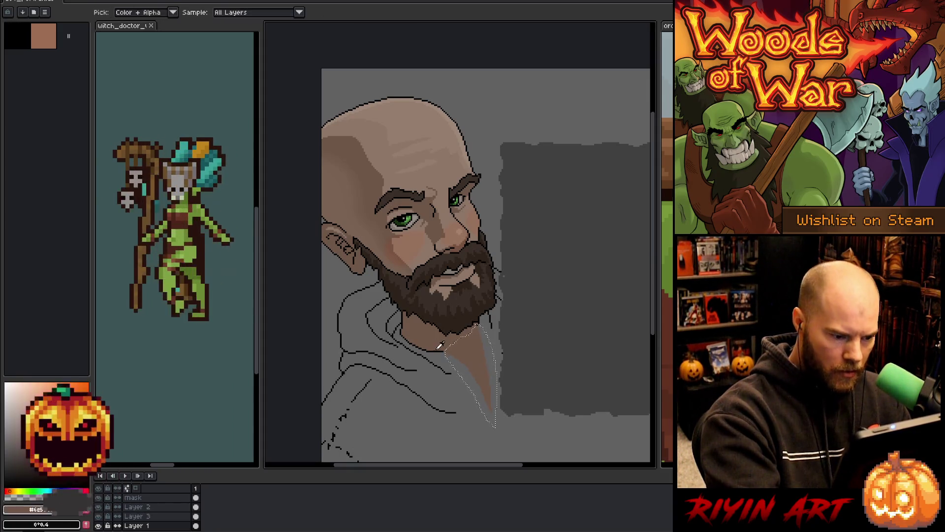
key("shift+o")
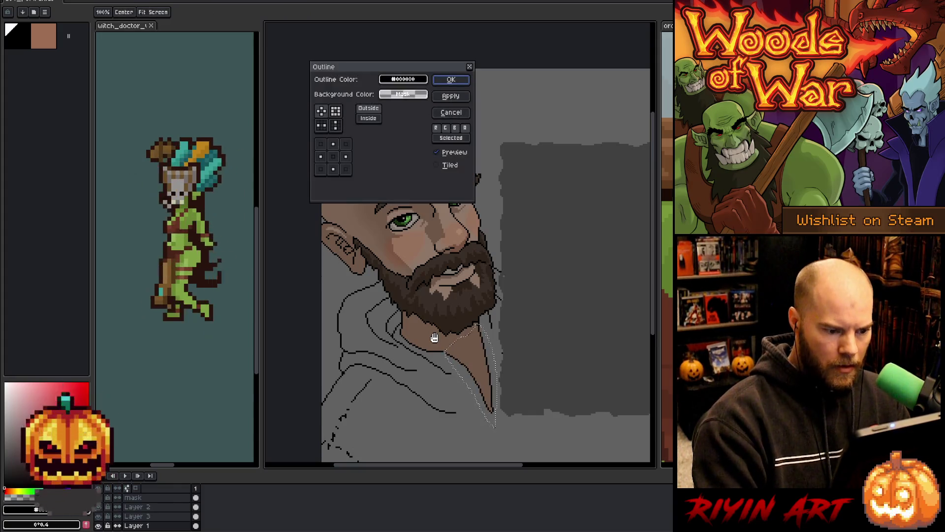
key("Return")
key("ctrl+d")
key("v")
Step: Draw dark lines down the neck's right side and a new hoodie line at lower right
key("b")
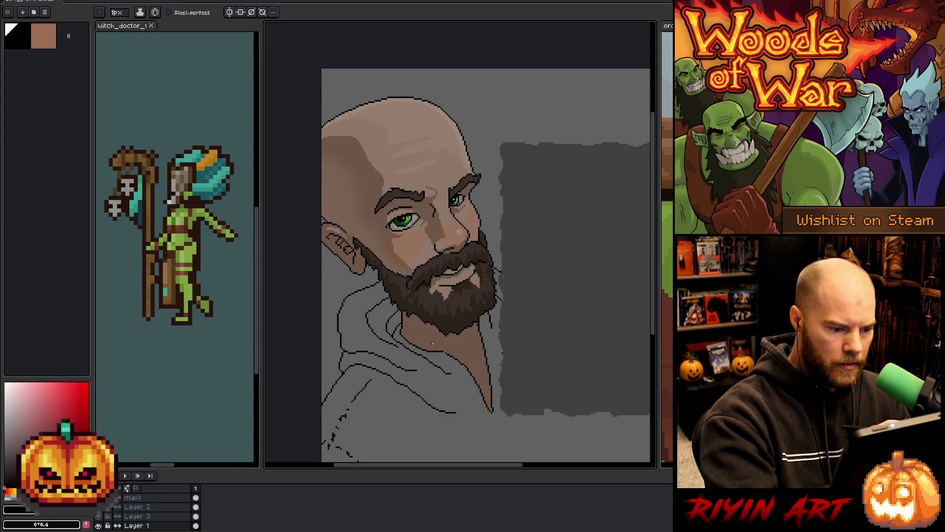
left_click(448, 373, "alt")
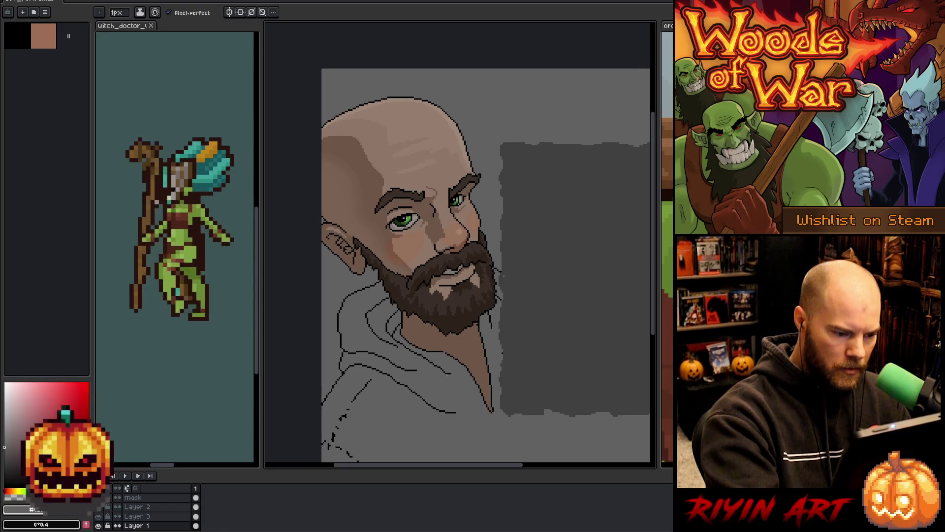
left_click(445, 352, "alt")
left_click_drag(485, 417, 496, 436)
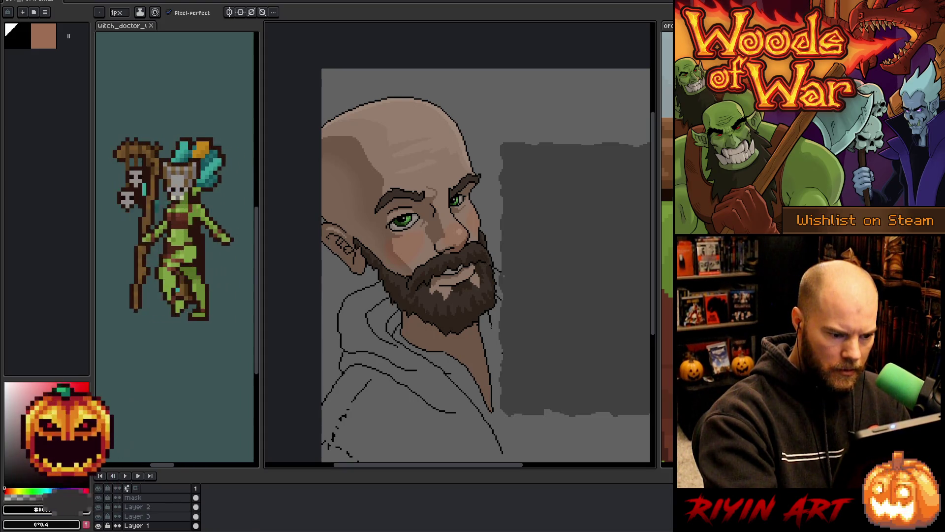
left_click_drag(490, 313, 502, 362)
left_click_drag(513, 415, 523, 461)
scroll(540, 376, "down", 5)
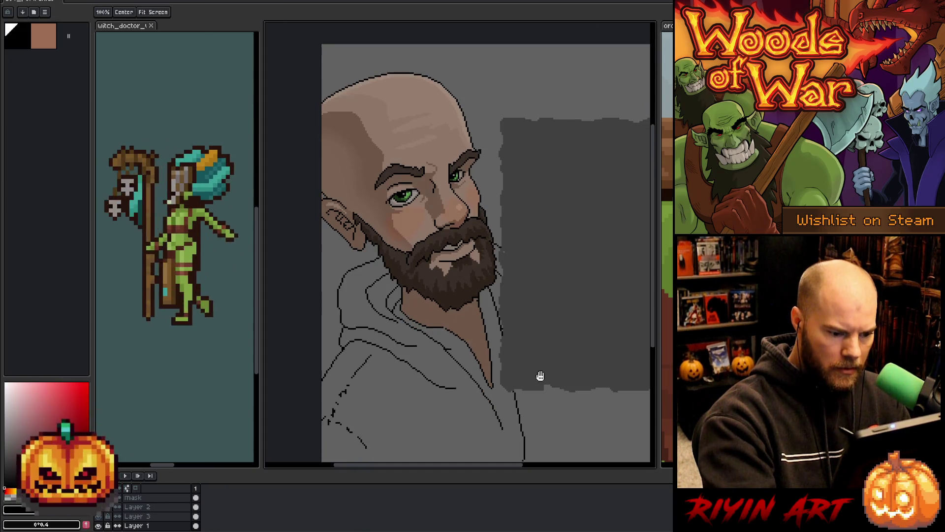
Step: Extend the dark neck line downward and shrink the tool size to 1 pixel
mouse_move(507, 319)
left_mouse_down()
mouse_move(517, 361)
mouse_move(534, 370)
mouse_move(530, 344)
mouse_move(531, 362)
left_mouse_up()
key("e")
key("b")
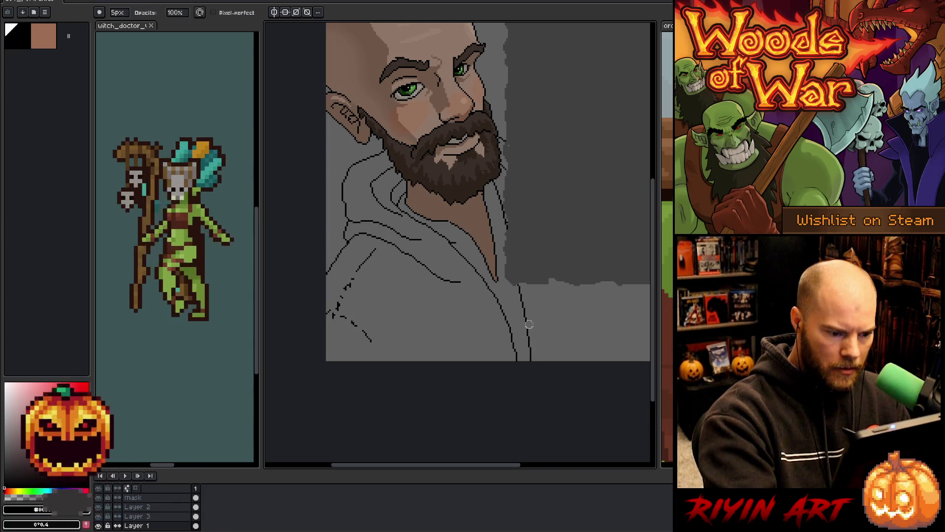
scroll(535, 210, "up", 3)
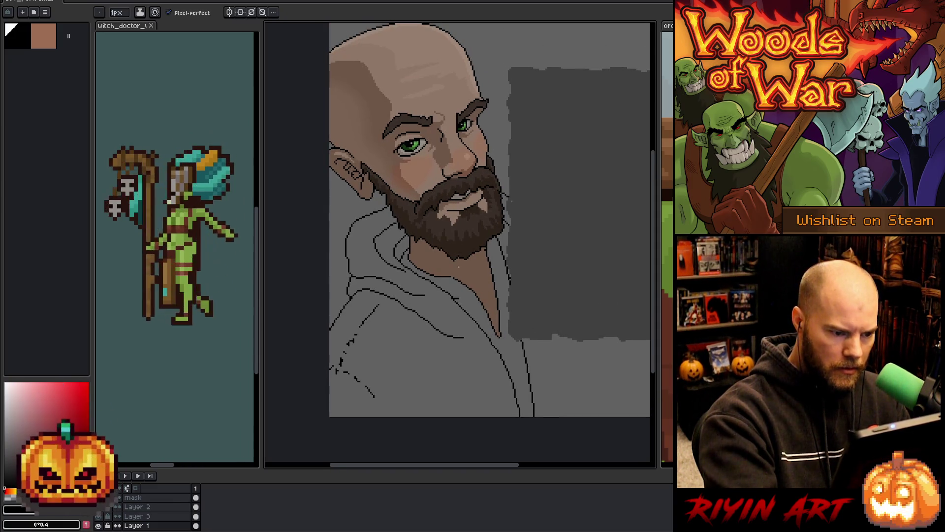
scroll(458, 275, "up", 3)
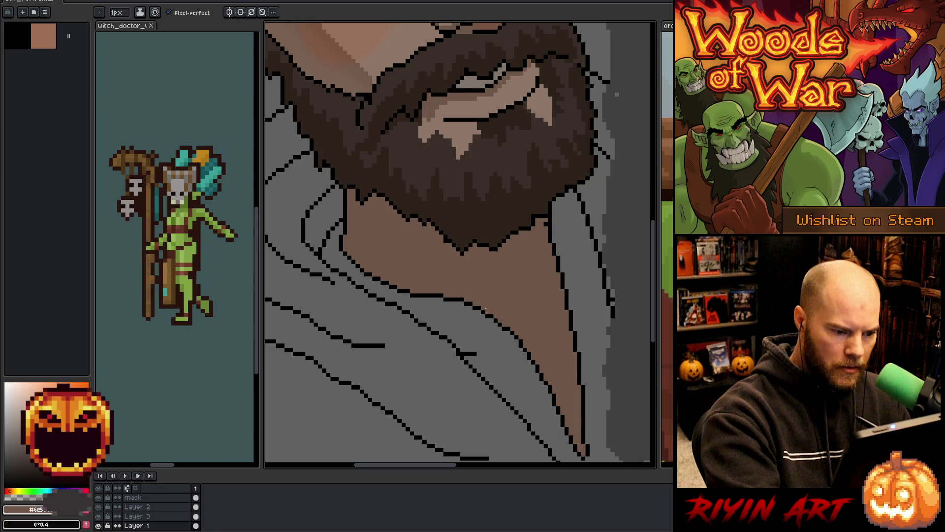
left_click(487, 315, "alt")
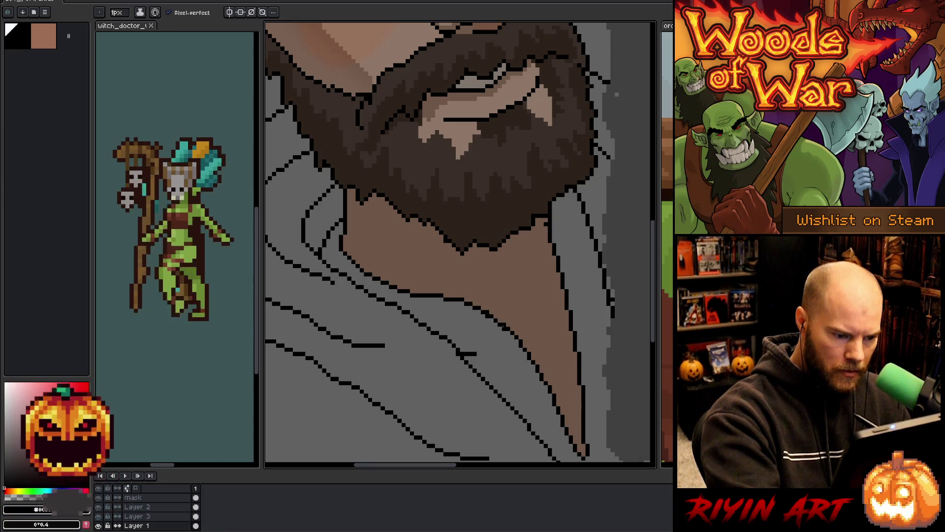
key("e")
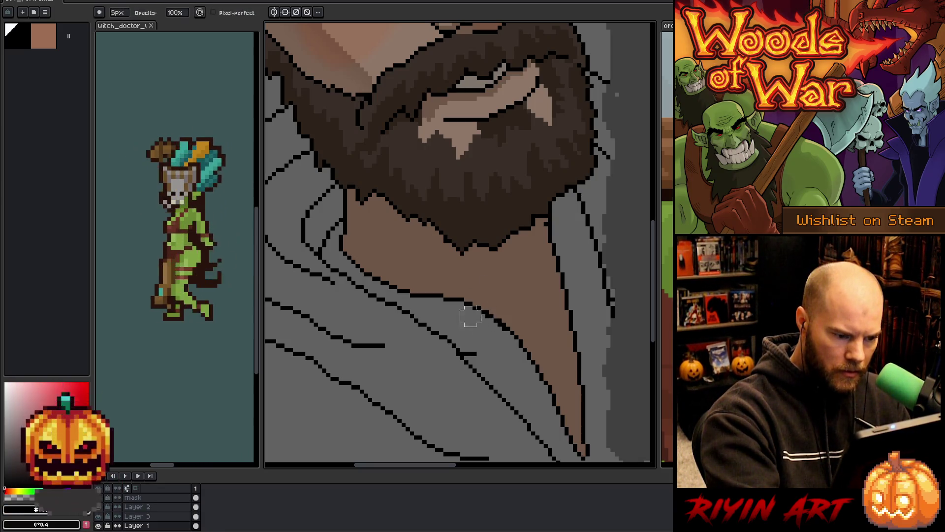
left_click_drag(117, 12, 112, 13)
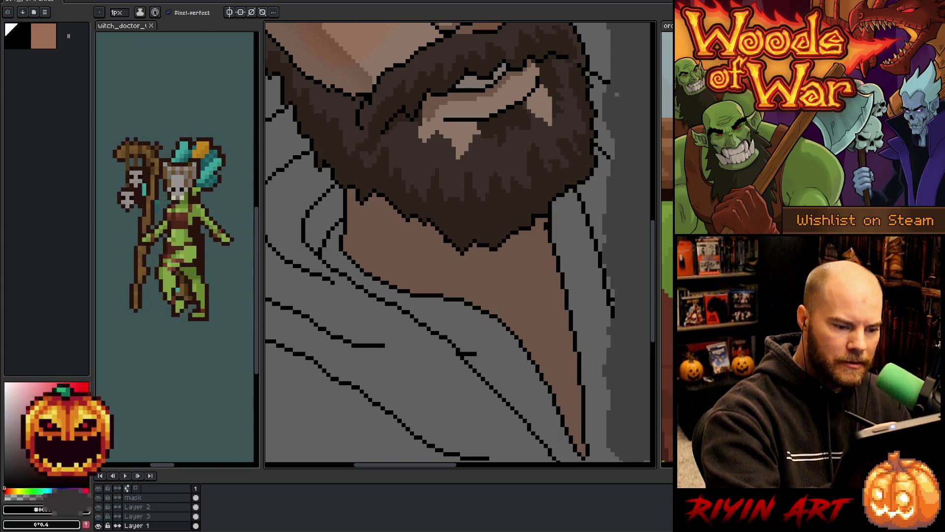
Step: Erase stray pixels along the neck line with the 1px eraser
left_click(546, 236, "alt")
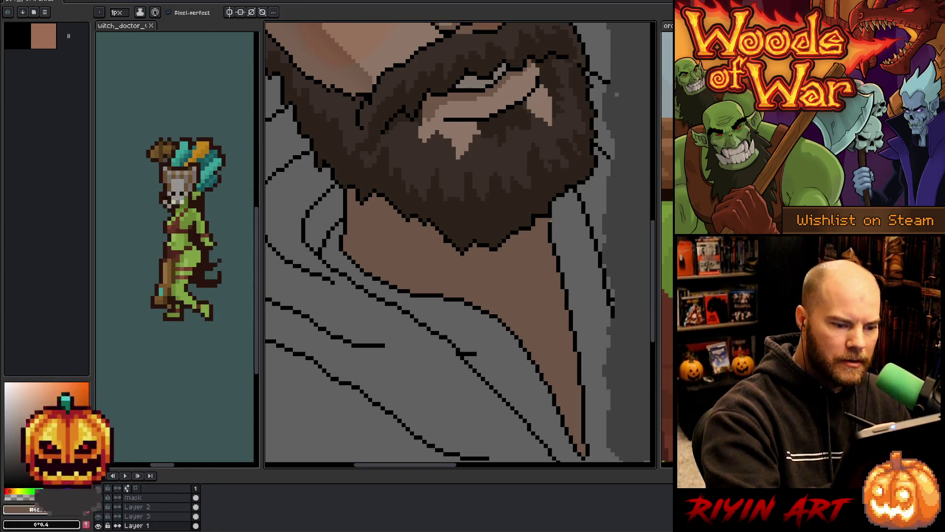
left_click(547, 217, "alt")
left_click(549, 217, "alt")
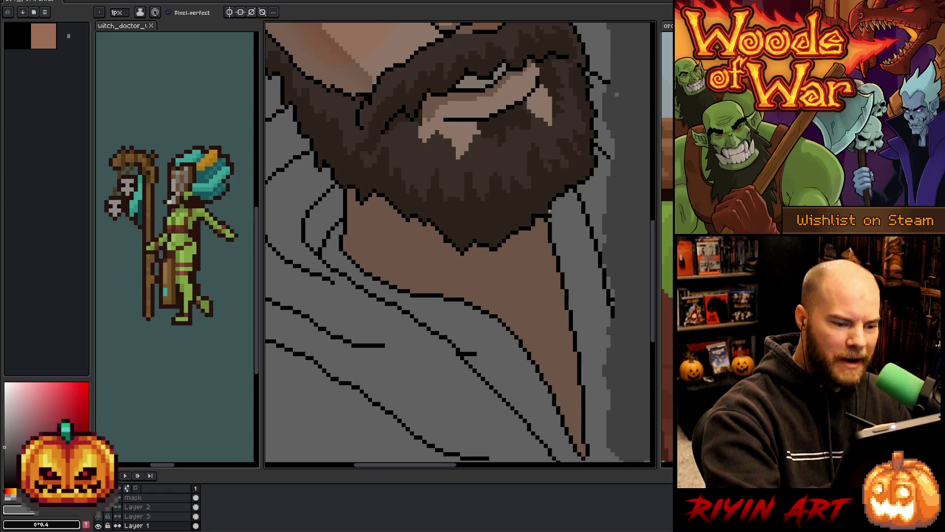
key("e")
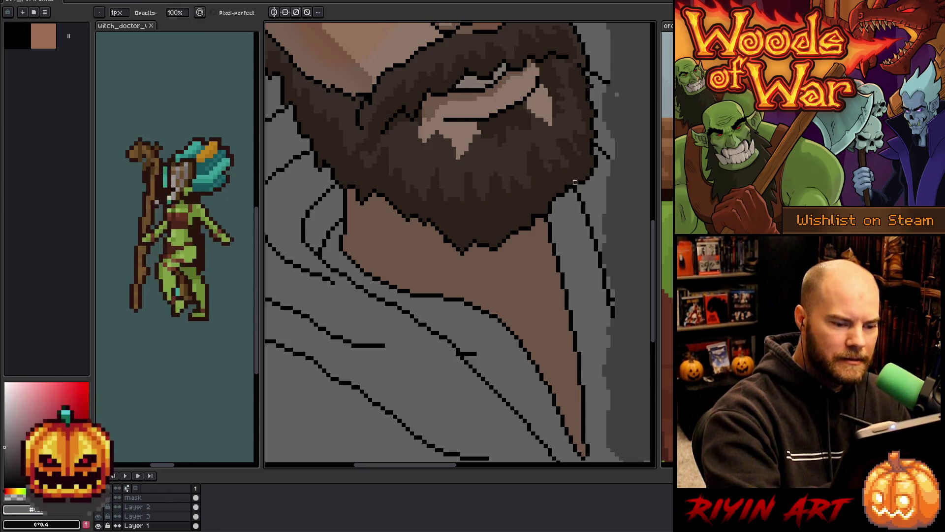
scroll(490, 334, "down", 8)
scroll(537, 392, "up", 1)
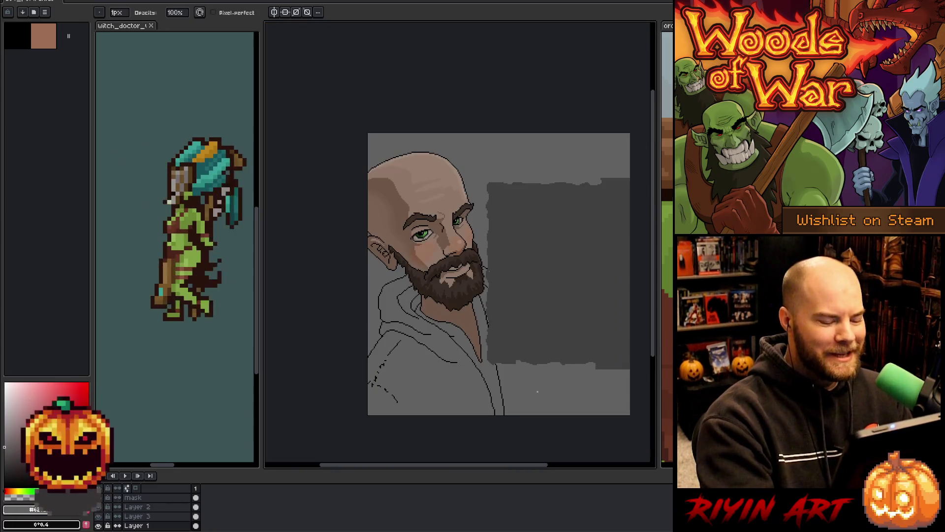
scroll(467, 354, "up", 2)
scroll(425, 310, "up", 1)
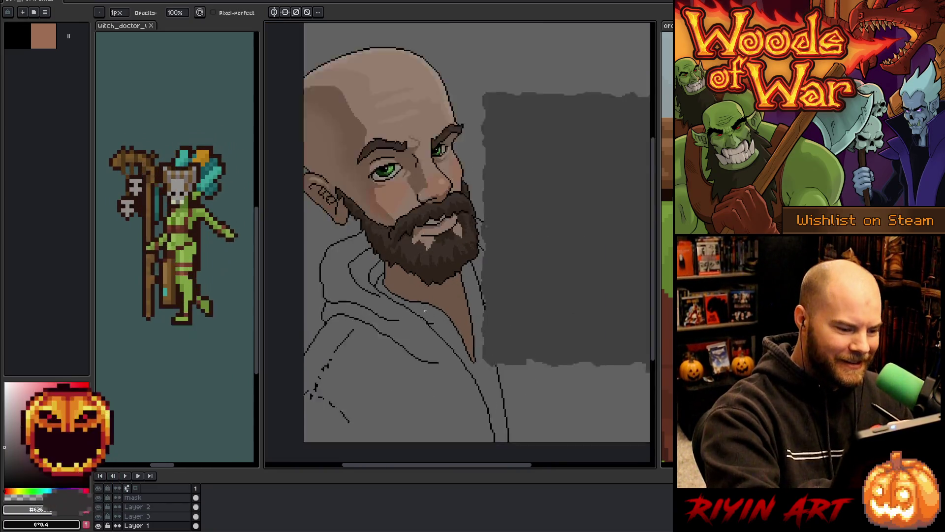
scroll(425, 311, "up", 2)
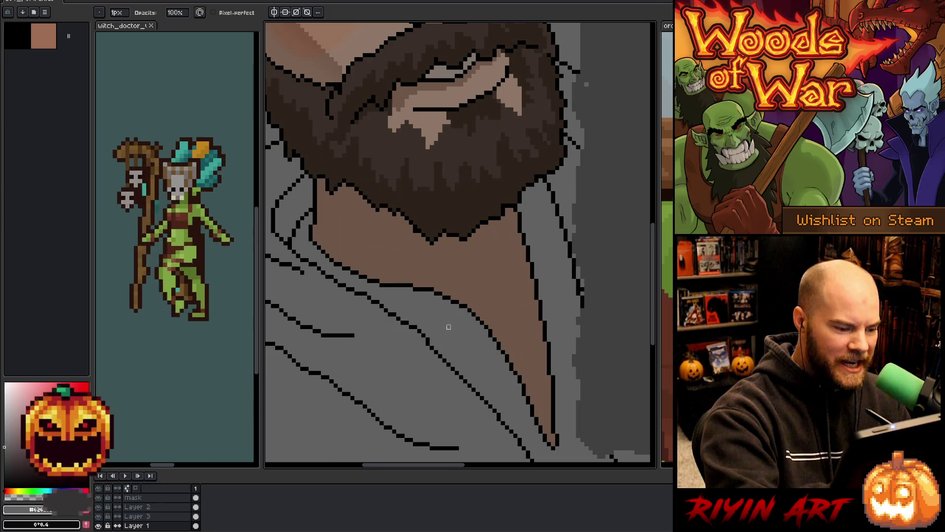
scroll(461, 370, "down", 4)
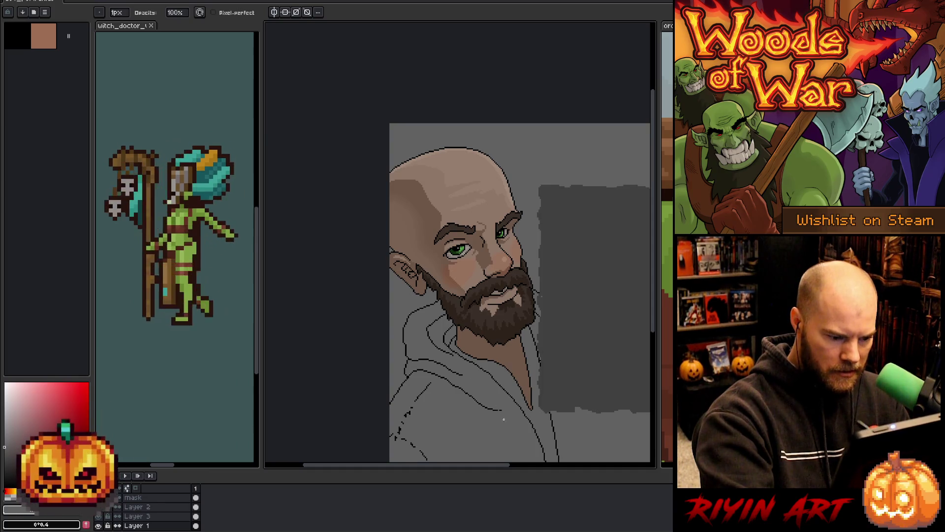
Step: Draw a vertical hoodie fold line down the right side to the canvas bottom
left_click_drag(503, 422, 465, 281)
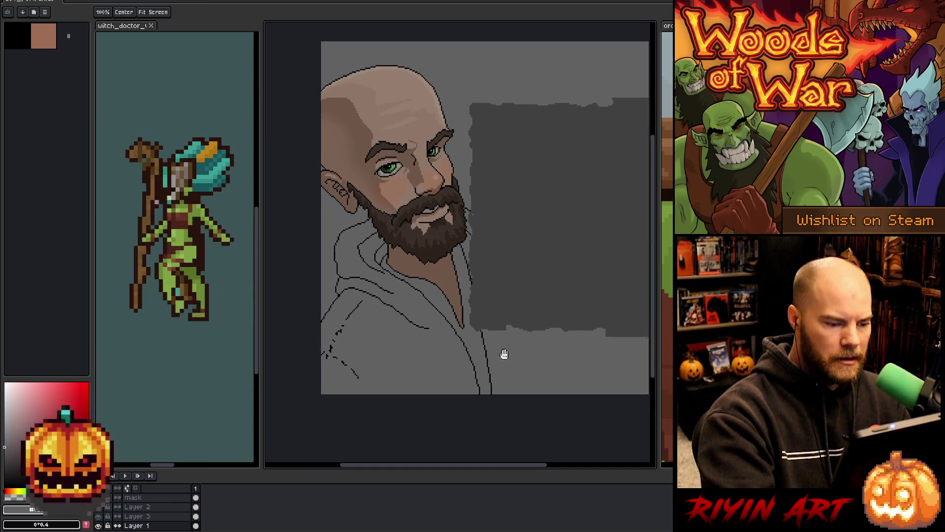
left_click_drag(502, 354, 486, 249)
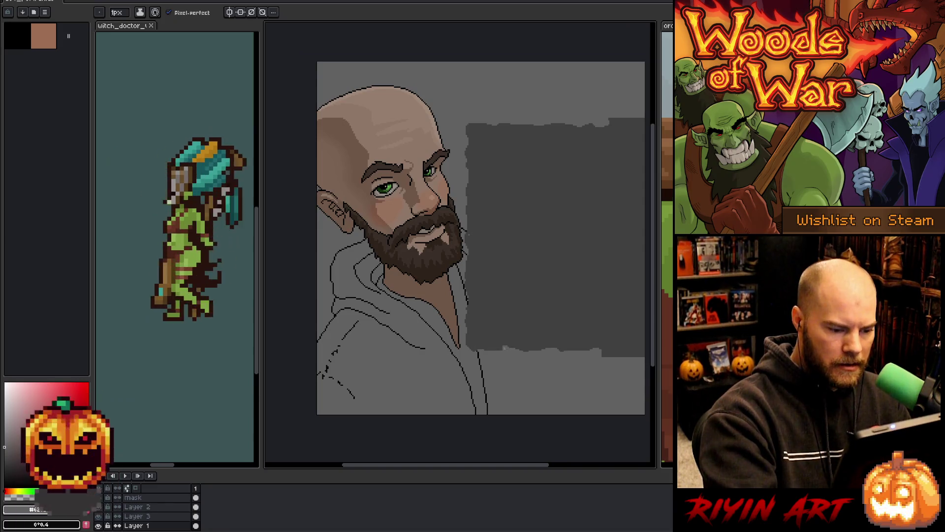
scroll(484, 346, "up", 5)
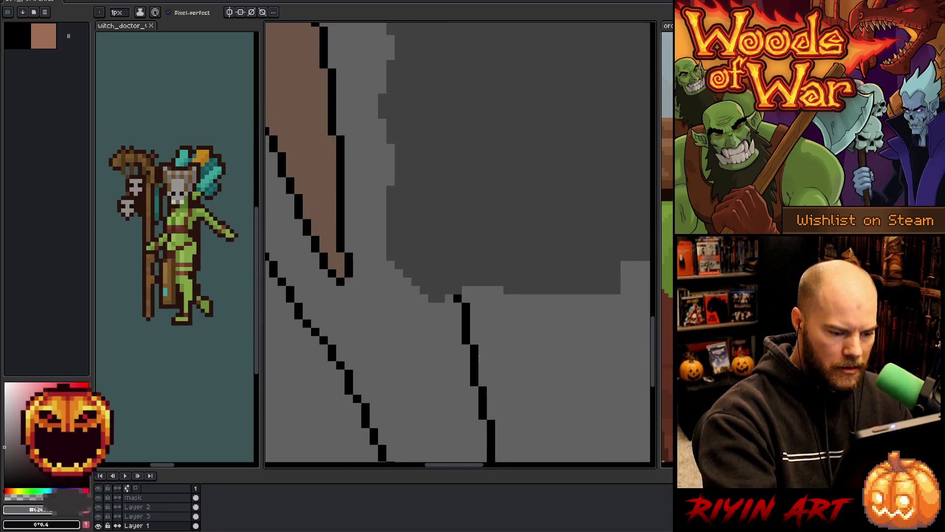
left_click(524, 331, "alt")
scroll(523, 332, "down", 5)
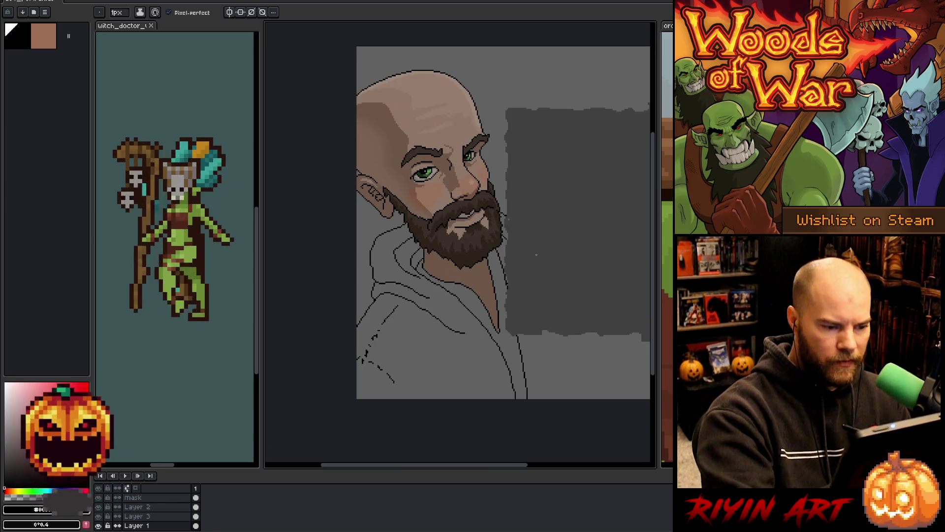
left_click_drag(557, 335, 560, 407)
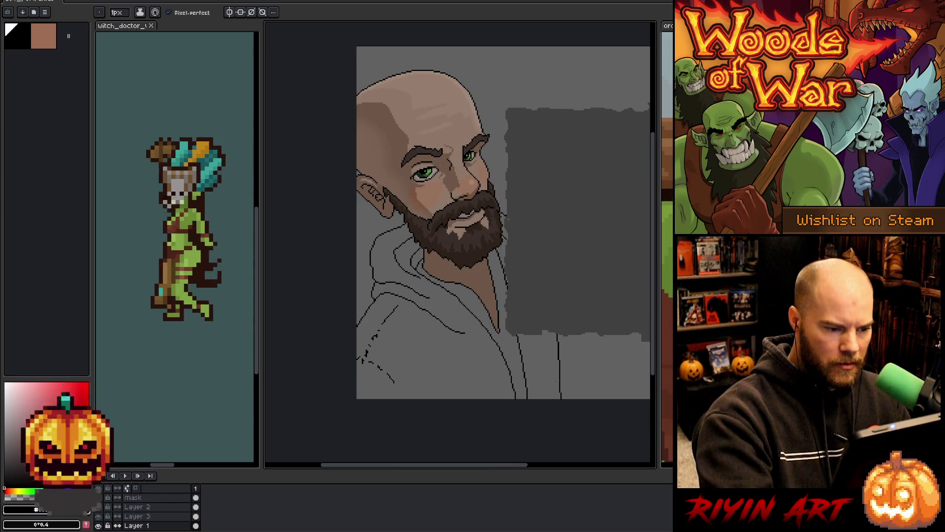
right_click(474, 232, "ctrl")
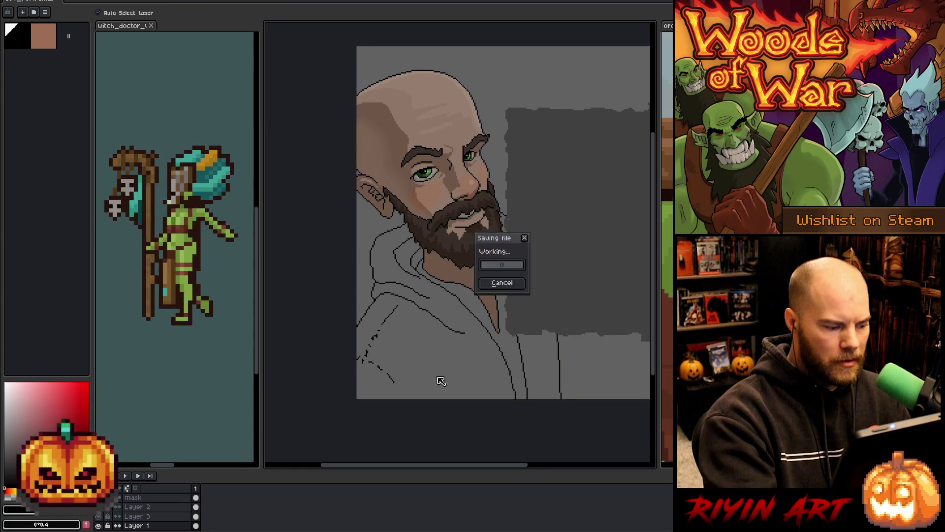
left_click(497, 251)
key("shift+n")
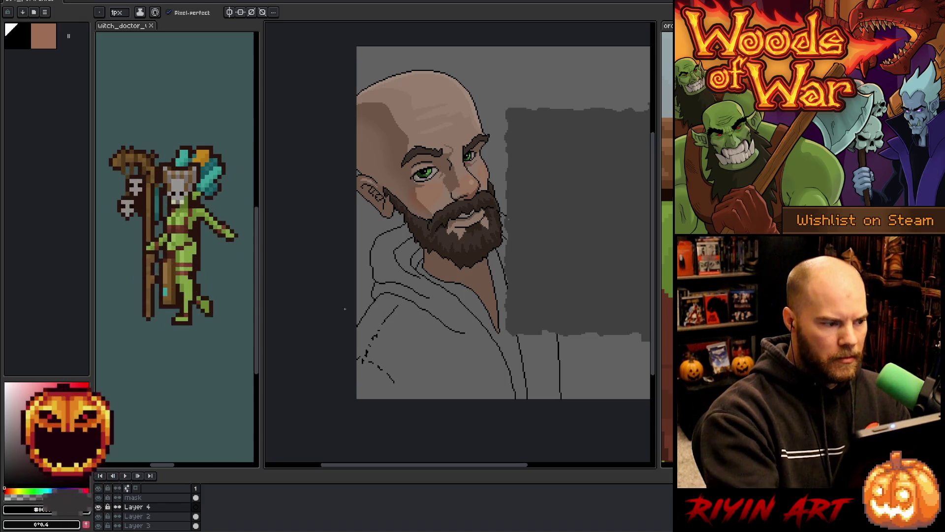
left_click(407, 112, "alt")
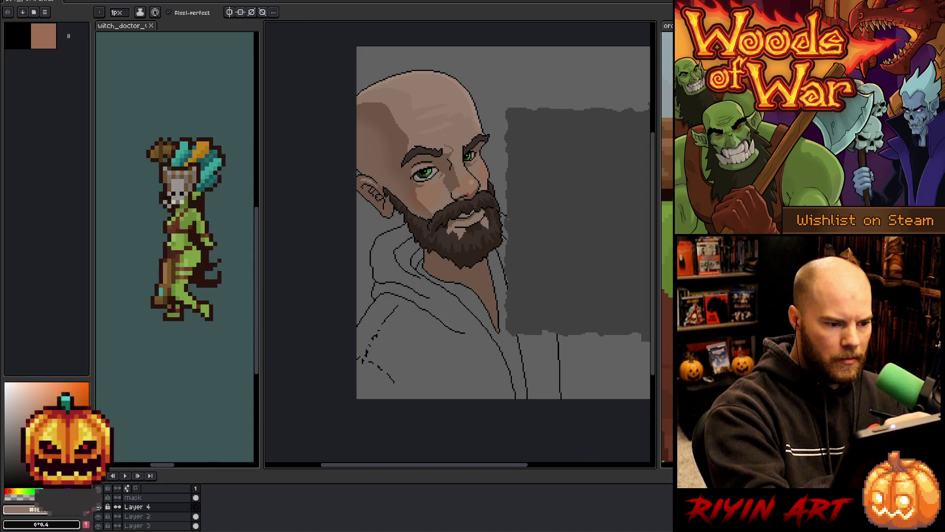
left_click_drag(402, 319, 502, 295)
Step: Sketch and redo skin-tone strokes along the neck, undoing unwanted ones
key("ctrl+z")
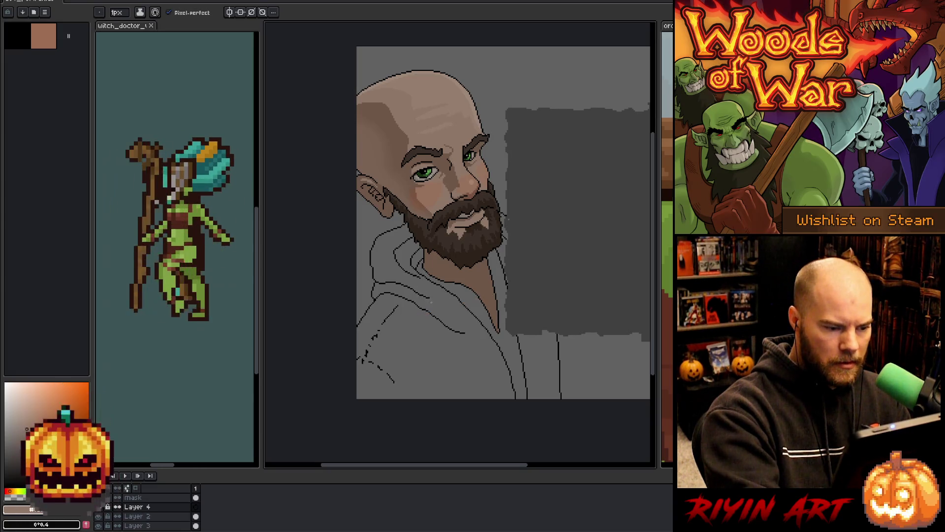
mouse_move(429, 301)
left_mouse_down()
mouse_move(478, 273)
mouse_move(491, 296)
left_mouse_up()
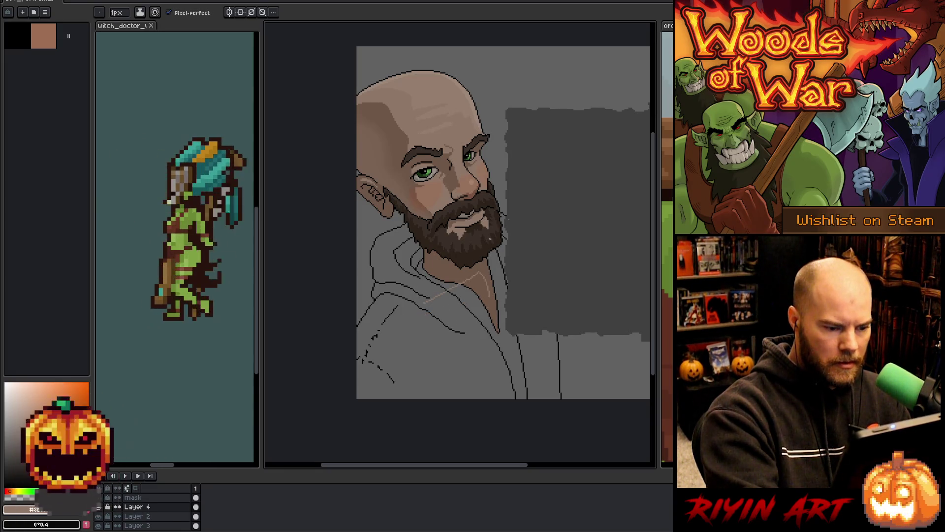
key("ctrl+z")
mouse_move(420, 304)
left_mouse_down()
mouse_move(459, 279)
mouse_move(457, 308)
left_mouse_up()
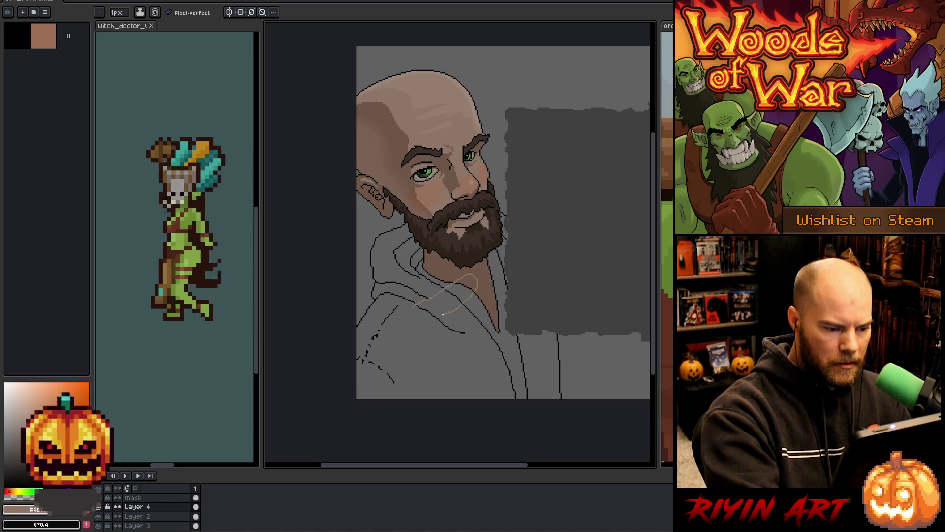
key("ctrl+z")
key("ctrl+z")
mouse_move(453, 283)
left_mouse_down()
mouse_move(475, 277)
mouse_move(442, 299)
left_mouse_up()
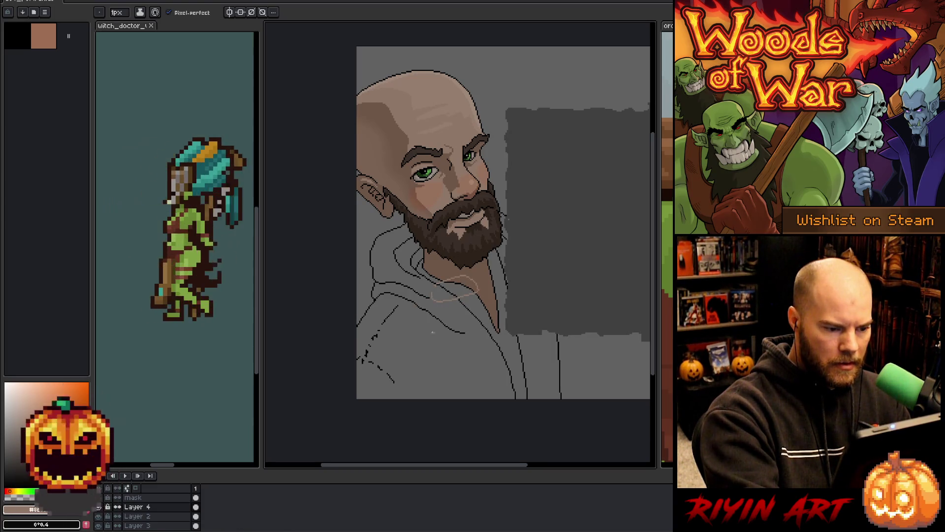
left_click_drag(412, 308, 442, 306)
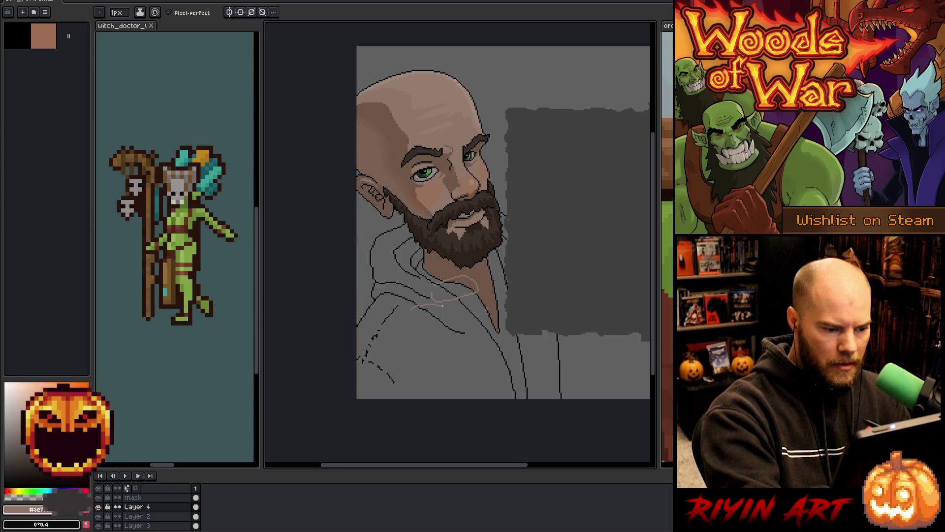
key("ctrl+z")
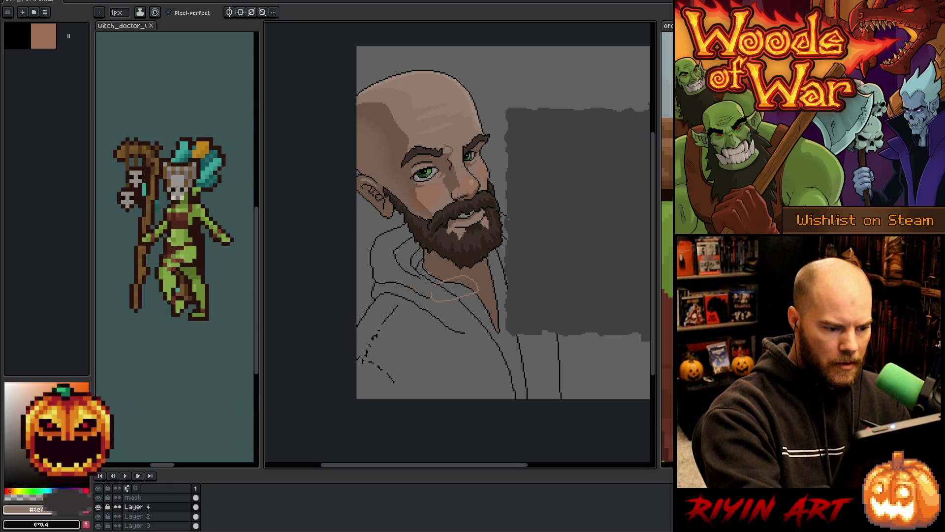
mouse_move(432, 264)
left_mouse_down()
mouse_move(415, 312)
mouse_move(422, 308)
left_mouse_up()
key("ctrl+z")
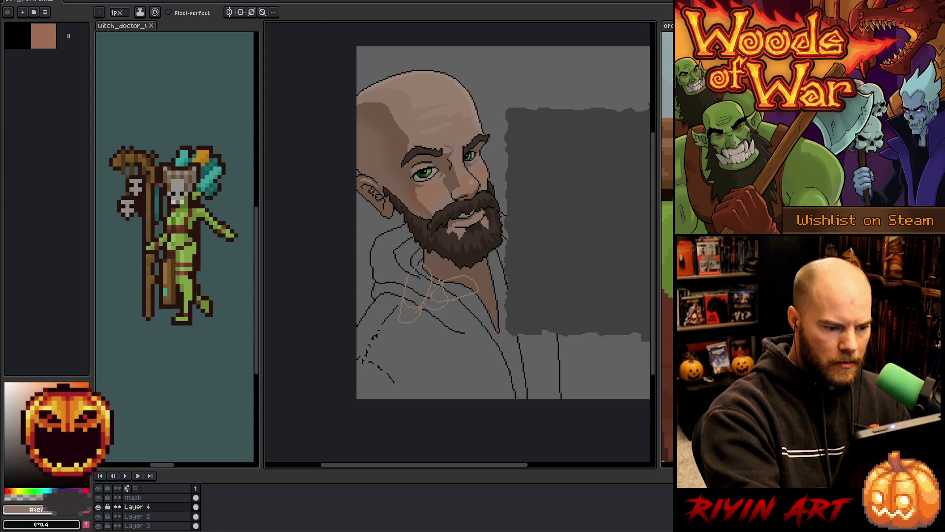
Step: Set the eraser brush size to 3px, keeping the pencil at 1px
key("e")
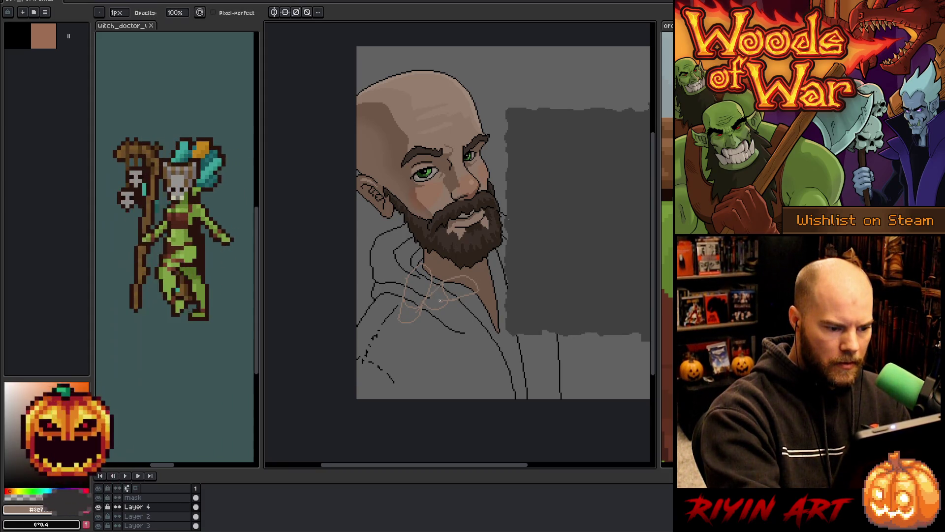
key("b")
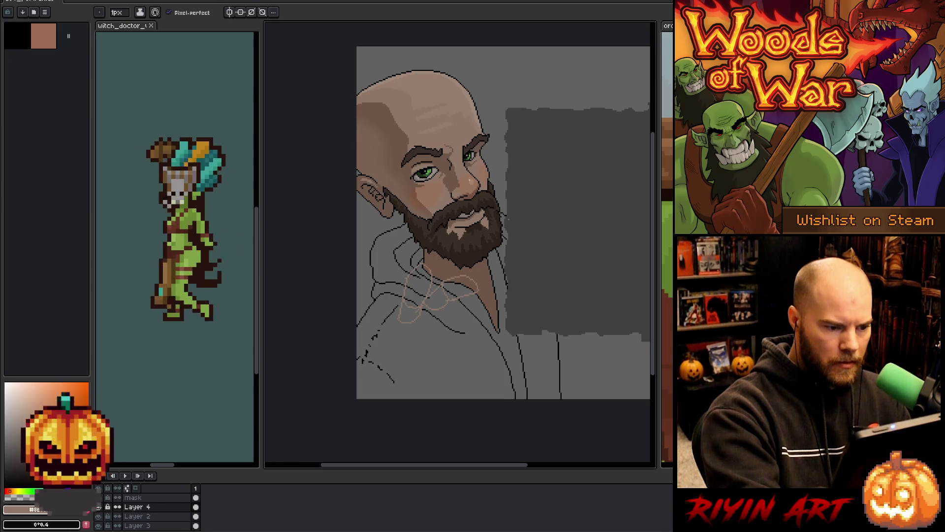
key("e")
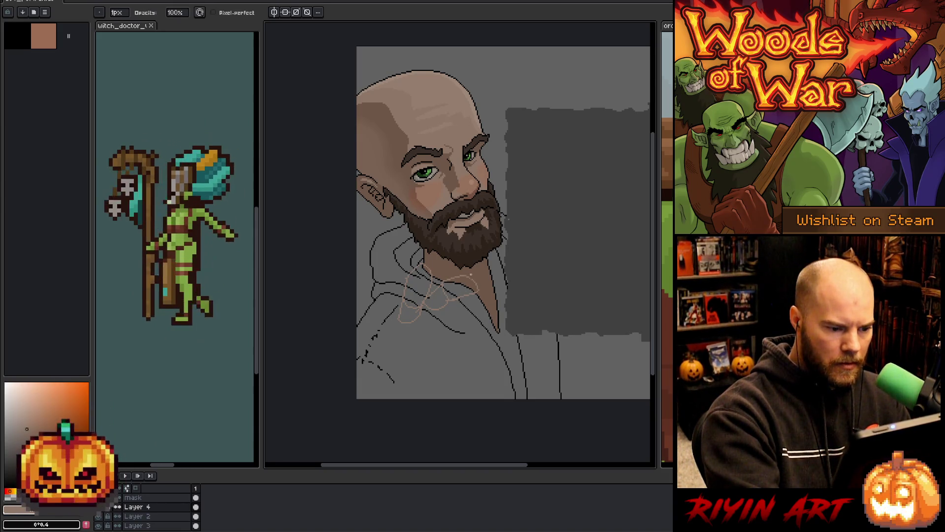
key("b")
key("e")
key("b")
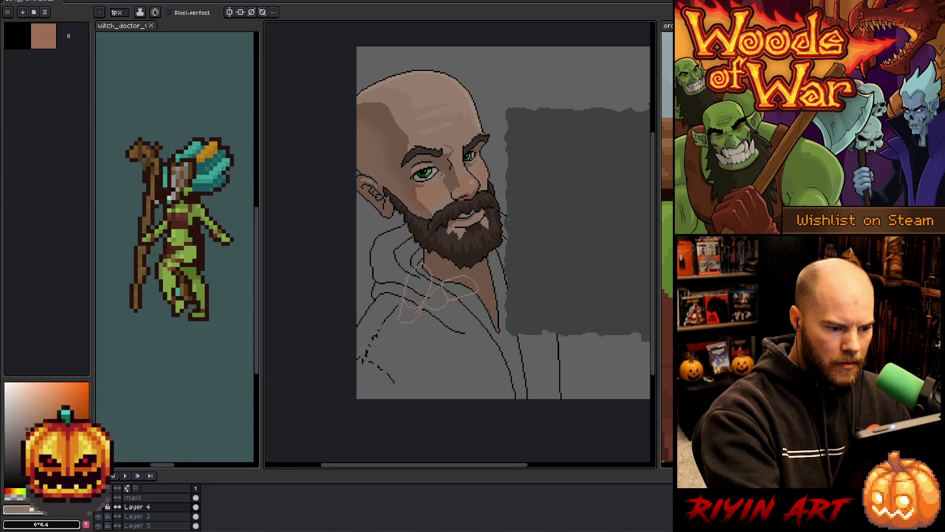
key("e")
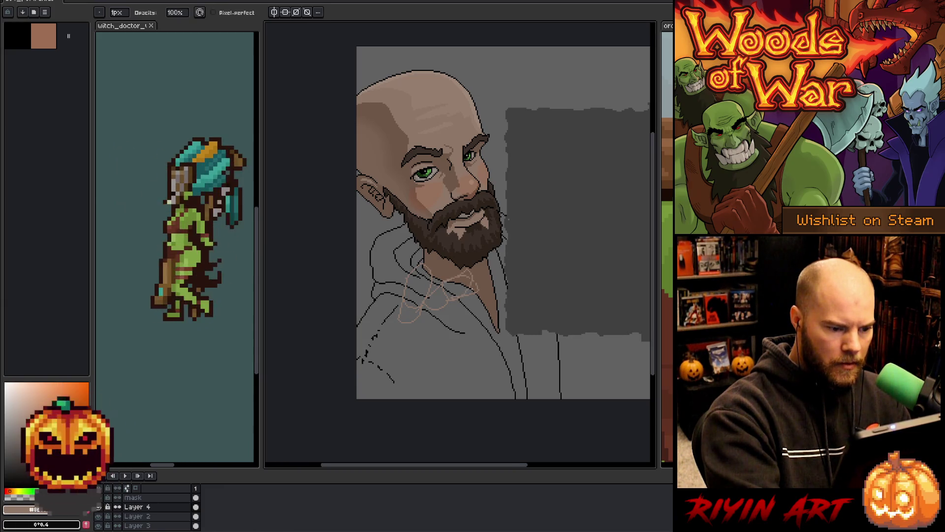
left_click(117, 12)
left_click(119, 24)
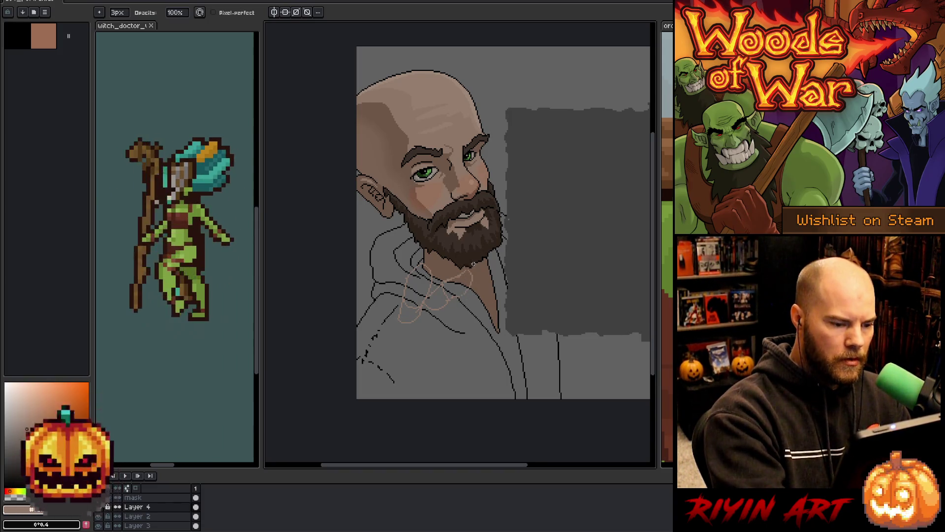
key("b")
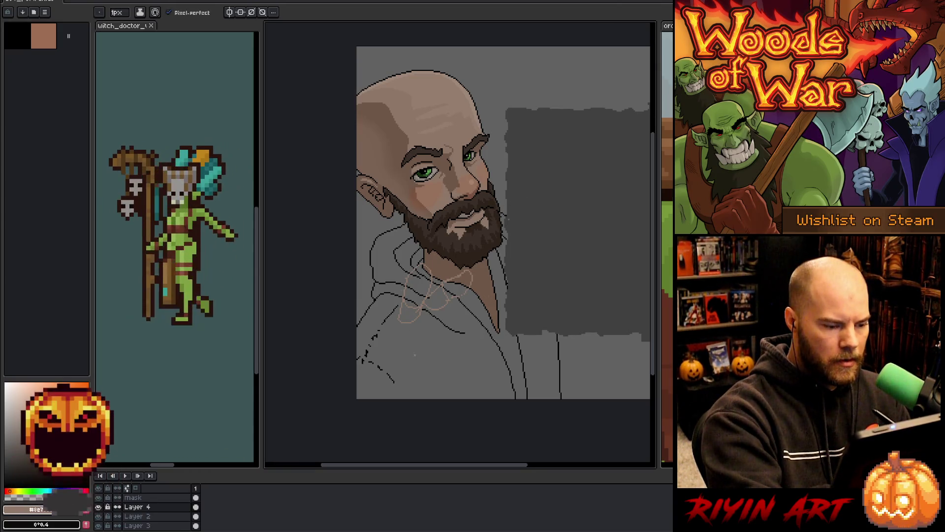
Step: Sketch a loop on the chest, then undo it
mouse_move(385, 348)
left_mouse_down()
mouse_move(416, 338)
mouse_move(389, 353)
left_mouse_up()
key("ctrl+z")
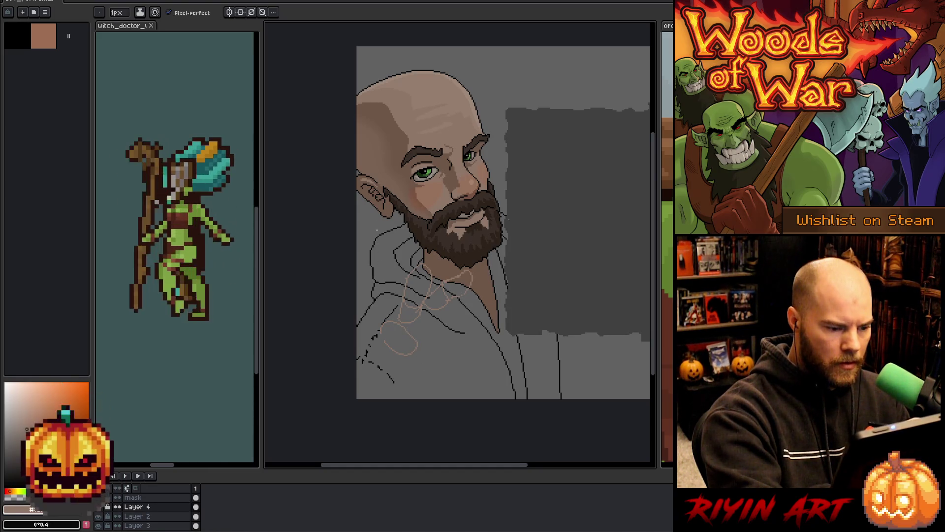
key("ctrl+z")
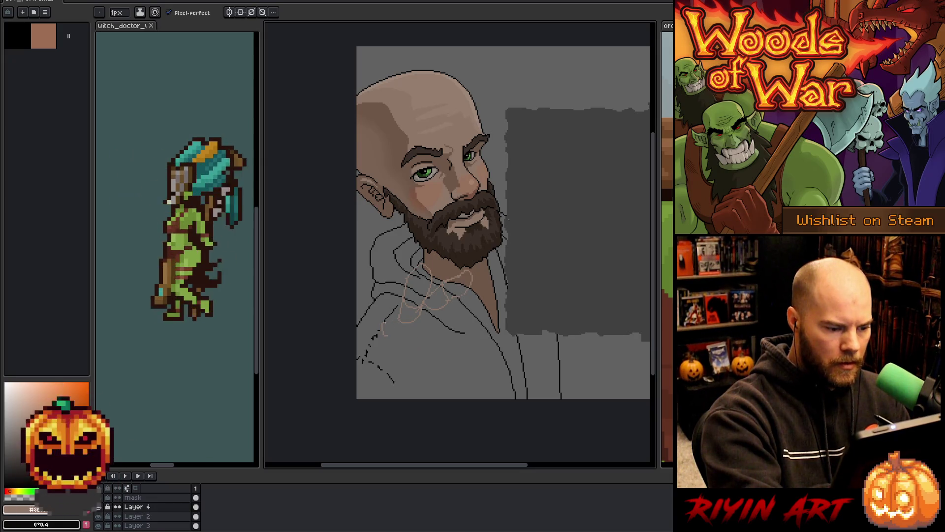
Step: Sketch loops on the left chest and a round loop on the right chest
left_click_drag(418, 343, 389, 338)
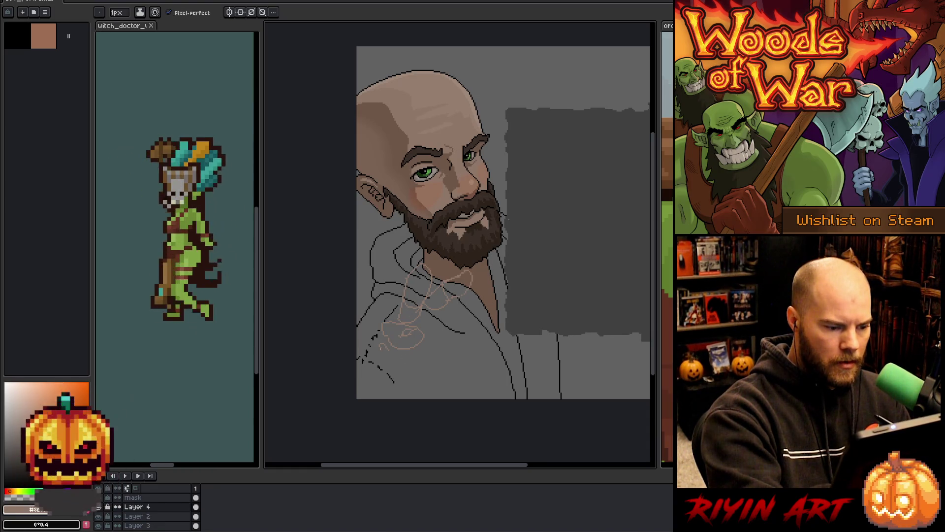
mouse_move(375, 339)
left_mouse_down()
mouse_move(406, 367)
mouse_move(372, 371)
mouse_move(373, 348)
mouse_move(407, 370)
left_mouse_up()
key("ctrl+z")
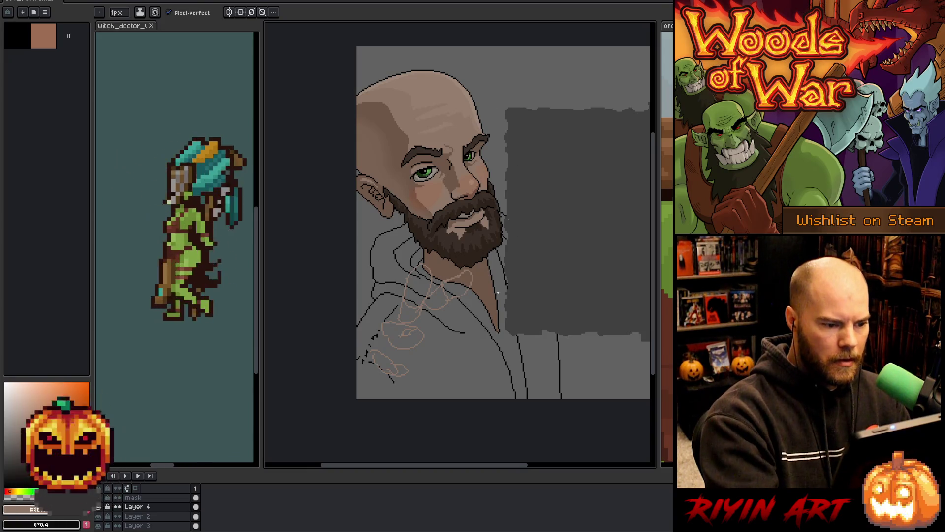
mouse_move(461, 329)
left_mouse_down()
mouse_move(483, 323)
mouse_move(473, 348)
mouse_move(471, 337)
left_mouse_up()
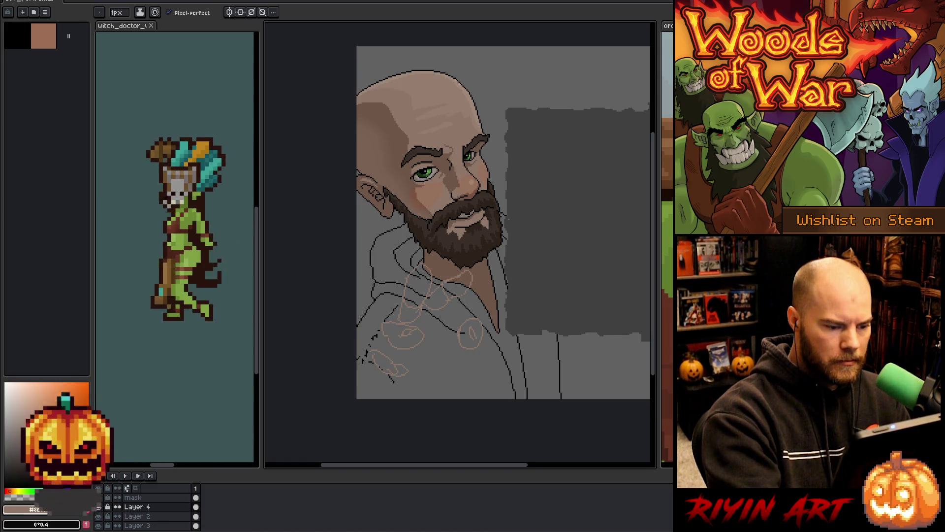
Step: Lasso the right sketched circle and move it lower
key("q")
left_click_drag(469, 307, 485, 347)
key("ctrl+d")
key("b")
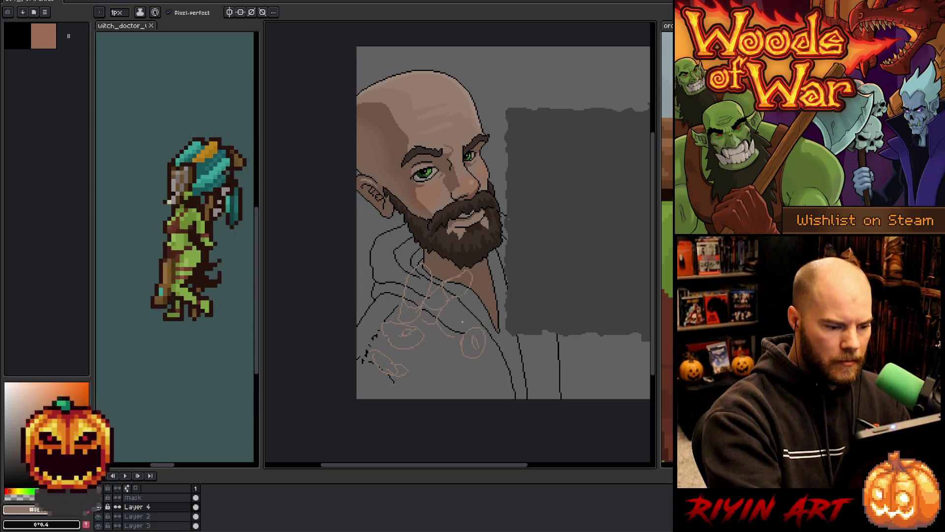
Step: Sketch a loop across the lower chest, undoing an earlier curve
mouse_move(450, 339)
left_mouse_down()
mouse_move(452, 372)
mouse_move(445, 364)
left_mouse_up()
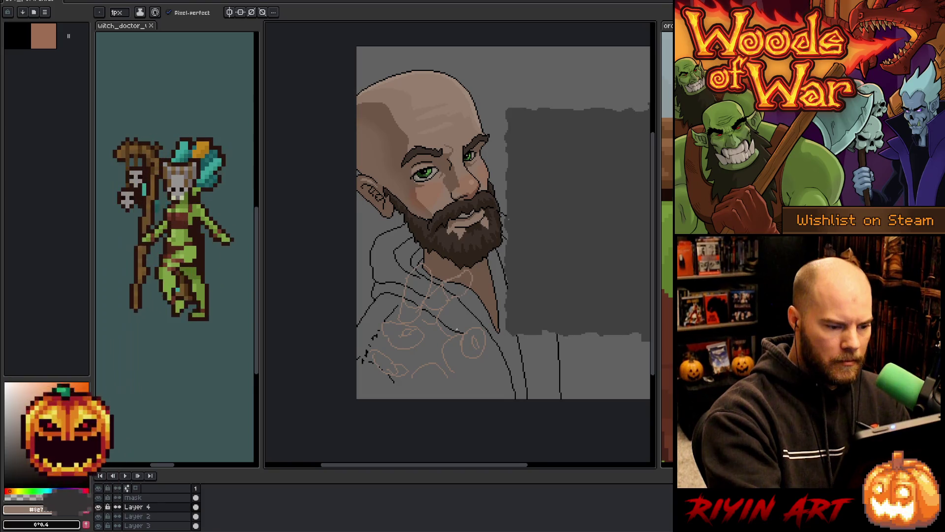
key("ctrl+z")
key("ctrl+y")
key("ctrl+z")
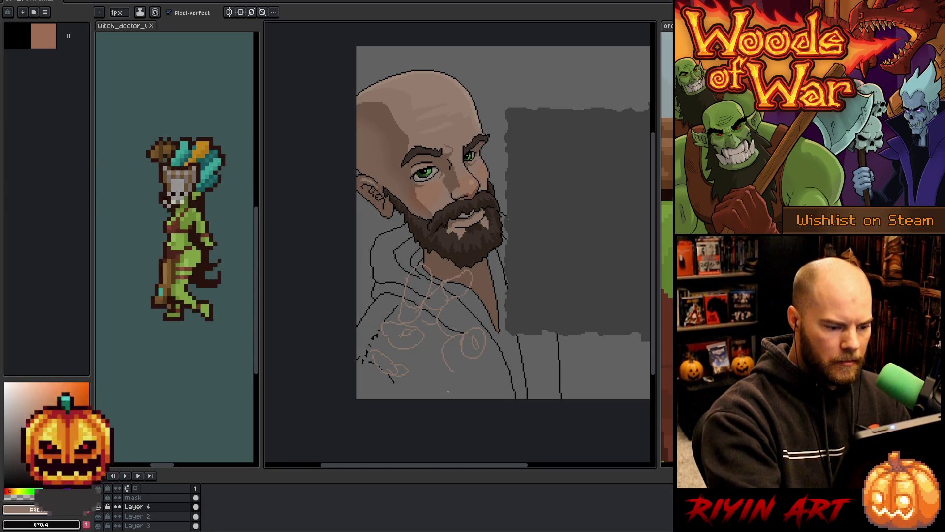
left_click_drag(474, 361, 424, 364)
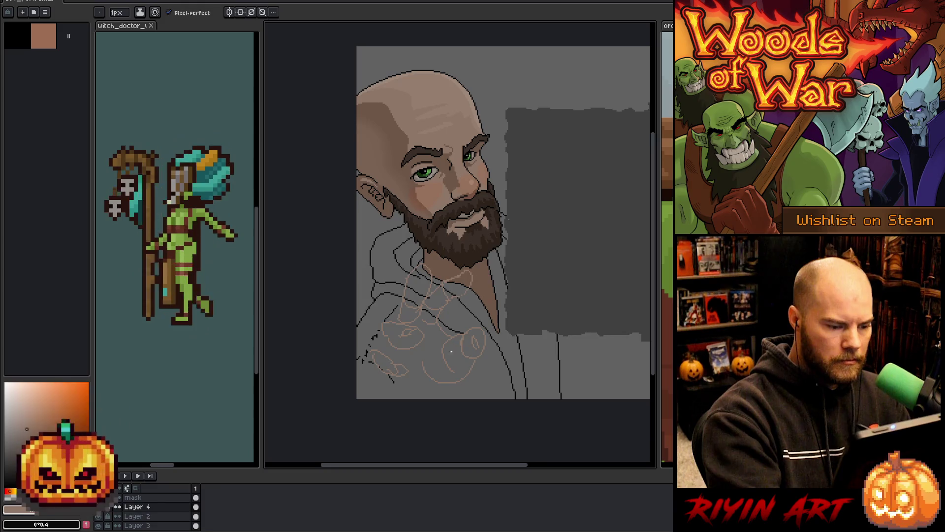
Step: Erase part of the lower chest loop with the 3px eraser and pan the view
key("e")
mouse_move(428, 367)
left_mouse_down()
mouse_move(439, 385)
mouse_move(432, 373)
mouse_move(424, 396)
mouse_move(403, 395)
left_mouse_up()
key("b")
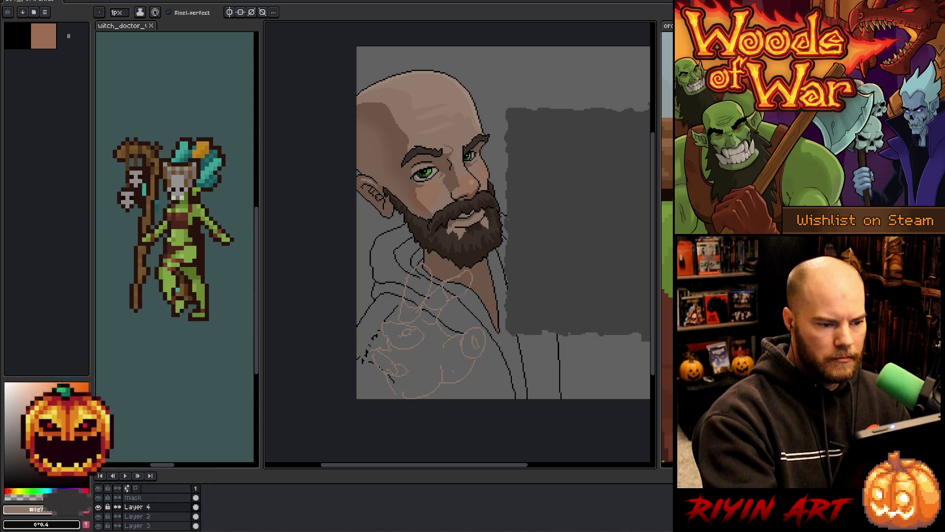
left_click_drag(545, 352, 496, 362)
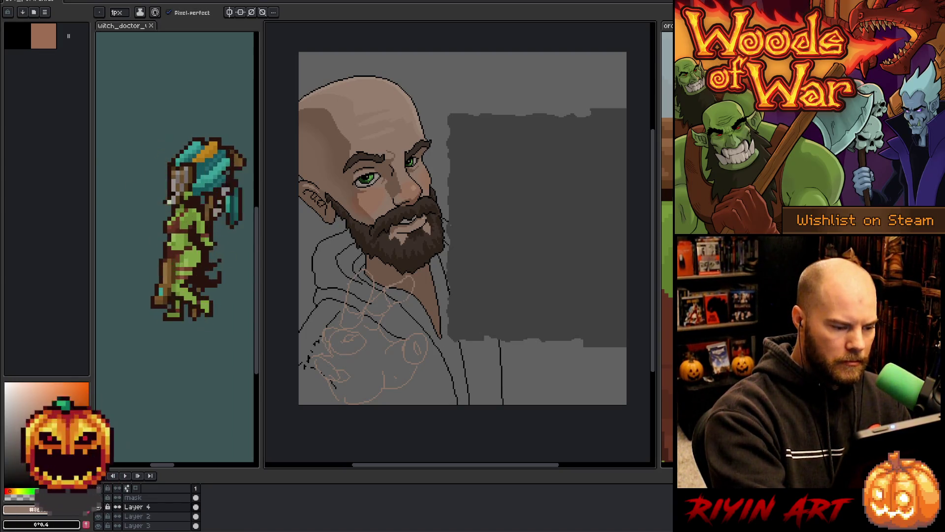
key("e")
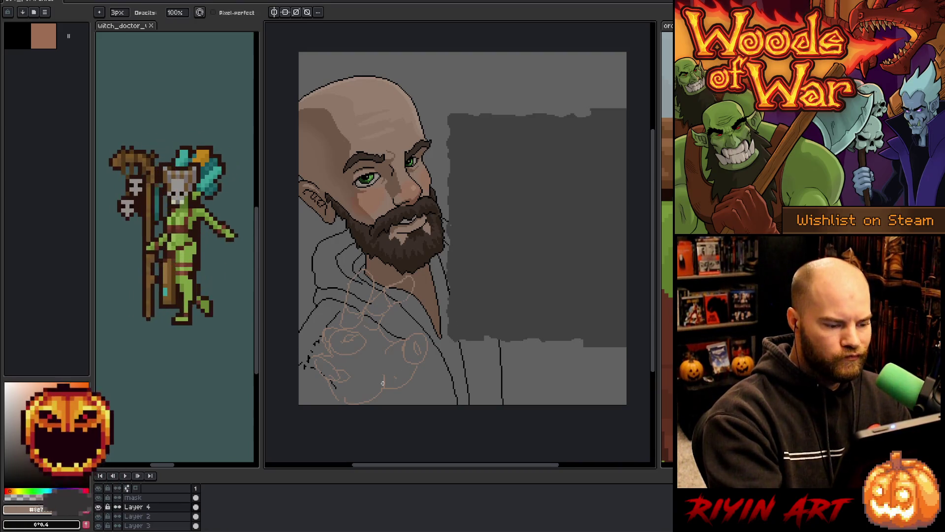
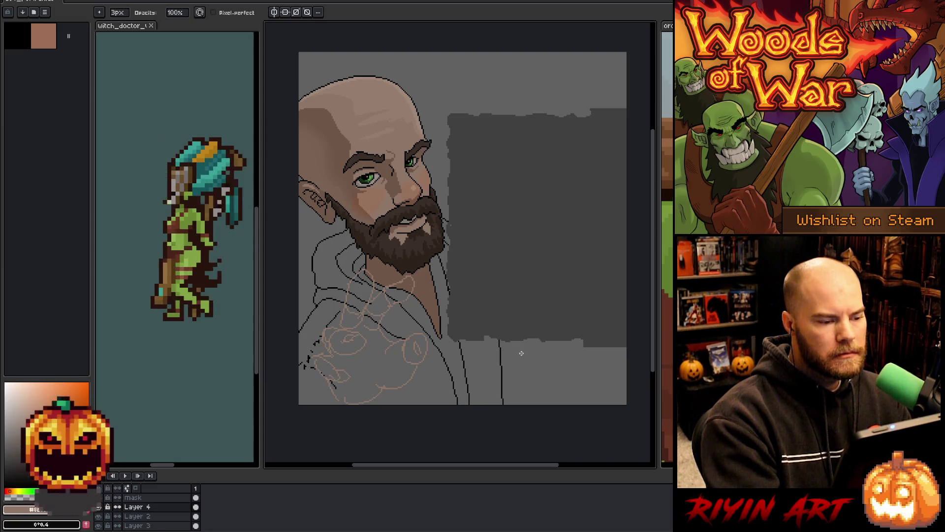
Step: Hide the chest sketch layer and add a new layer, with a light blue pencil
mouse_move(482, 351)
left_mouse_down()
mouse_move(482, 313)
mouse_move(483, 332)
left_mouse_up()
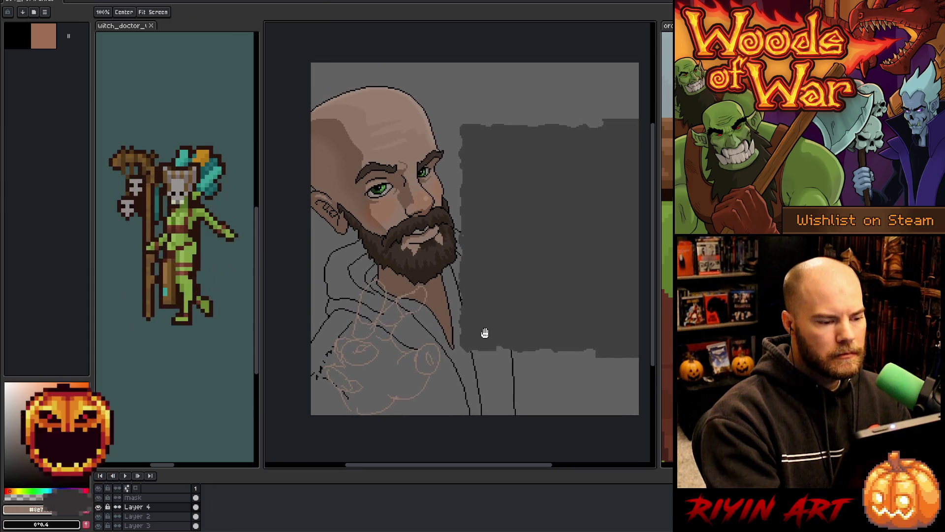
left_click(98, 506)
left_click(143, 516)
key("shift+n")
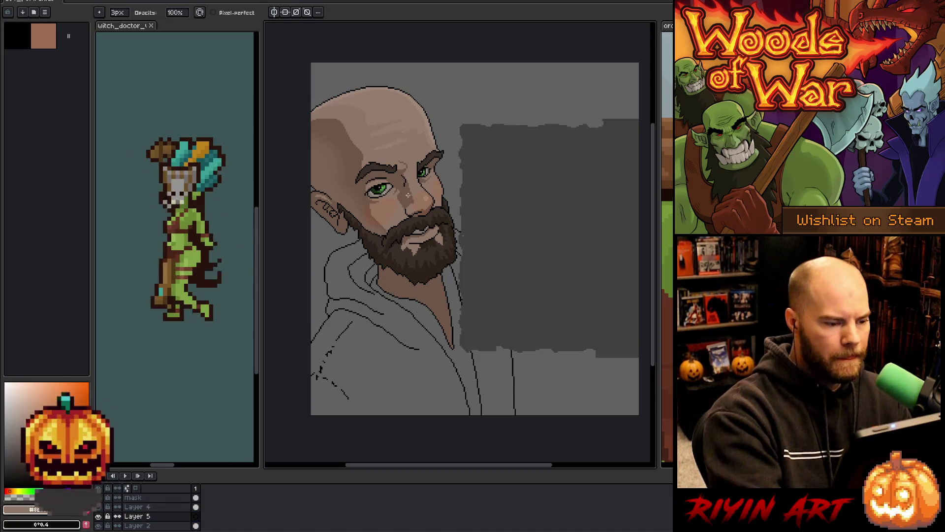
key("b")
left_click(16, 36)
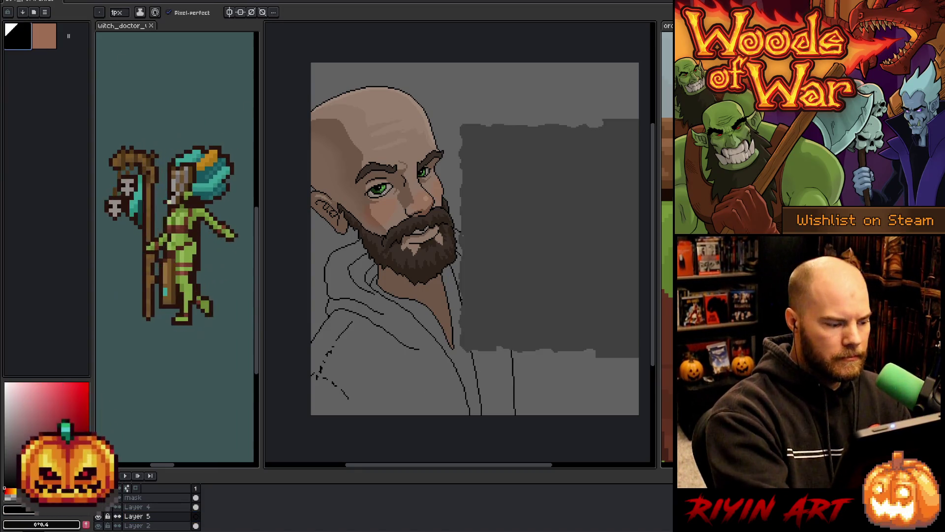
left_click(47, 509)
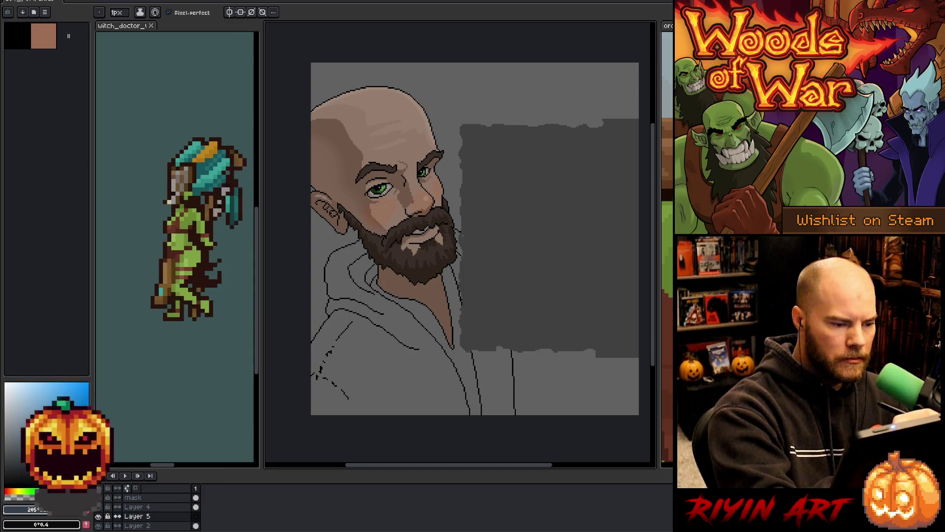
Step: Draw round glasses lenses around both eyes, undoing stray strokes
mouse_move(377, 203)
left_mouse_down()
mouse_move(383, 211)
mouse_move(384, 196)
mouse_move(404, 208)
mouse_move(382, 212)
mouse_move(404, 197)
mouse_move(394, 214)
mouse_move(378, 197)
mouse_move(387, 217)
mouse_move(384, 195)
mouse_move(376, 216)
mouse_move(378, 205)
left_mouse_up()
key("ctrl+z")
key("ctrl+z")
key("ctrl+z")
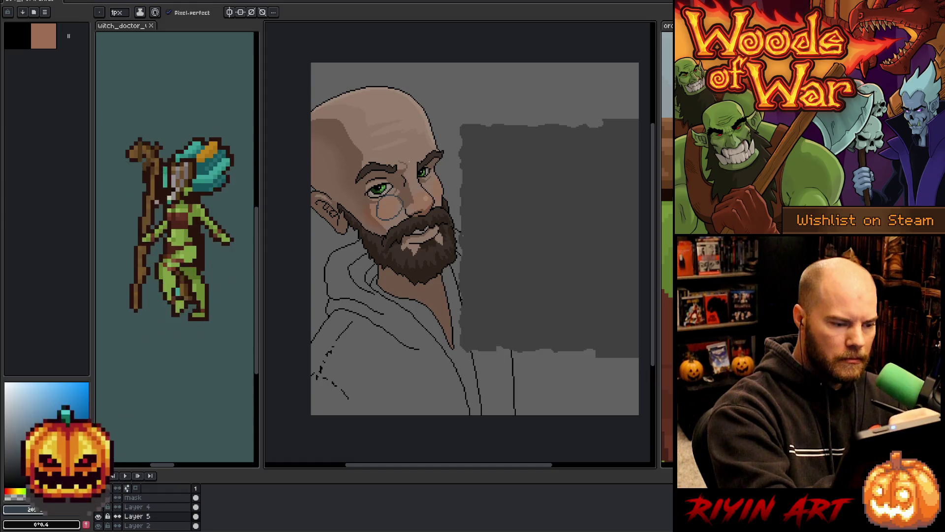
mouse_move(426, 185)
left_mouse_down()
mouse_move(446, 183)
mouse_move(407, 191)
left_mouse_up()
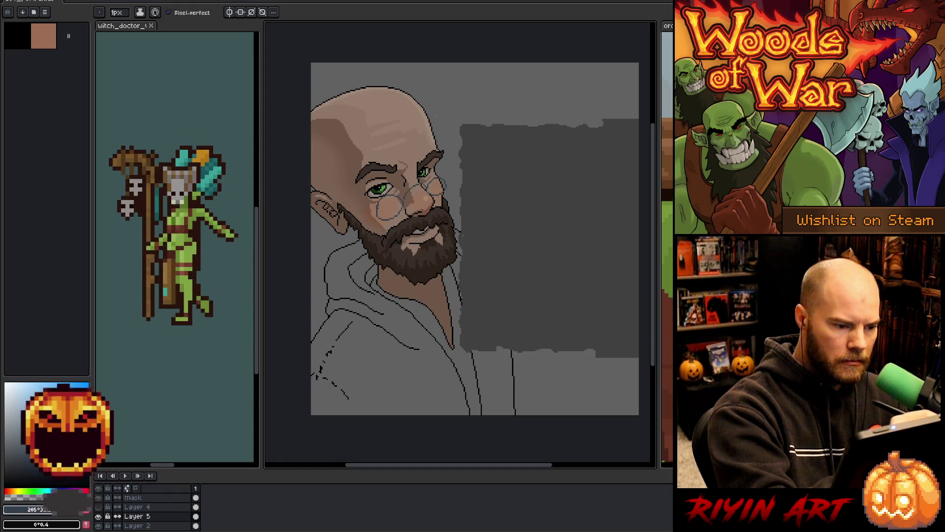
key("ctrl+z")
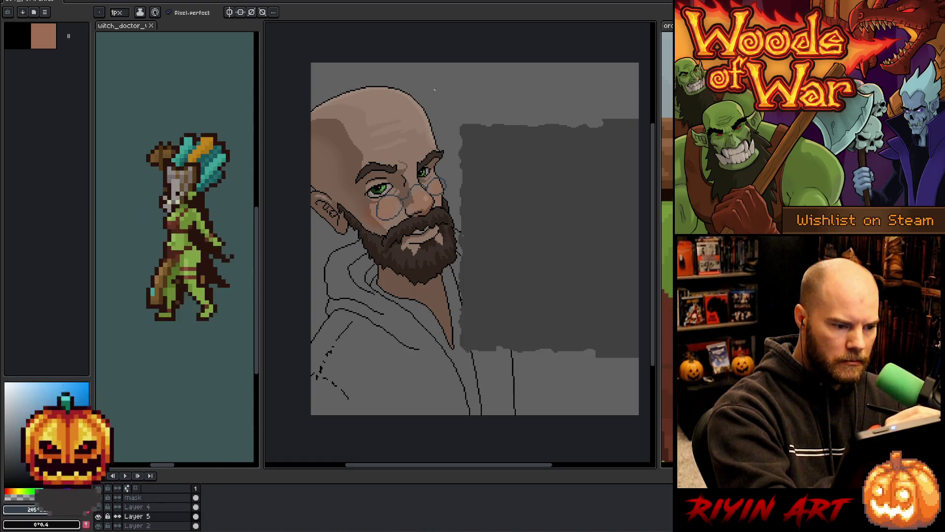
key("e")
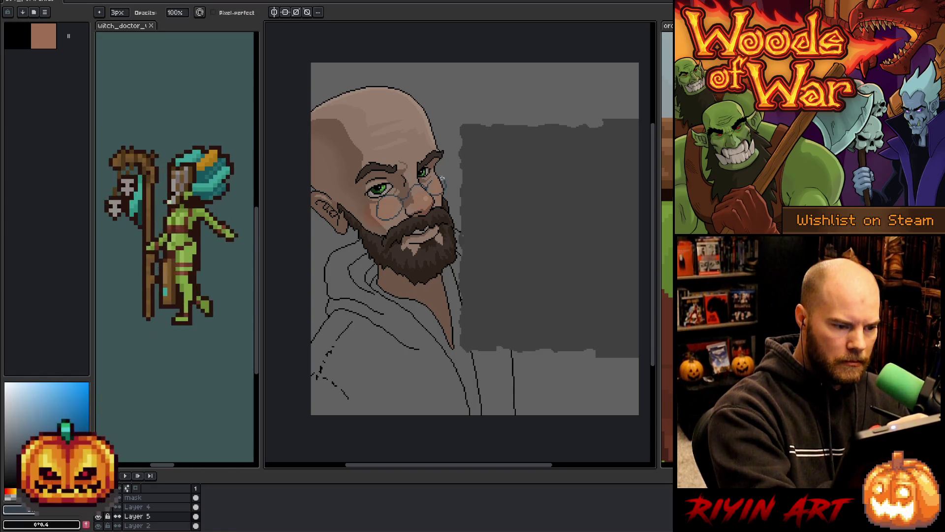
key("b")
left_click_drag(437, 174, 450, 190)
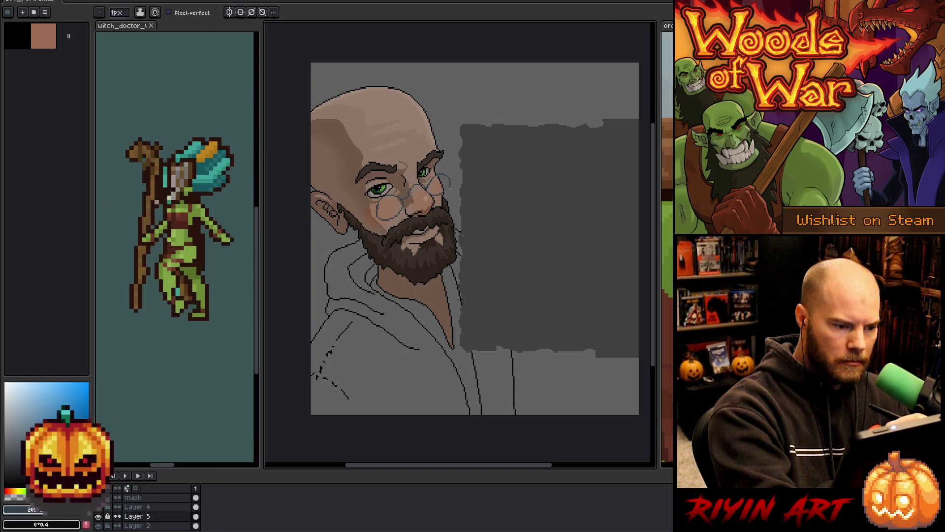
key("ctrl+z")
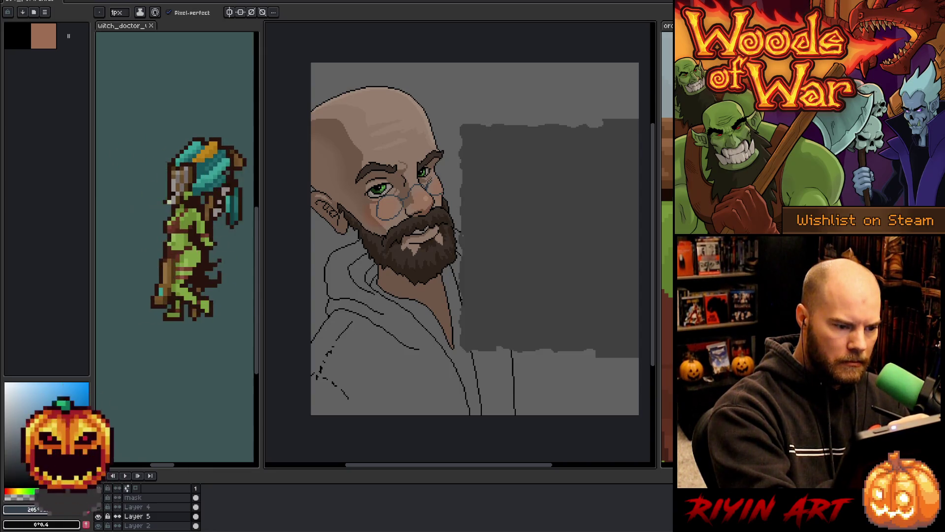
key("e")
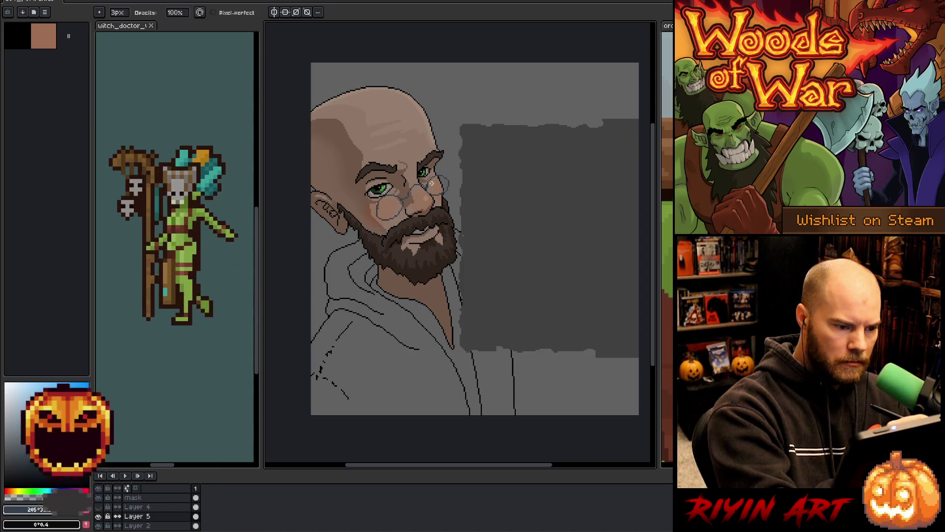
key("b")
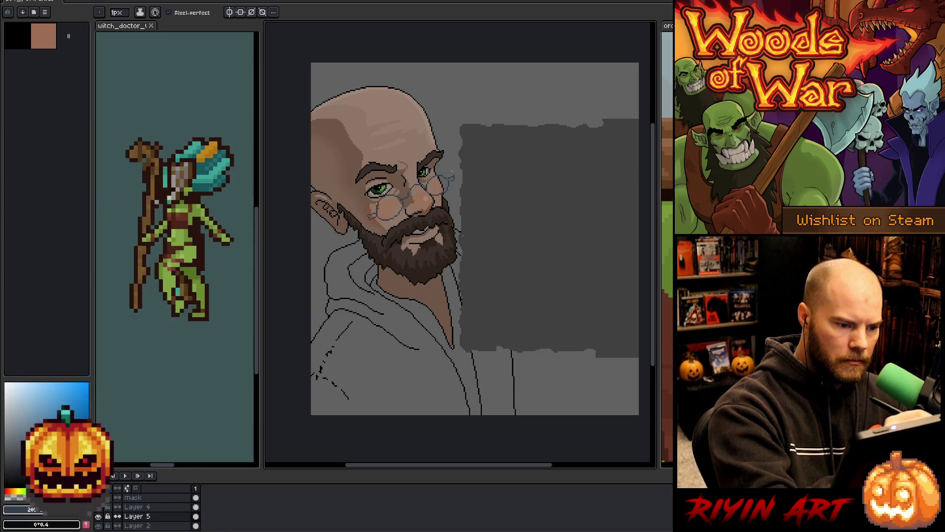
Step: Draw the glasses arm running from the lens back toward the ear
left_click_drag(364, 216, 335, 198)
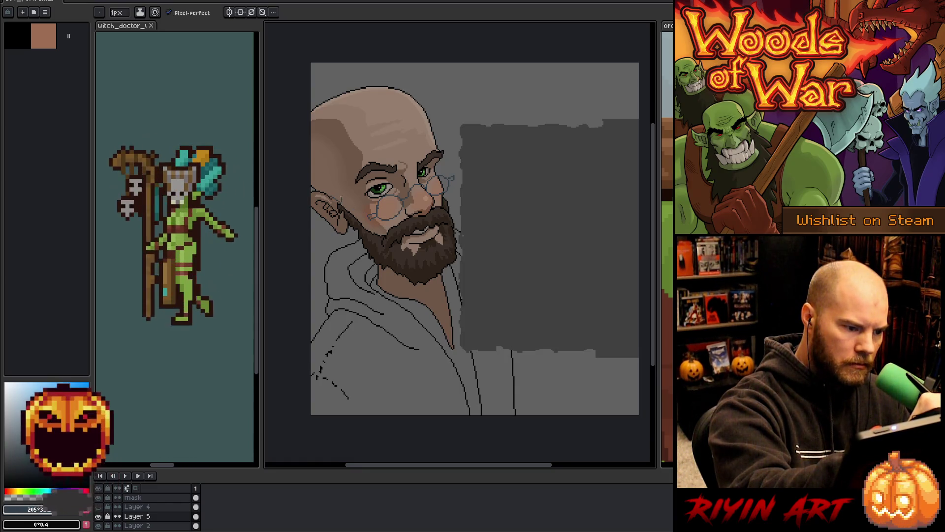
left_click_drag(369, 220, 351, 208)
key("ctrl+z")
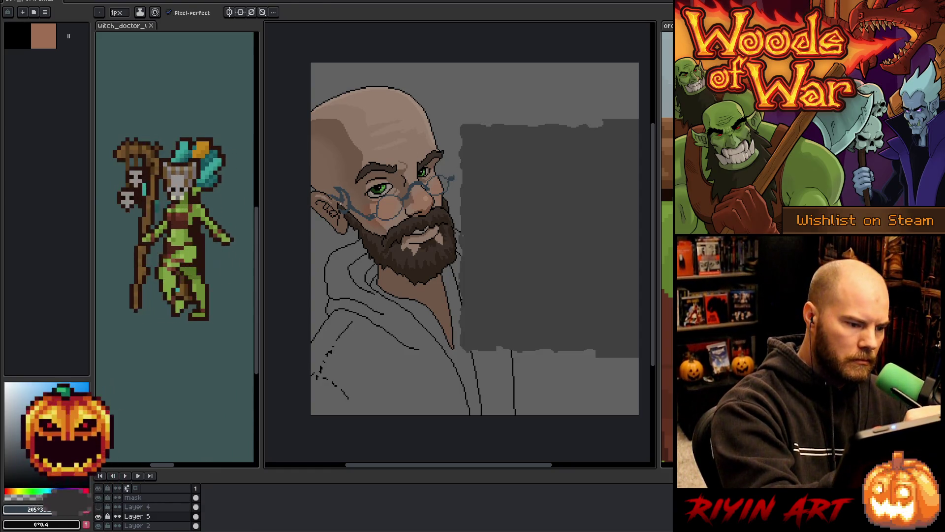
Step: Touch up the blue-grey glasses frames, then draw a curved brim line across the top of the head
key("e")
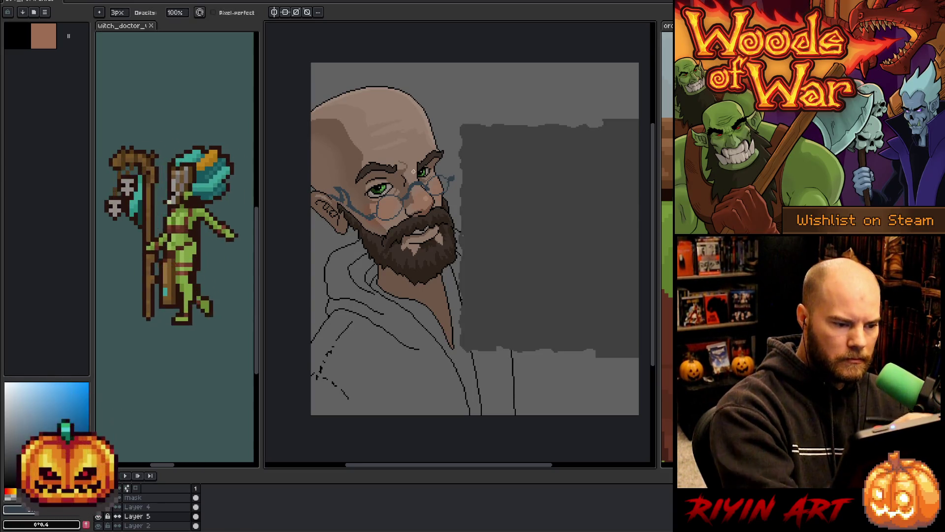
key("b")
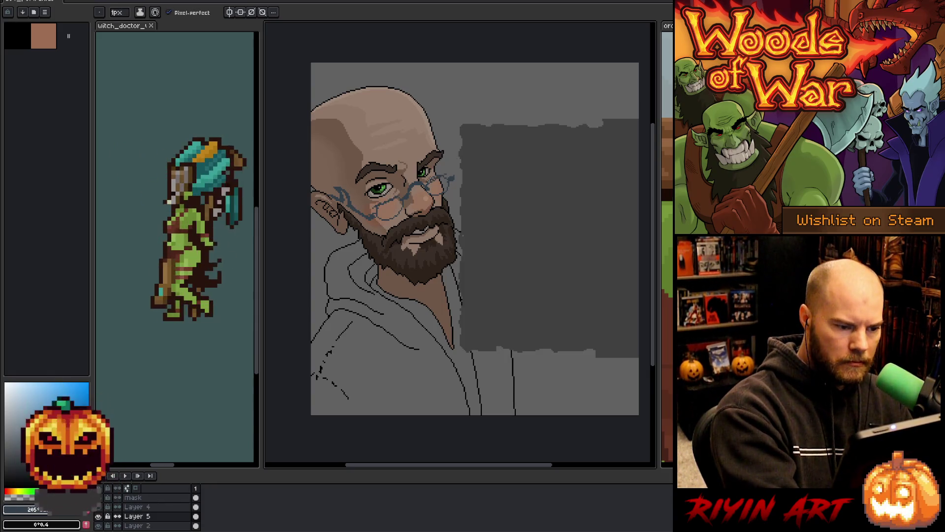
key("e")
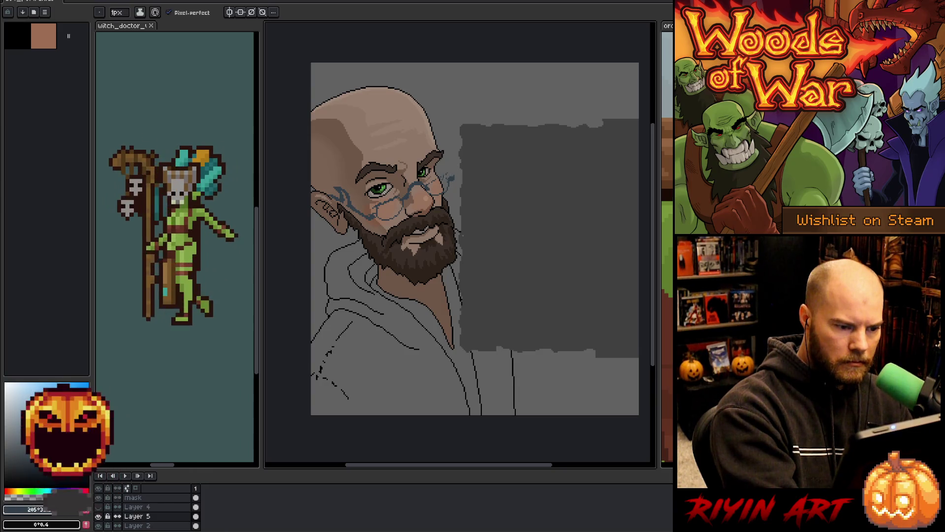
key("b")
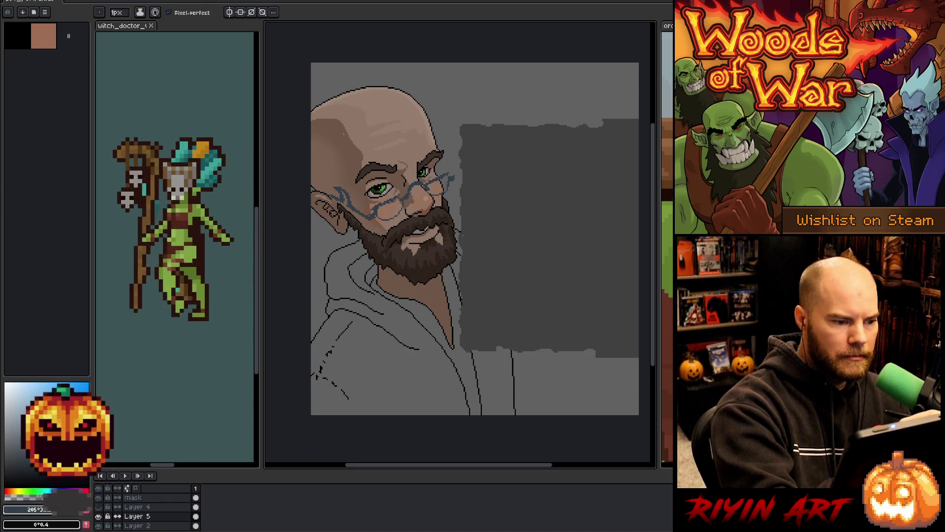
left_click_drag(402, 92, 311, 150)
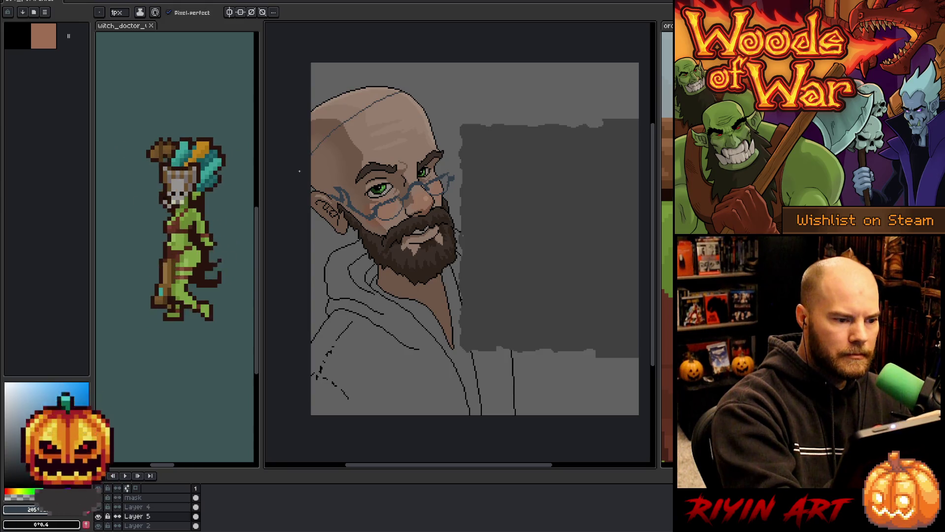
key("ctrl+z")
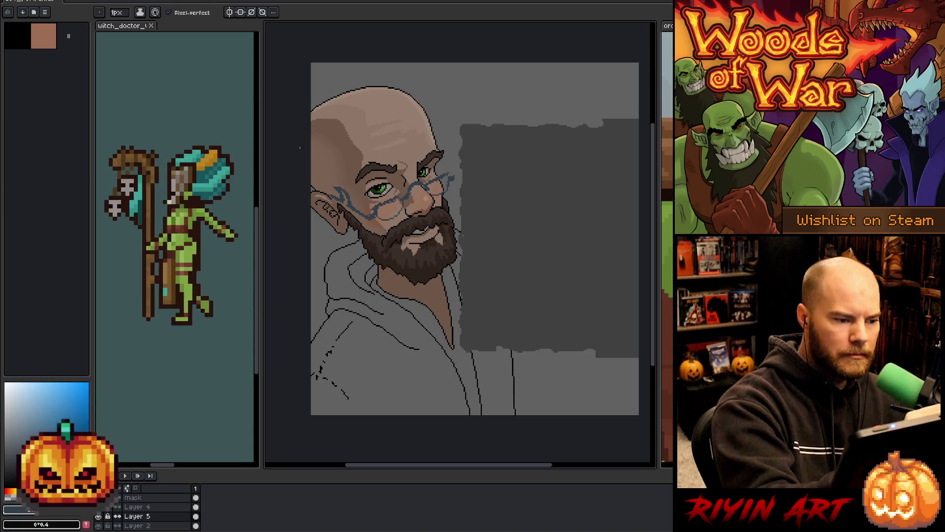
mouse_move(309, 125)
left_mouse_down()
mouse_move(423, 112)
mouse_move(537, 84)
mouse_move(526, 70)
mouse_move(405, 85)
mouse_move(412, 94)
left_mouse_up()
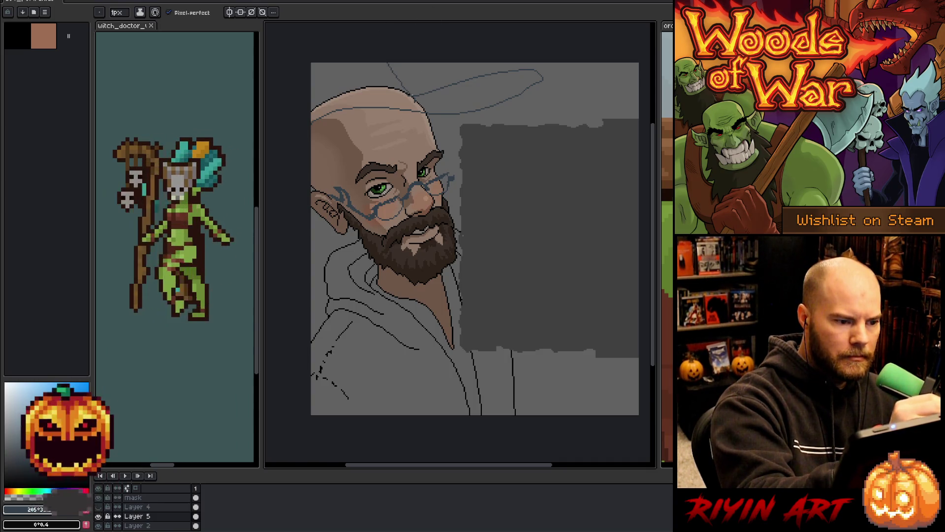
Step: Draw the hat's upper edge and fill the hat shape and head gap dark blue
mouse_move(438, 109)
left_mouse_down()
mouse_move(370, 96)
mouse_move(311, 101)
left_mouse_up()
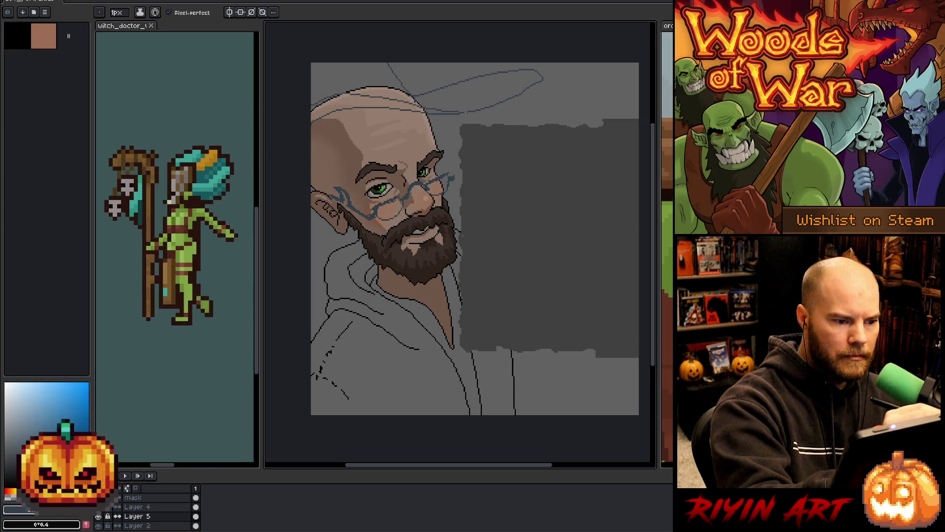
key("g")
left_click(473, 79)
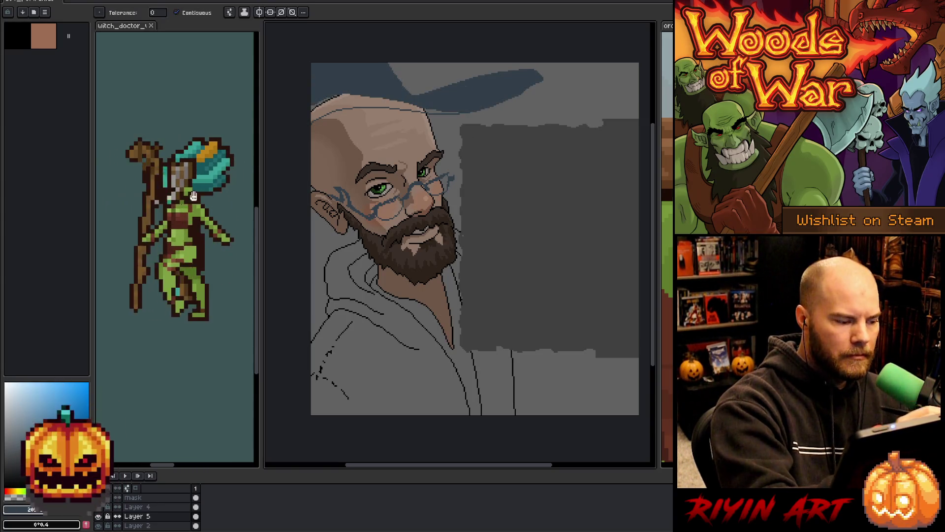
left_click(360, 105)
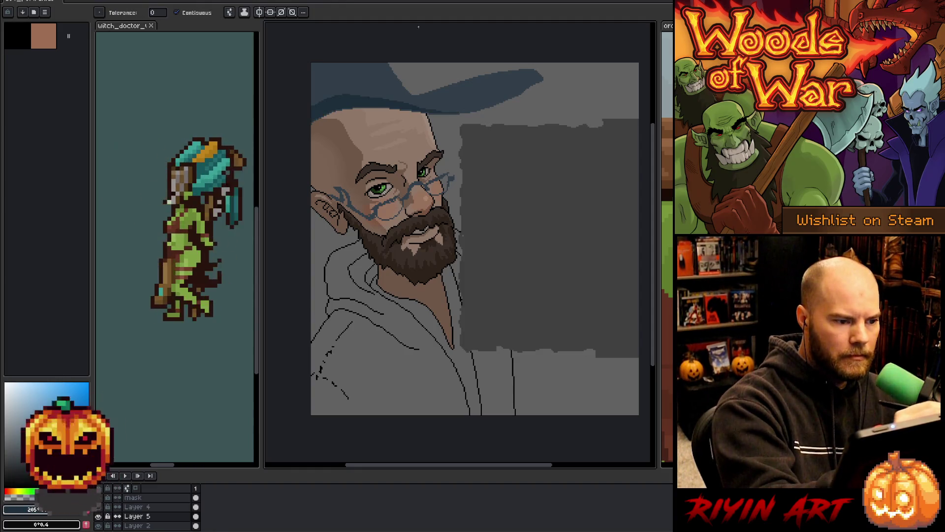
key("b")
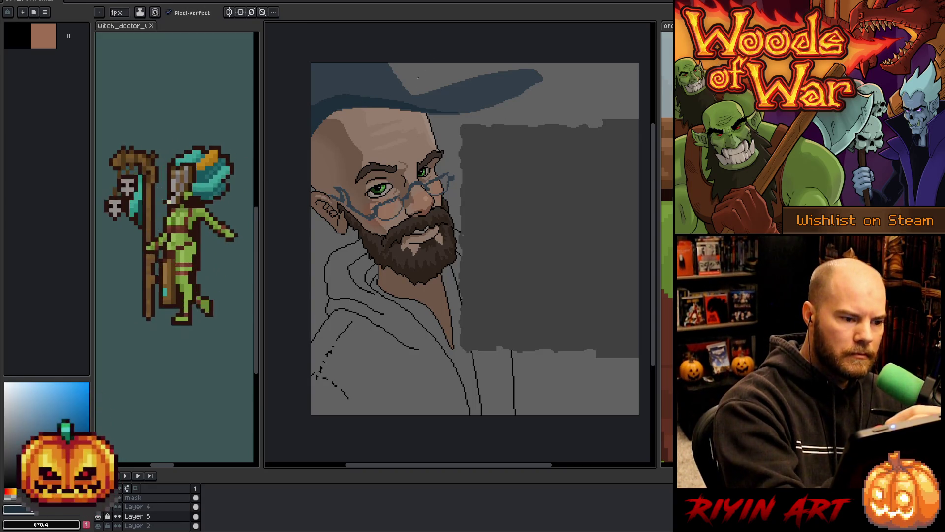
Step: Magic Wand-select the whole hat shape, then clear the selection
key("w")
left_click(408, 92)
key("b")
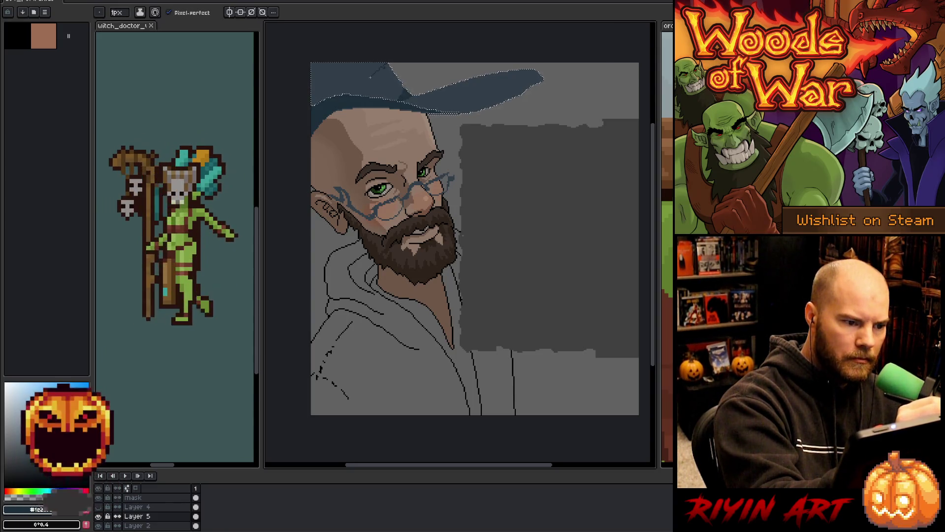
key("w")
key("b")
key("b")
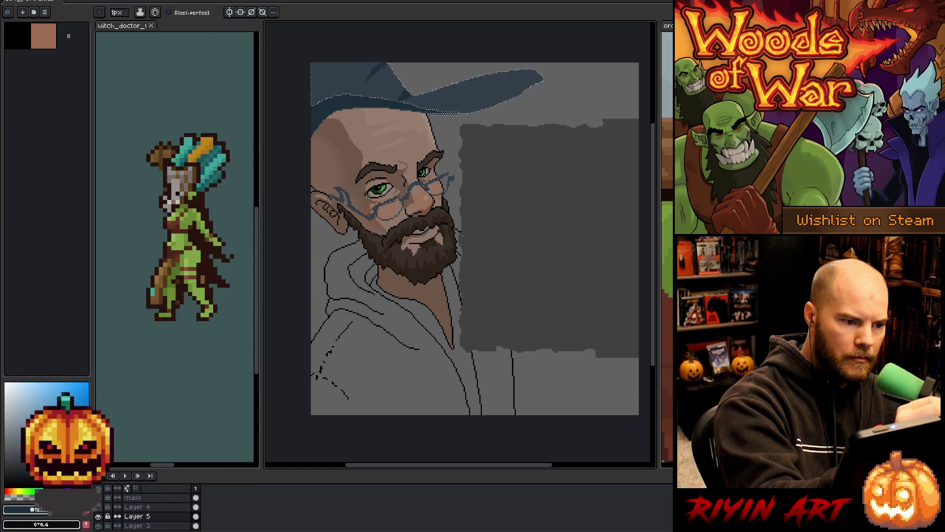
key("w")
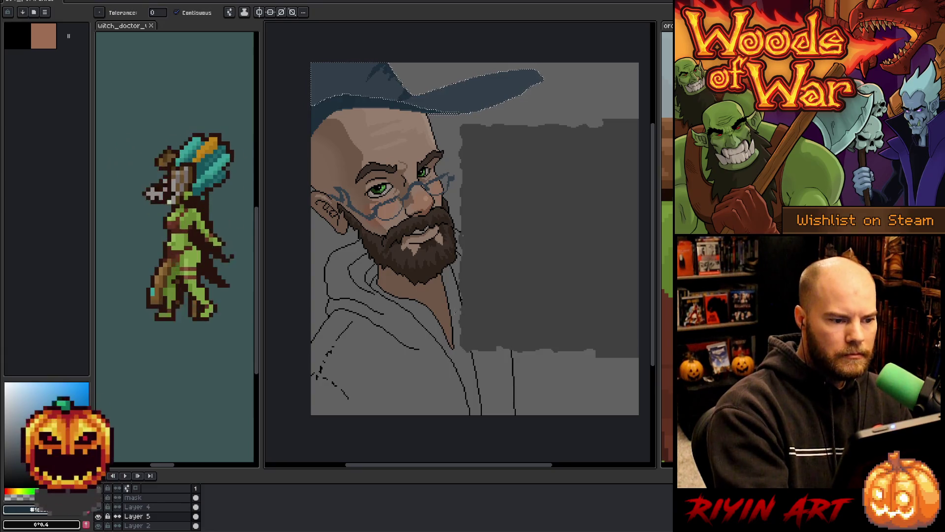
key("ctrl+d")
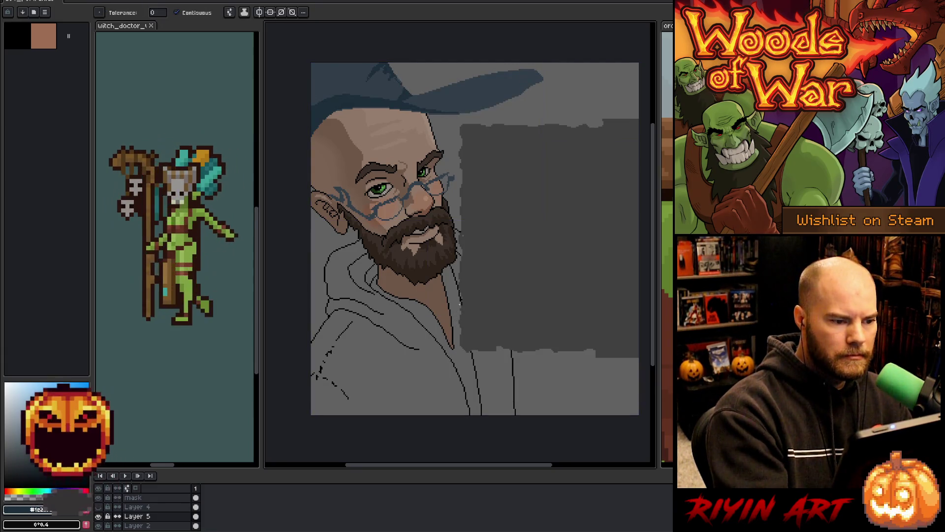
key("b")
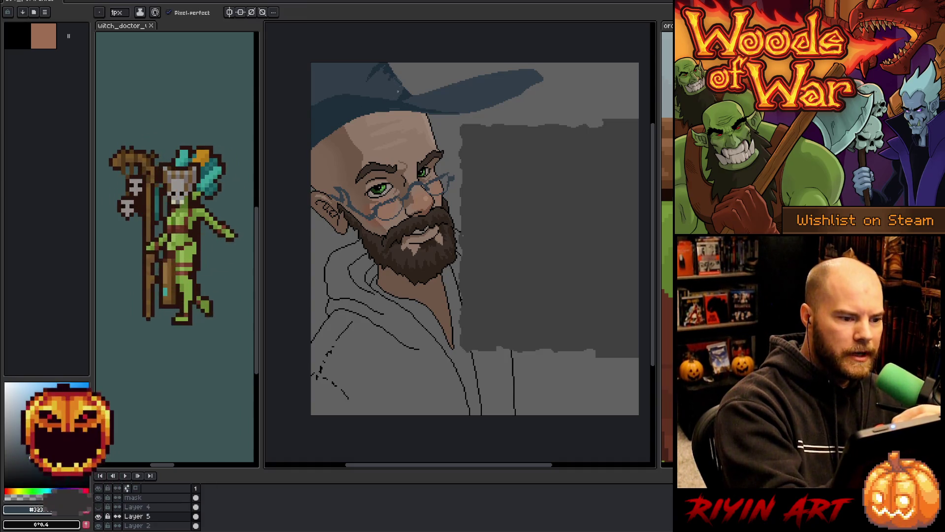
Step: Draw a dark line along the brim's lower edge and fill the hat dark
key("g")
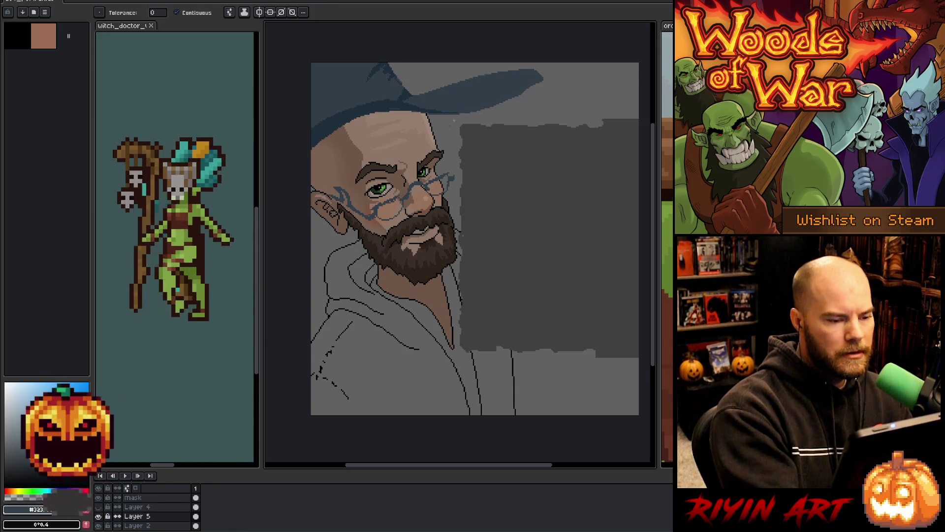
key("b")
left_click_drag(433, 113, 311, 168)
key("g")
left_click(467, 95)
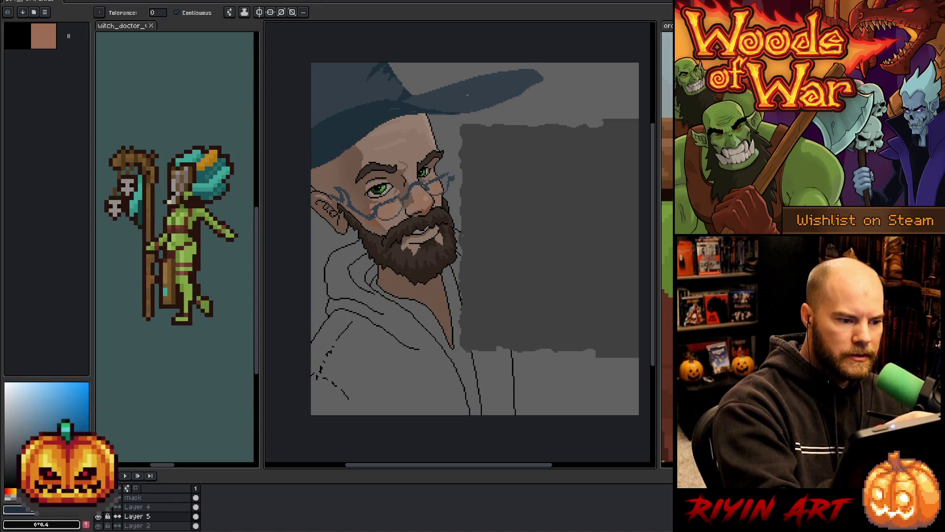
key("b")
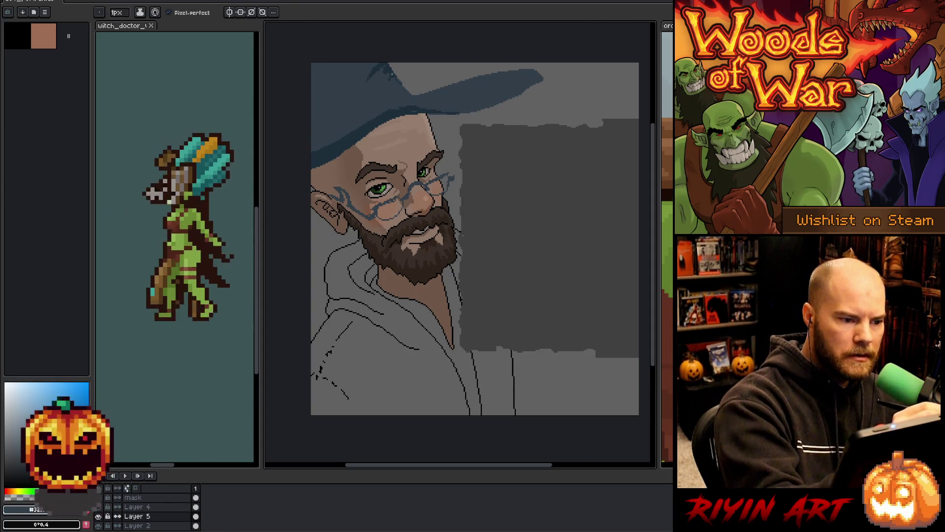
Step: Fill the light hat top dark blue and sample the hat blue from the canvas
key("w")
left_click(391, 74)
key("b")
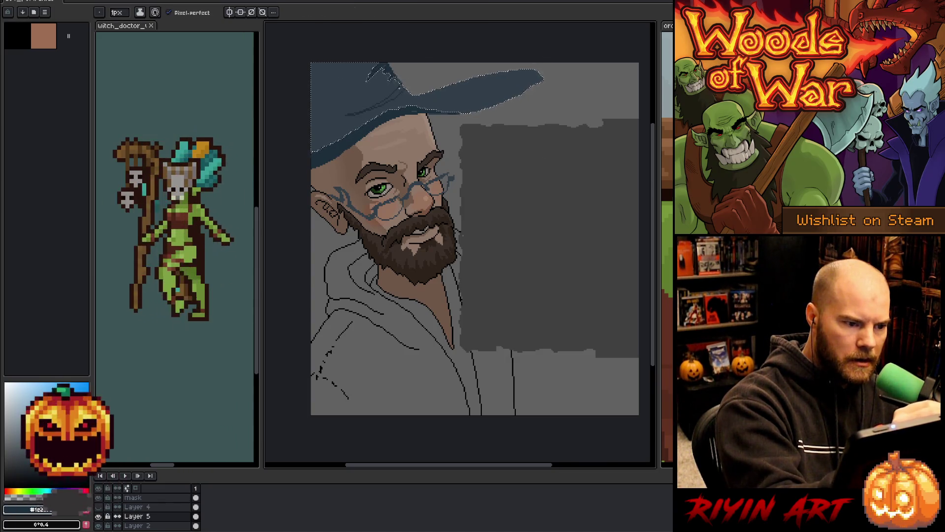
key("ctrl+d")
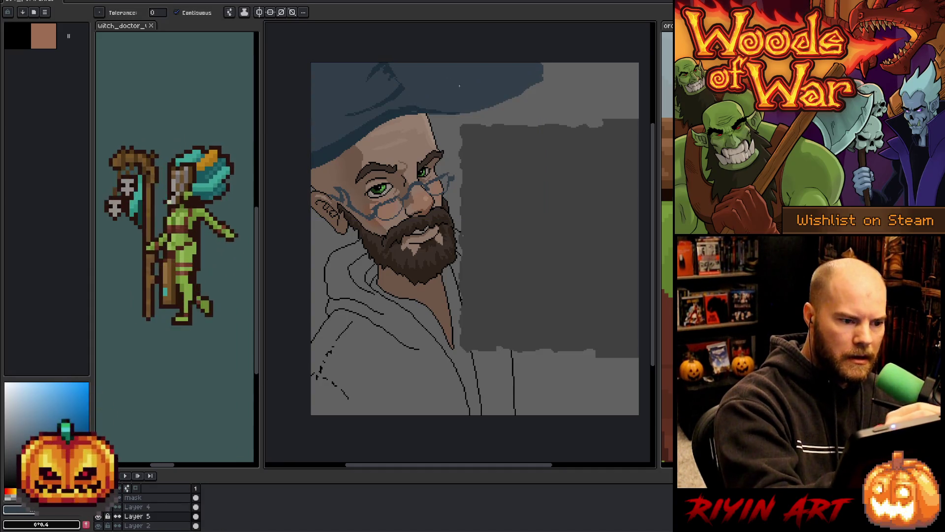
key("g")
left_click(535, 72)
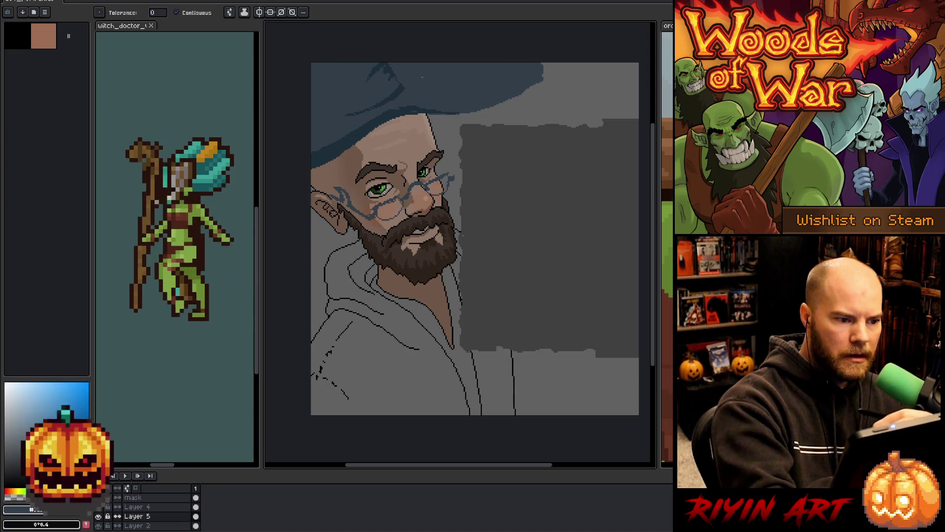
key("b")
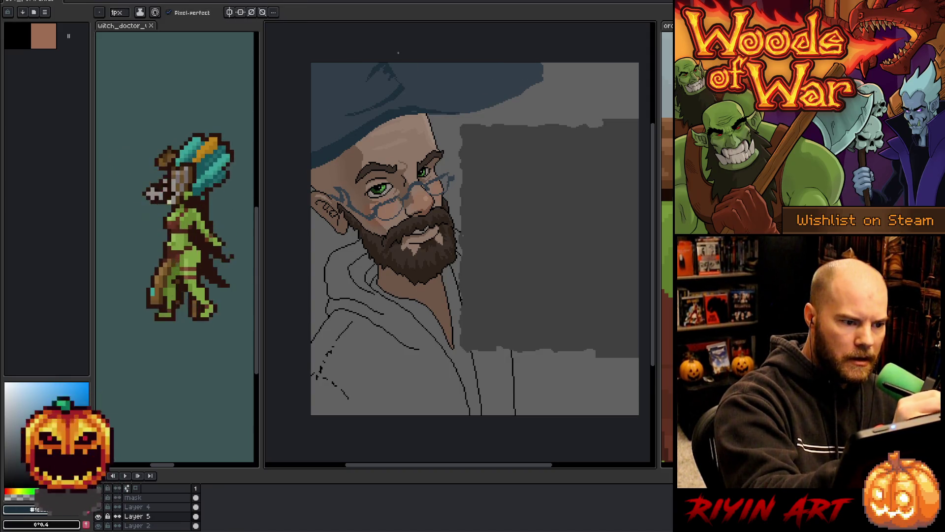
left_click(376, 102, "alt")
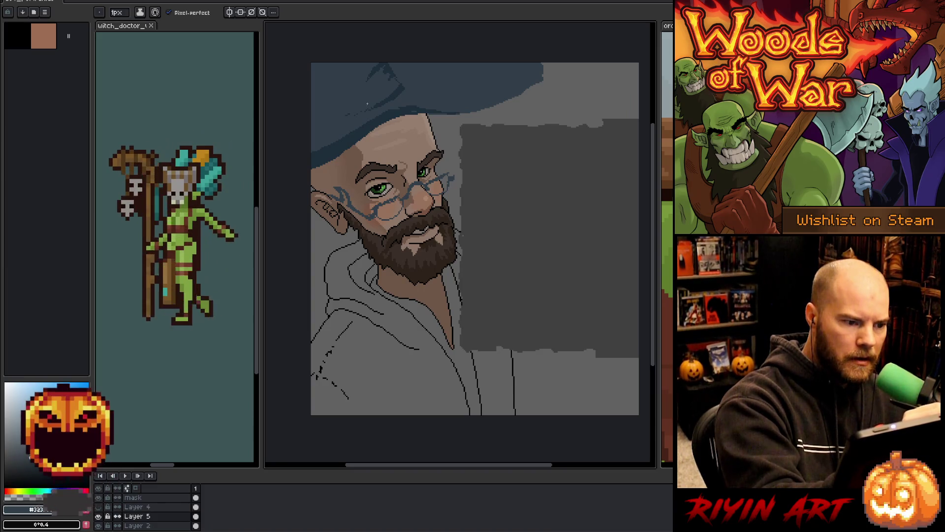
left_click(400, 77, "alt")
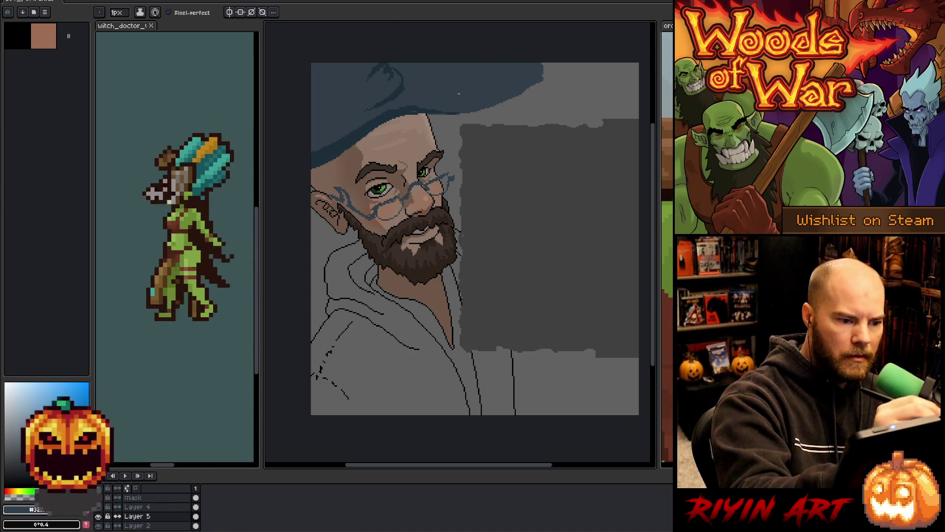
left_click(408, 107, "alt")
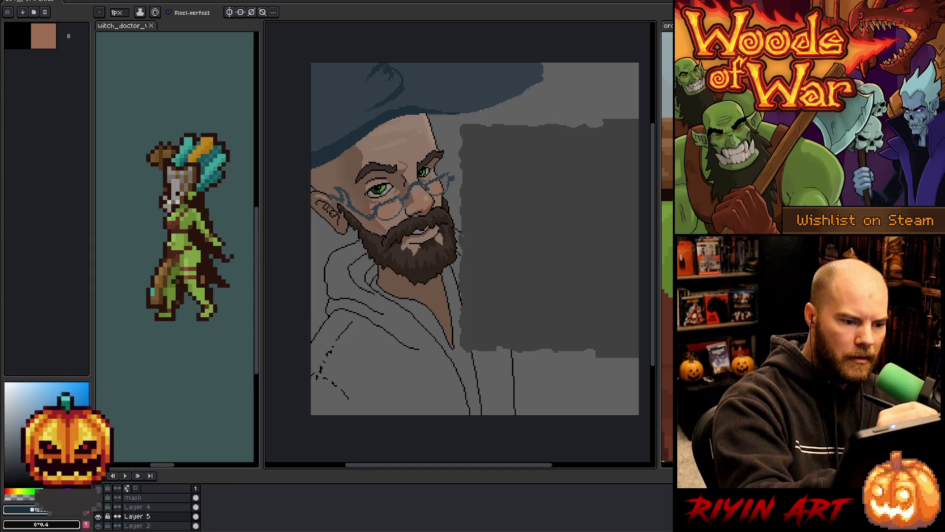
Step: Reshape the hat tip by moving its pixels, then draw a new brim line toward the forehead
key("w")
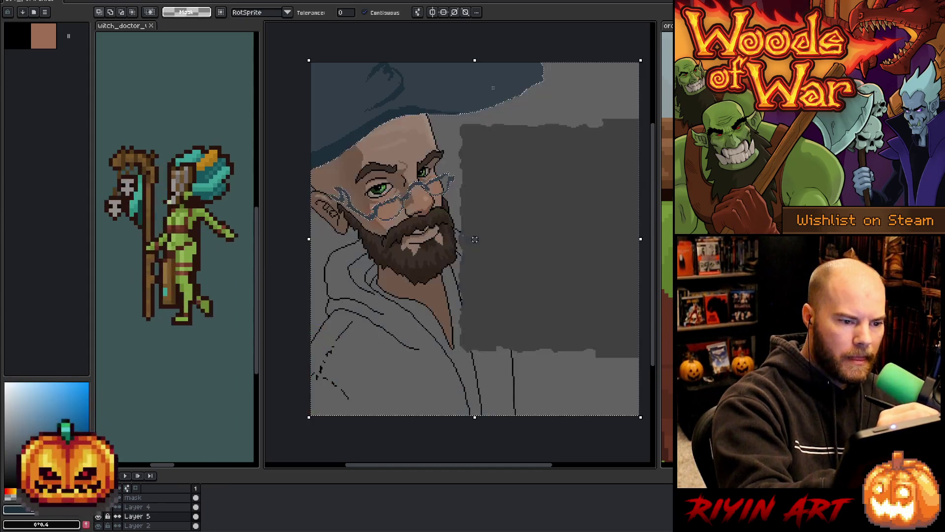
key("b")
mouse_move(495, 108)
left_mouse_down()
mouse_move(488, 102)
mouse_move(544, 85)
mouse_move(497, 129)
left_mouse_up()
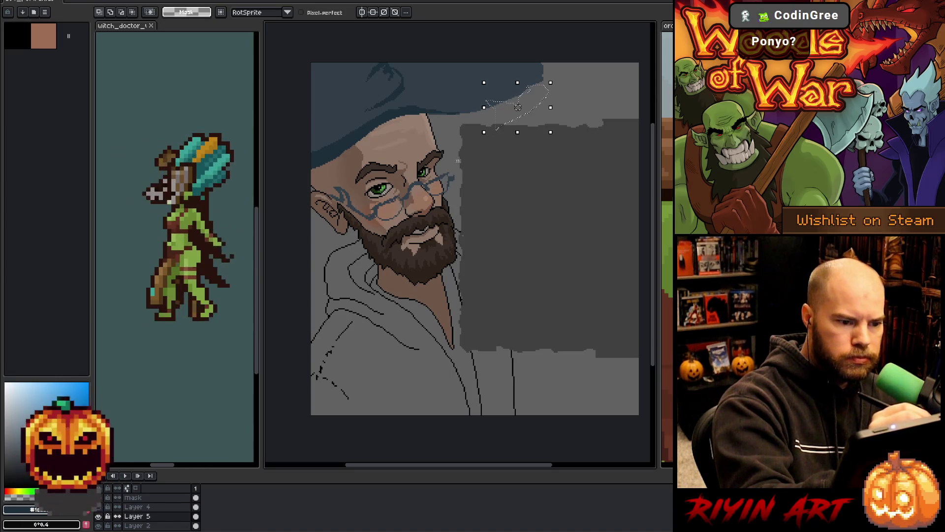
key("ctrl+d")
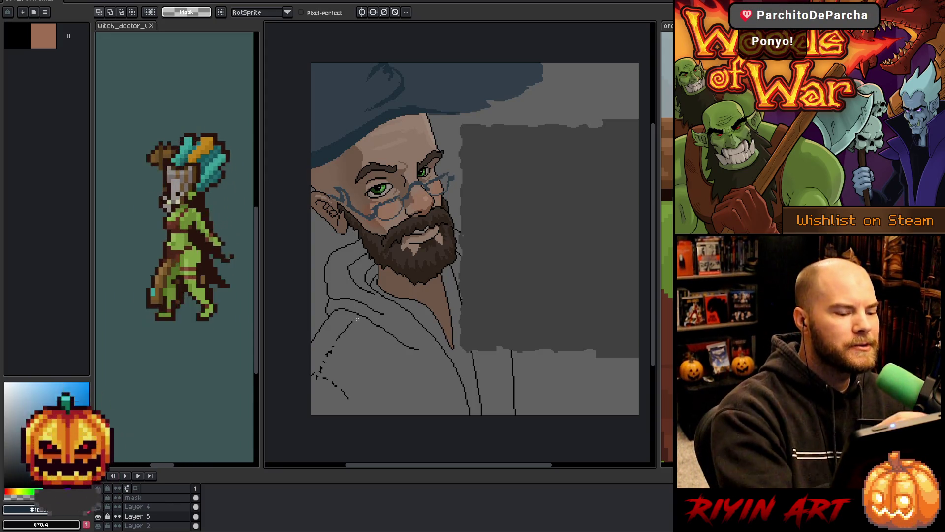
left_click_drag(471, 349, 451, 339)
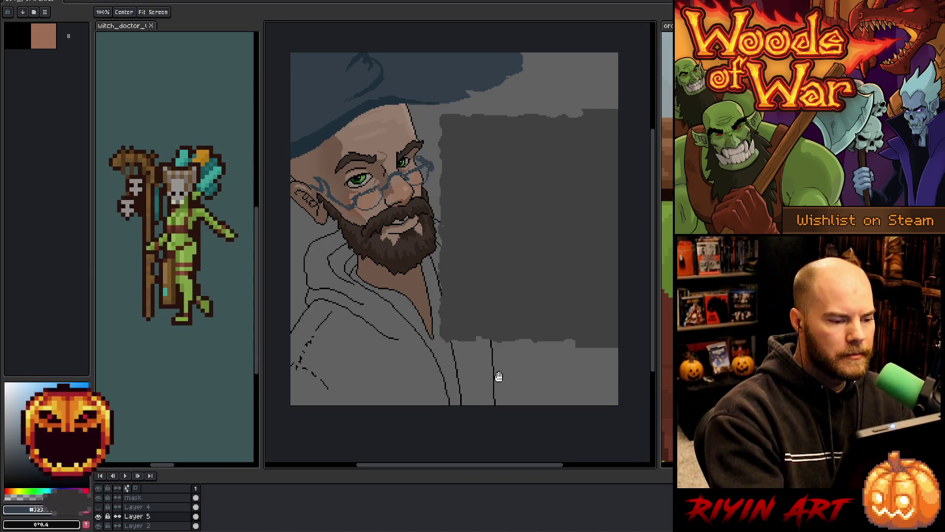
left_click_drag(498, 378, 538, 361)
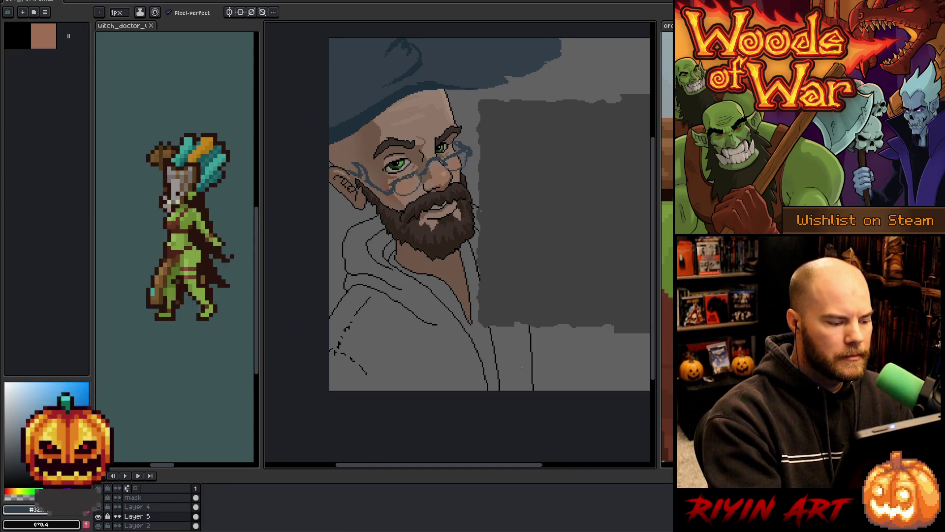
left_click_drag(519, 367, 510, 376)
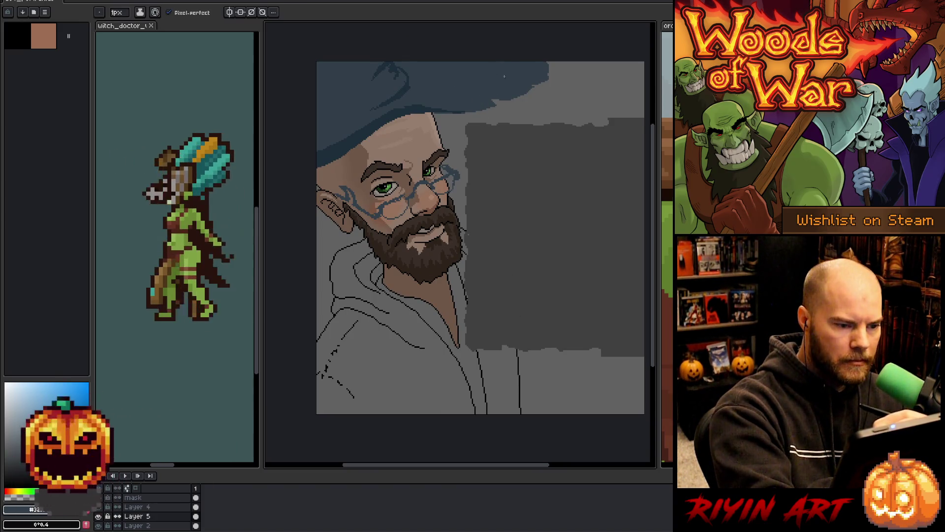
mouse_move(548, 84)
left_mouse_down()
mouse_move(539, 74)
mouse_move(527, 84)
left_mouse_up()
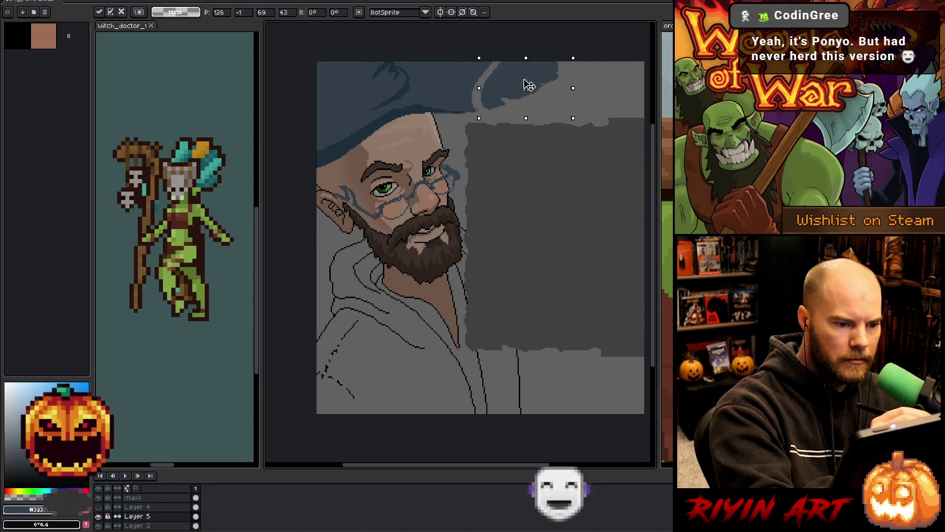
key("ctrl+d")
key("b")
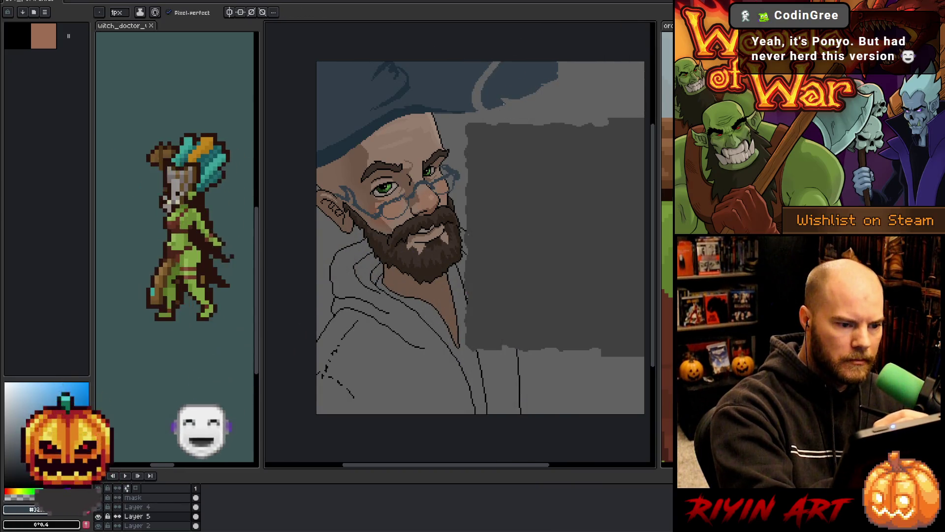
left_click_drag(503, 104, 318, 186)
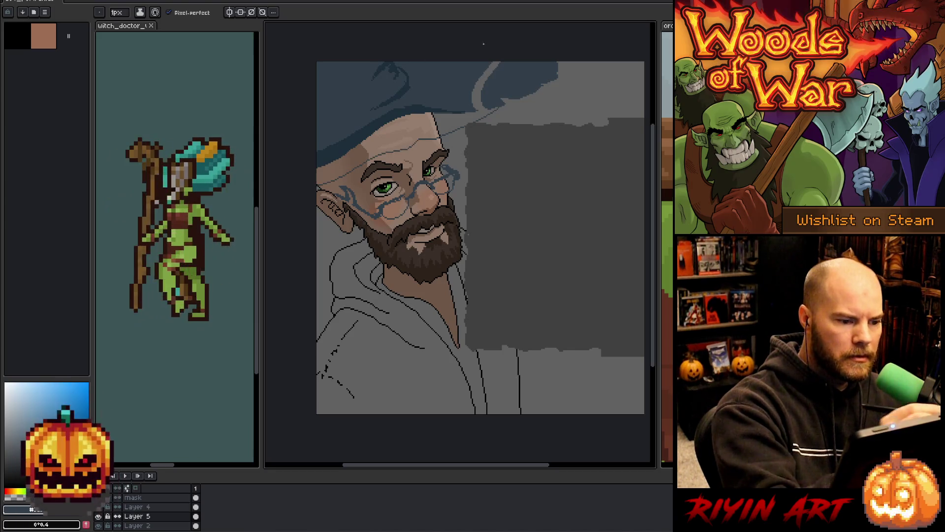
key("g")
left_click(502, 69)
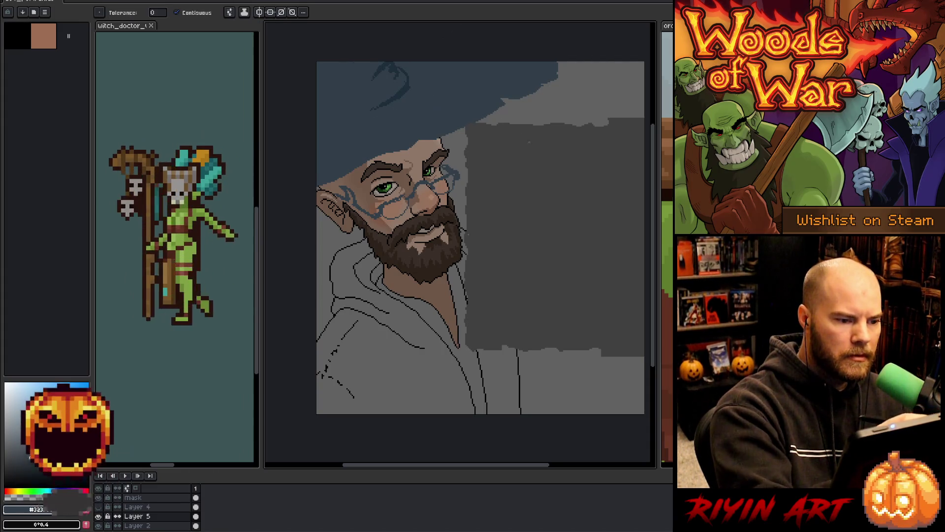
key("i")
left_click(401, 88)
key("b")
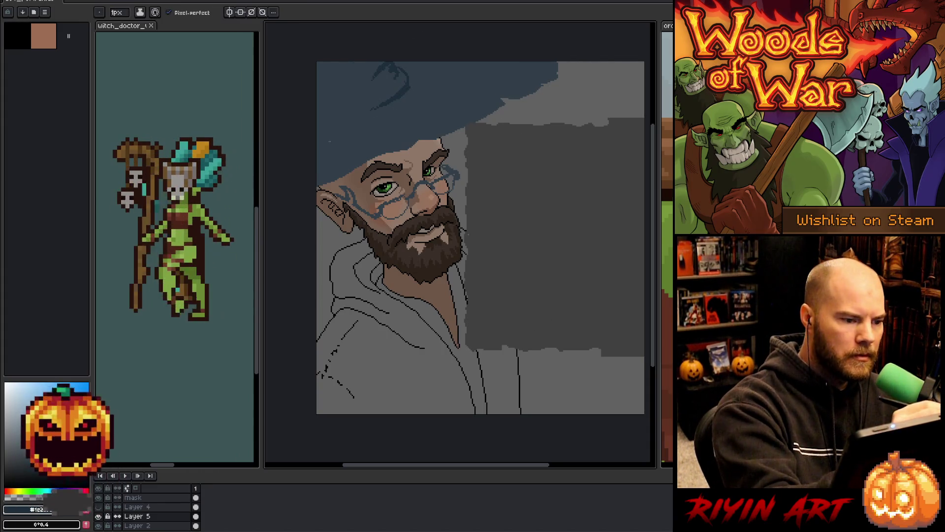
mouse_move(342, 121)
left_mouse_down()
mouse_move(320, 121)
mouse_move(354, 119)
left_mouse_up()
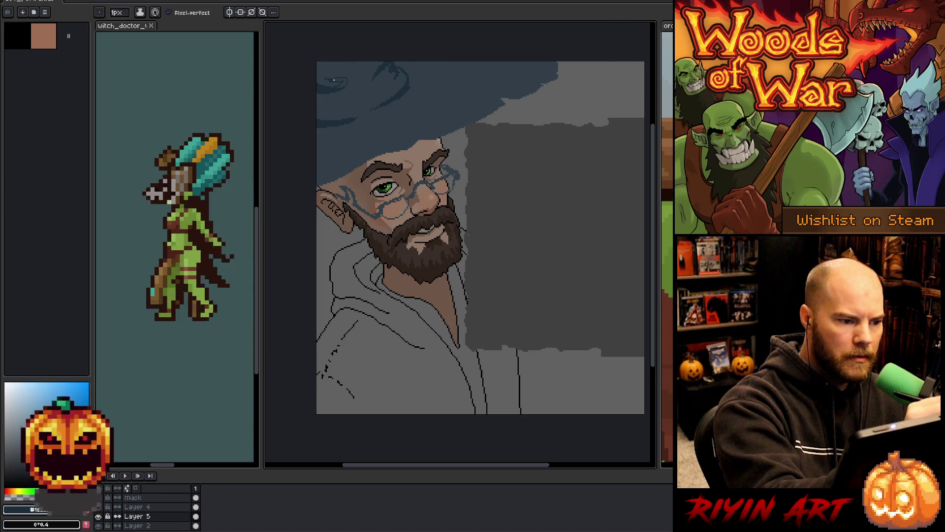
key("g")
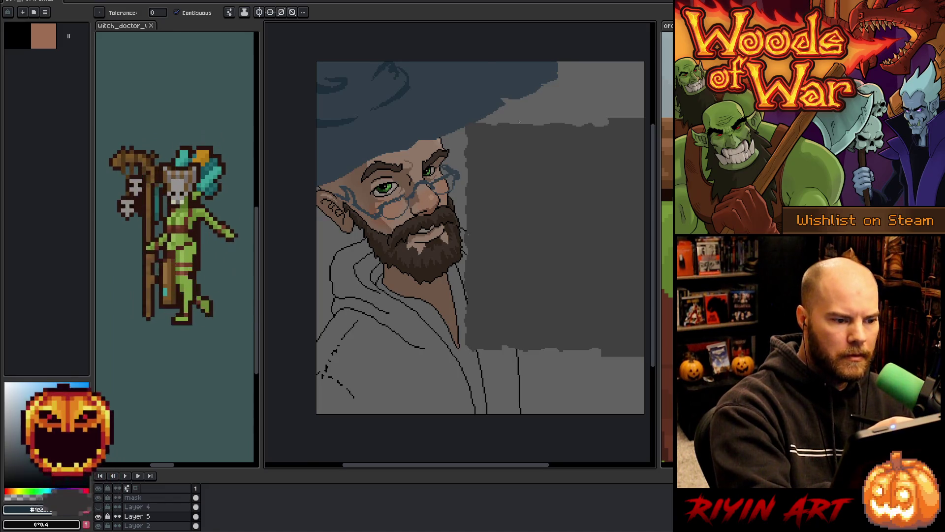
key("w")
left_click(437, 125)
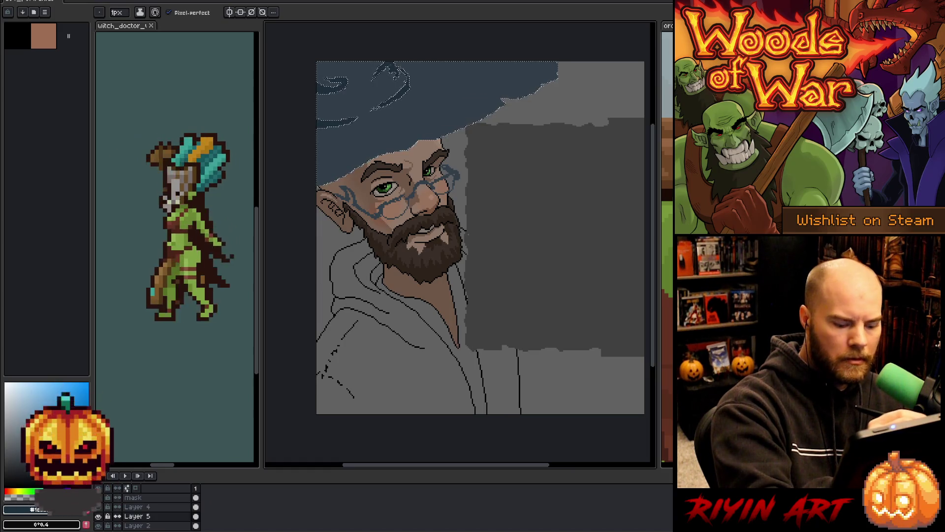
left_click_drag(523, 96, 522, 95)
key("ctrl+a")
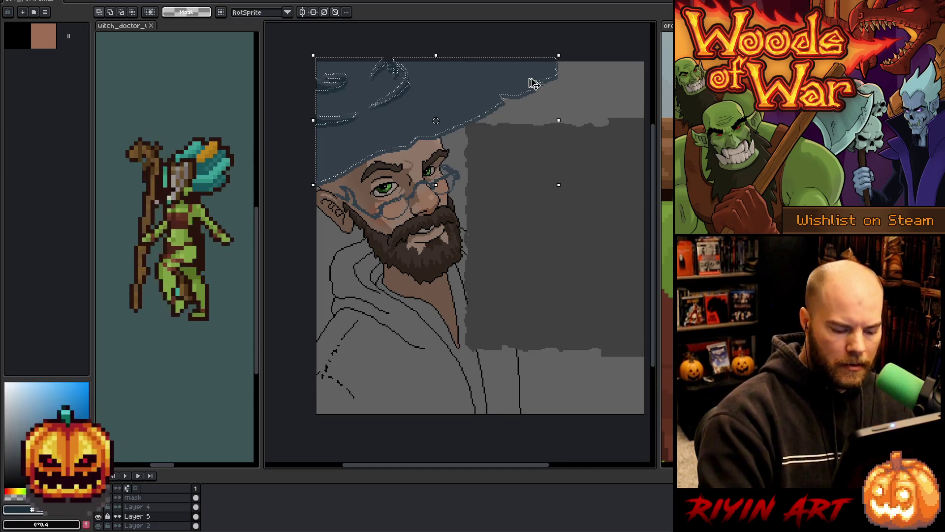
key("i")
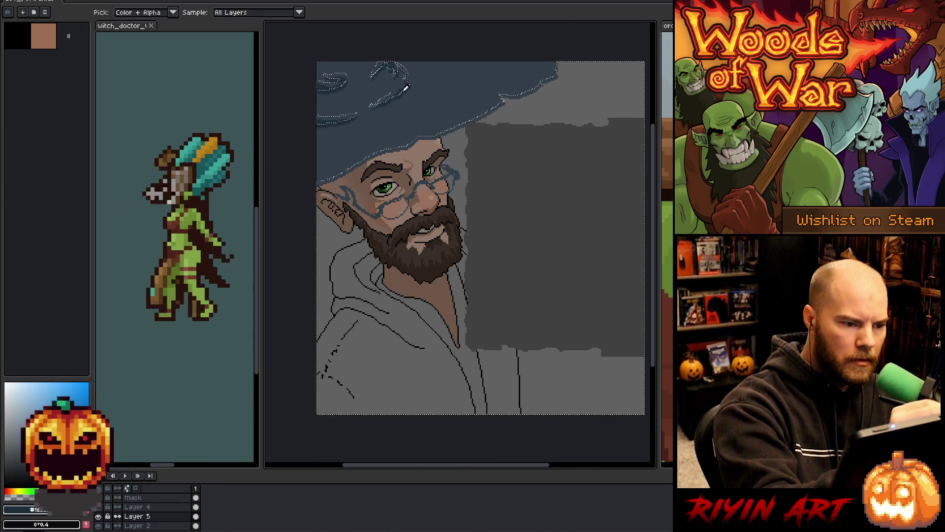
key("w")
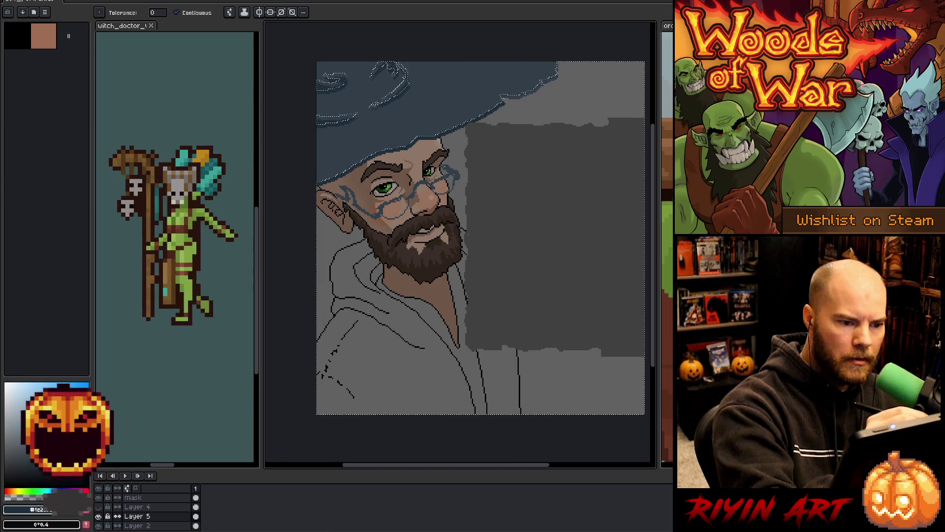
key("ctrl+d")
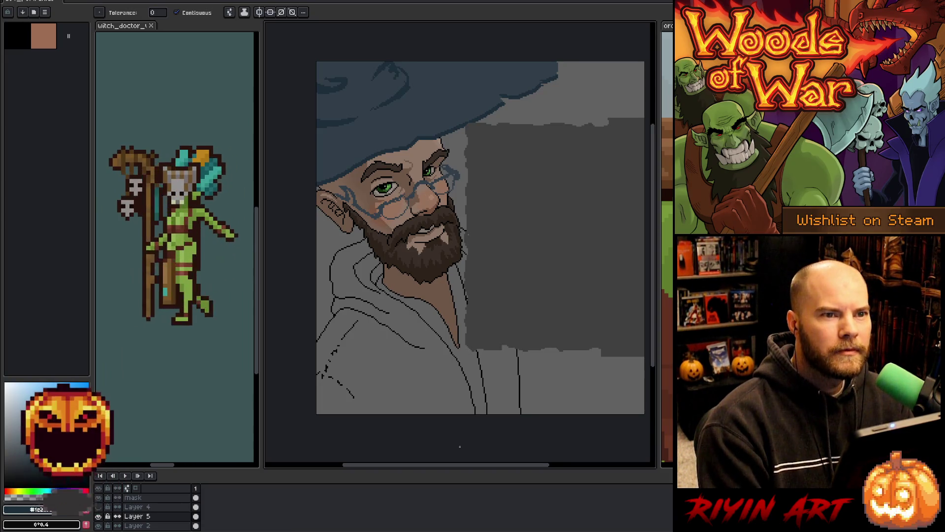
mouse_move(434, 336)
left_mouse_down()
mouse_move(394, 312)
mouse_move(423, 311)
left_mouse_up()
key("m")
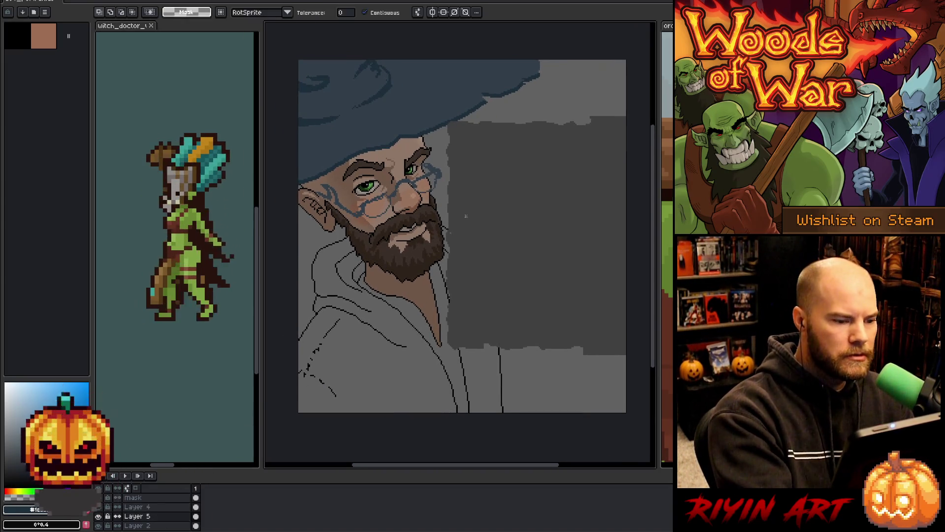
key("ctrl+a")
key("ctrl+d")
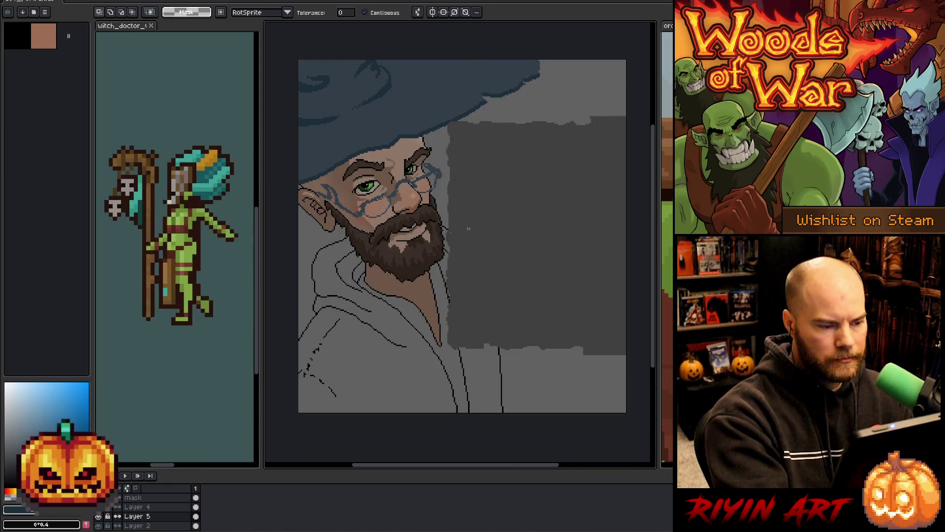
key("b")
mouse_move(475, 199)
left_mouse_down()
mouse_move(437, 154)
mouse_move(322, 180)
mouse_move(418, 266)
left_mouse_up()
key("Delete")
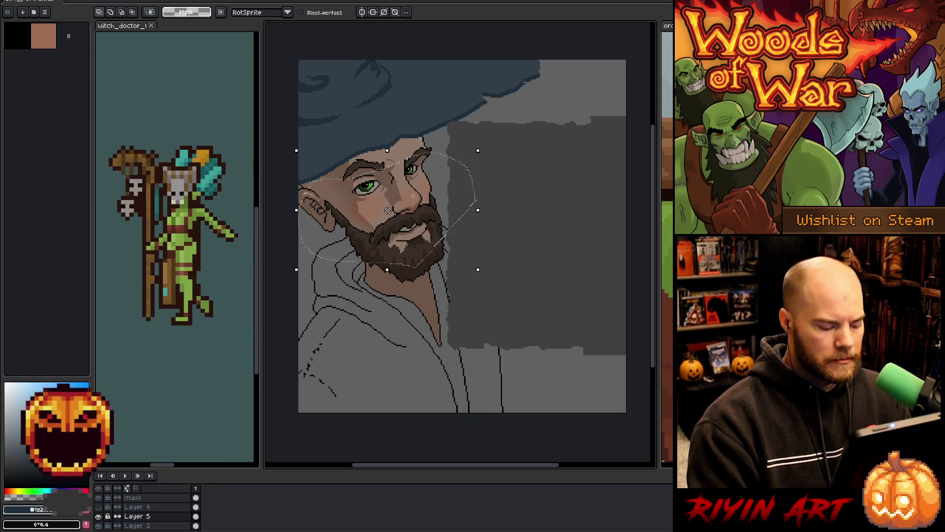
key("ctrl+z")
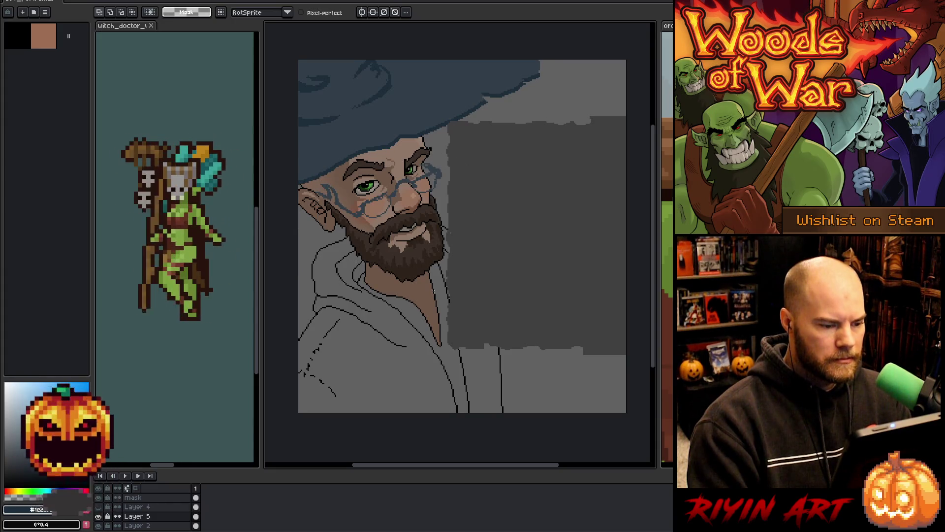
scroll(438, 293, "down", 3)
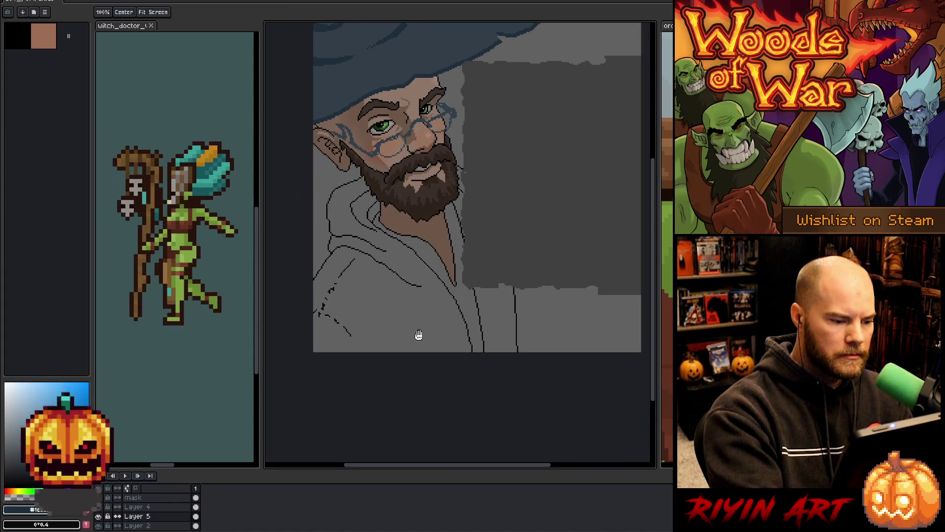
Step: On Layer 4, select and delete the old sketch lines in the lower left
left_click(136, 507)
mouse_move(445, 334)
left_mouse_down()
mouse_move(335, 206)
mouse_move(310, 354)
left_mouse_up()
key("Delete")
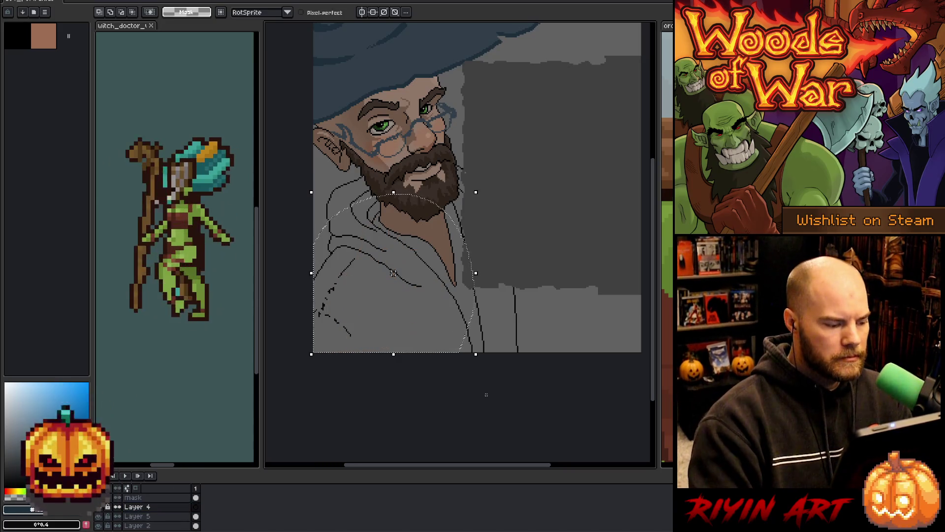
key("ctrl+d")
key("b")
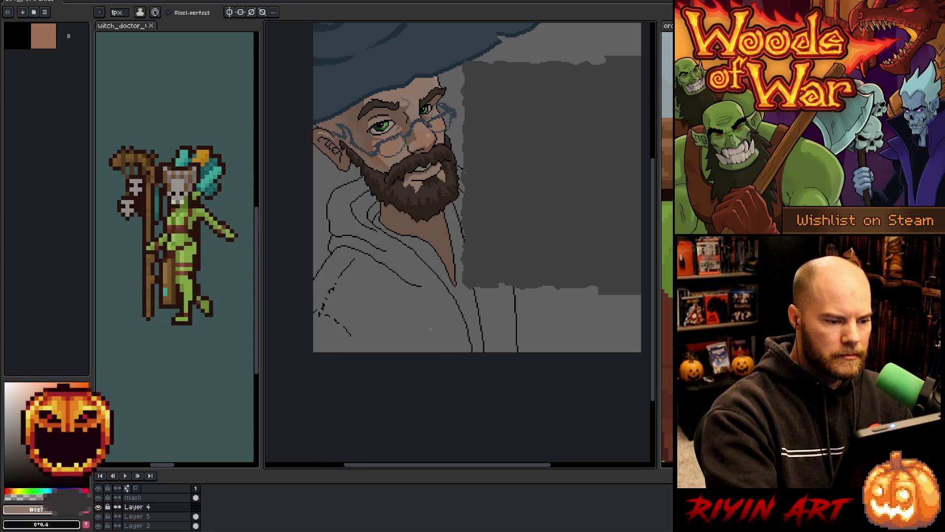
Step: Sketch the hand over the lower-left hoodie, then hide the hat and glasses layer
mouse_move(367, 337)
left_mouse_down()
mouse_move(362, 304)
mouse_move(409, 306)
mouse_move(365, 319)
left_mouse_up()
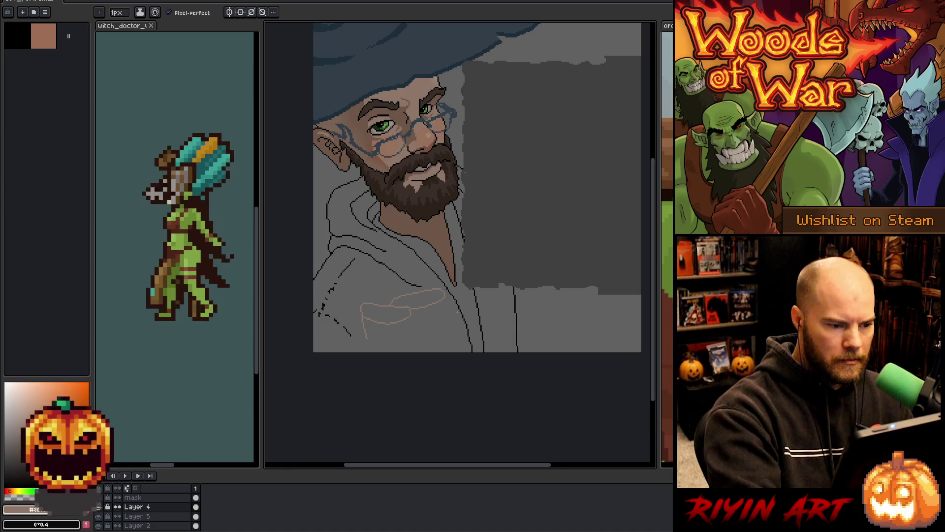
left_click_drag(347, 329, 372, 338)
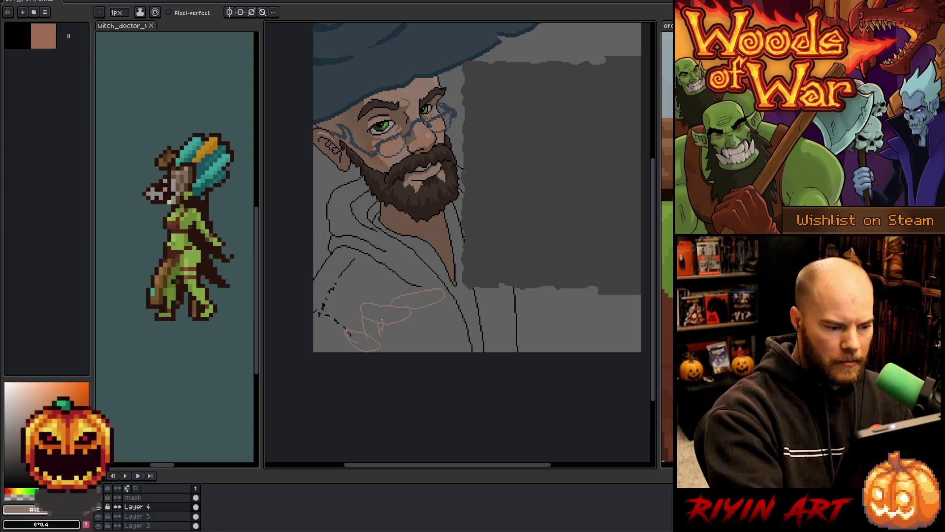
left_click_drag(437, 310, 444, 328)
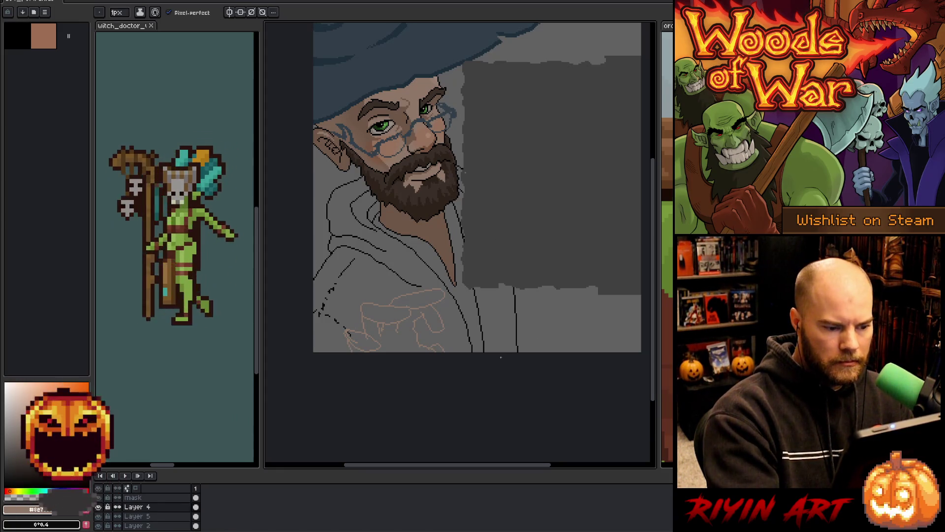
key("e")
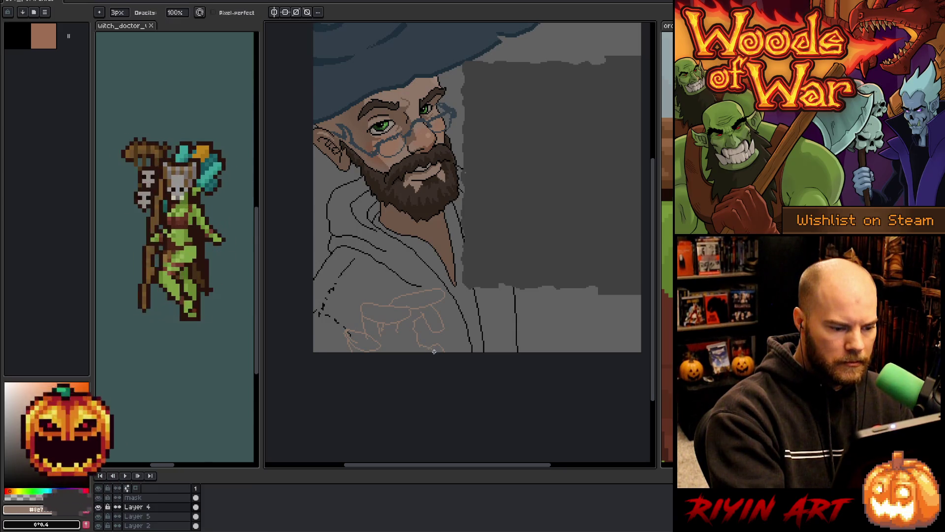
key("b")
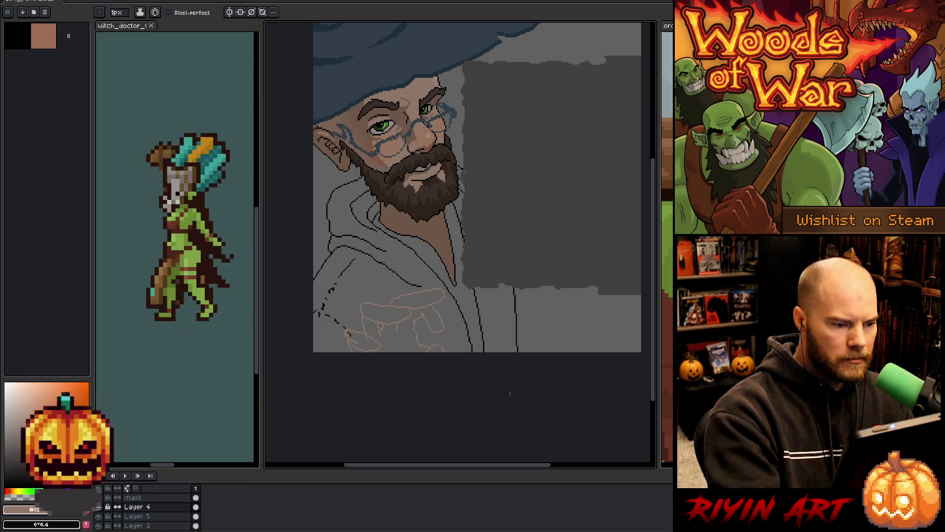
mouse_move(513, 380)
left_mouse_down()
mouse_move(496, 363)
mouse_move(453, 392)
mouse_move(487, 373)
left_mouse_up()
left_click(99, 516)
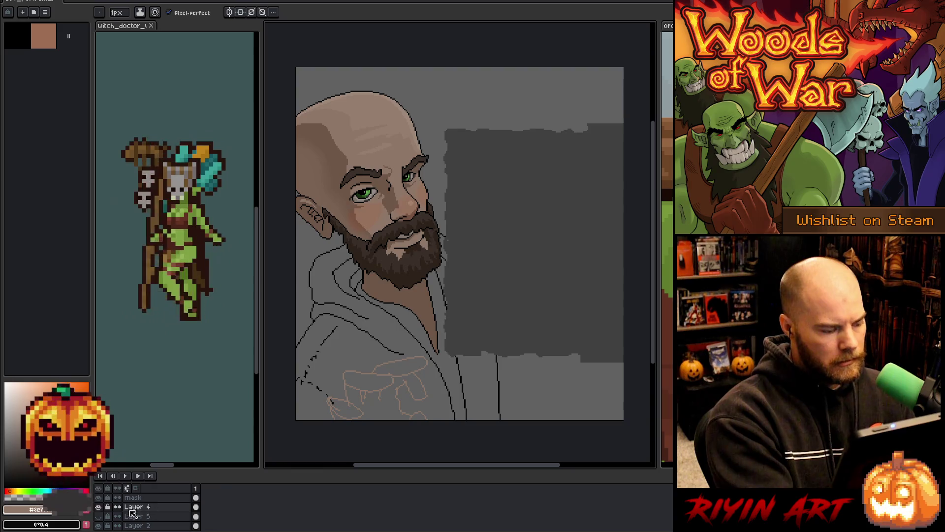
Step: Add one short sketch stroke to the lower hoodie
key("space")
left_click_drag(515, 383, 503, 341)
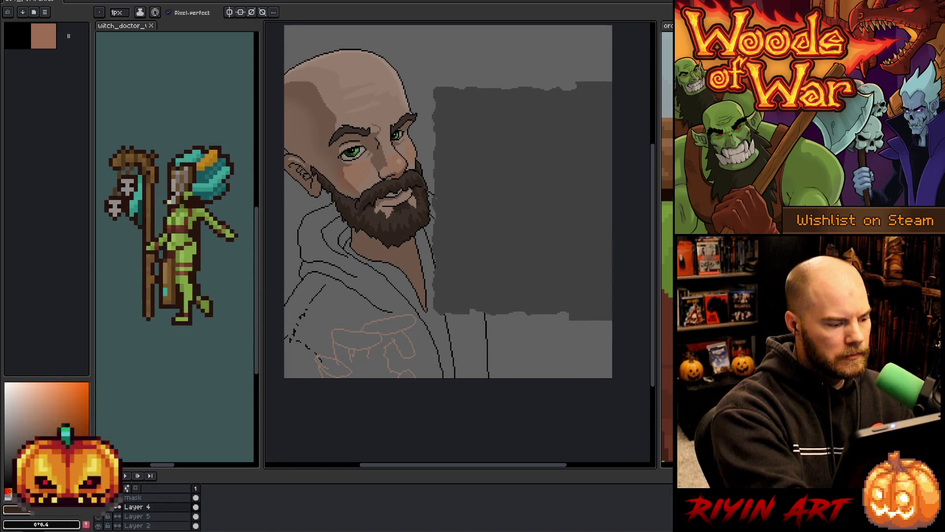
key("space")
mouse_move(503, 341)
left_mouse_down()
mouse_move(515, 383)
mouse_move(503, 341)
left_mouse_up()
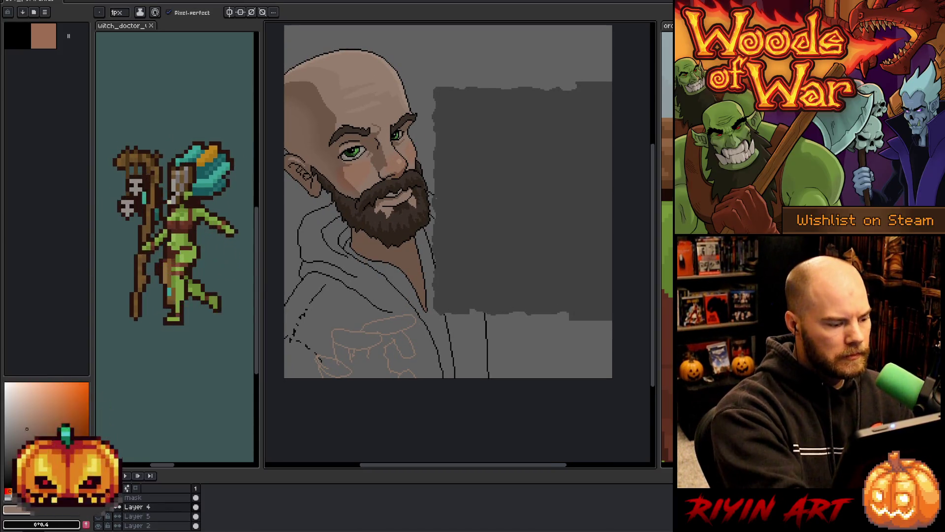
left_click_drag(461, 365, 467, 344)
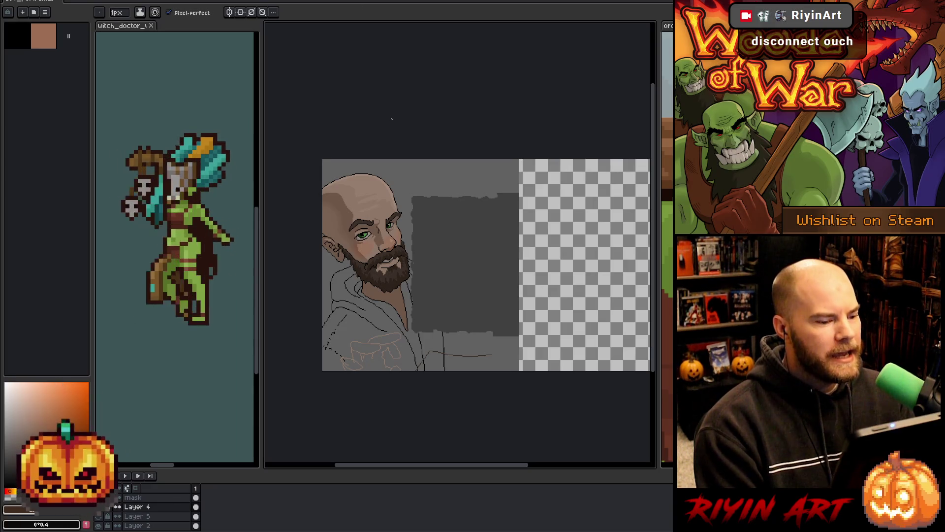
Step: On the bg layer, bucket-fill the transparent right side with grey
scroll(444, 244, "right", 1)
scroll(158, 516, "down", 3)
left_click(156, 516)
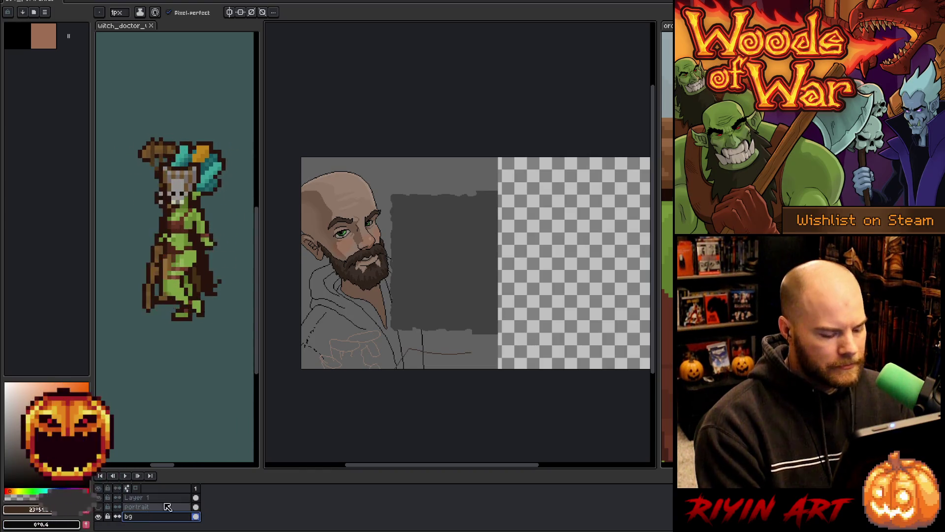
key("g")
left_click(600, 227)
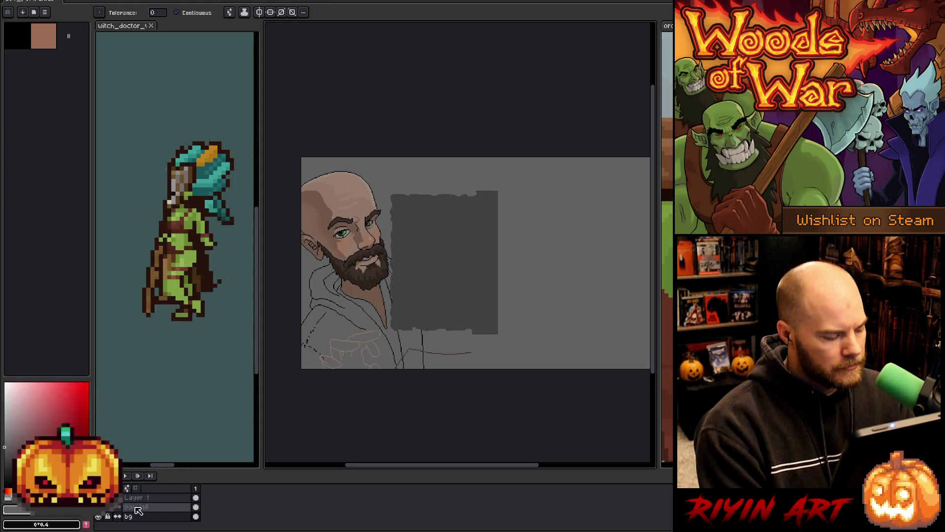
Step: Switch to Layer 5 and move the view around the canvas
scroll(118, 514, "up", 2)
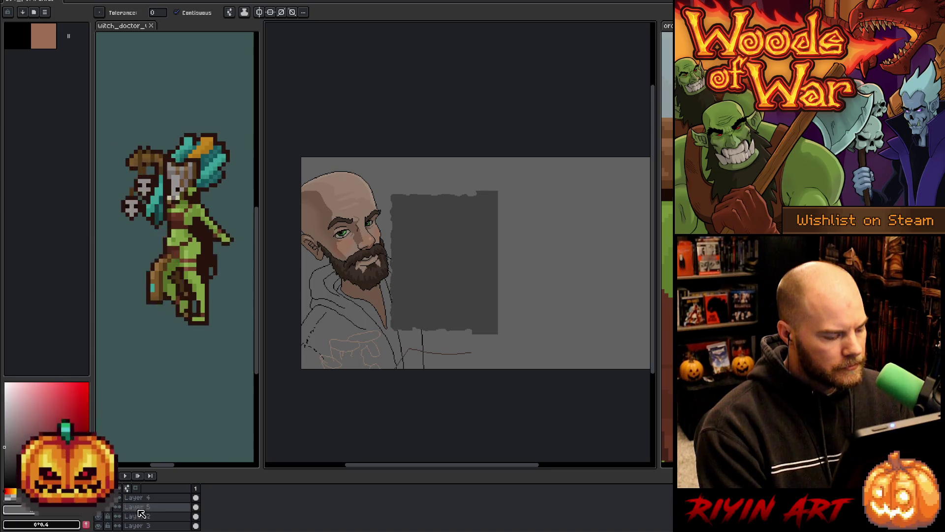
left_click(164, 509)
key("space")
left_click_drag(422, 340, 441, 333)
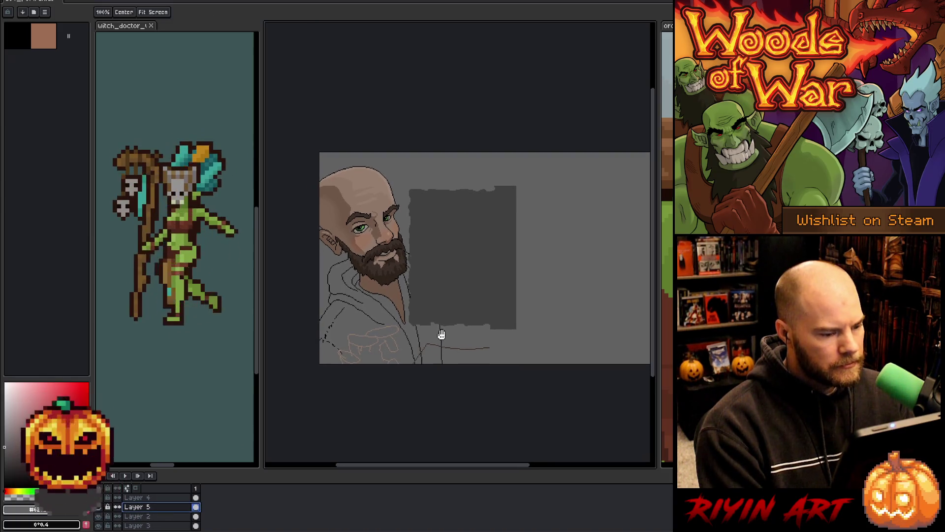
mouse_move(479, 308)
left_mouse_down()
mouse_move(473, 321)
mouse_move(422, 331)
mouse_move(472, 309)
left_mouse_up()
scroll(458, 266, "down", 1)
scroll(445, 226, "up", 1)
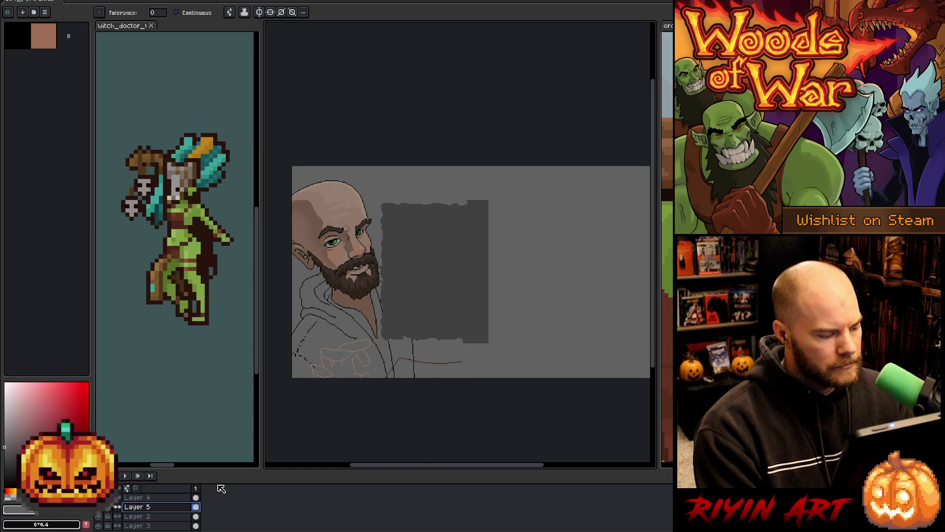
scroll(221, 488, "up", 1)
Step: Select Layer 4, toggle its visibility off and back on, and view the lower portrait
left_click(138, 506)
left_click(99, 506)
left_click(99, 506)
scroll(448, 355, "up", 1)
left_click_drag(430, 363, 448, 331)
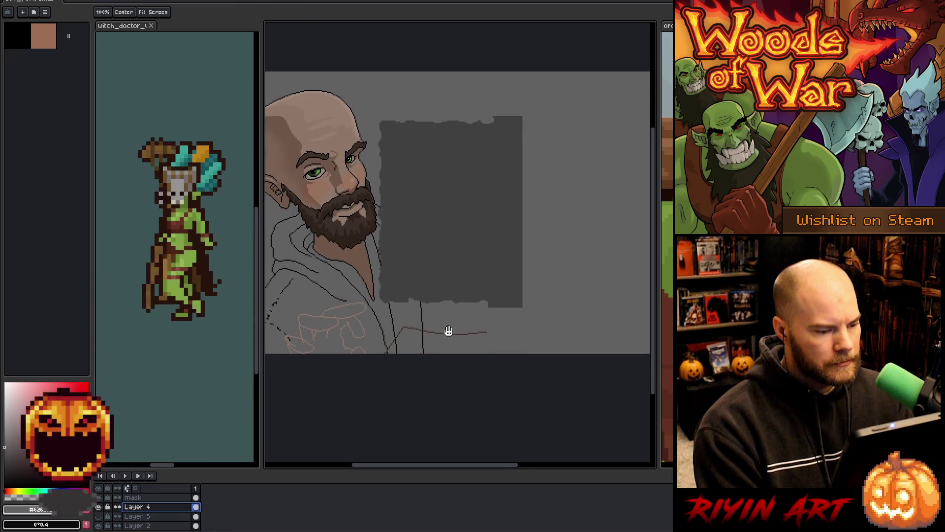
key("w")
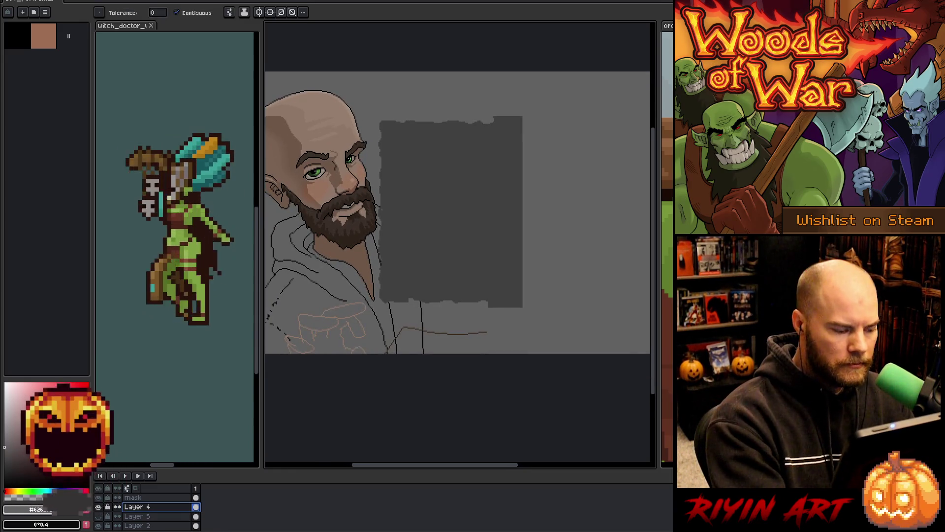
key("i")
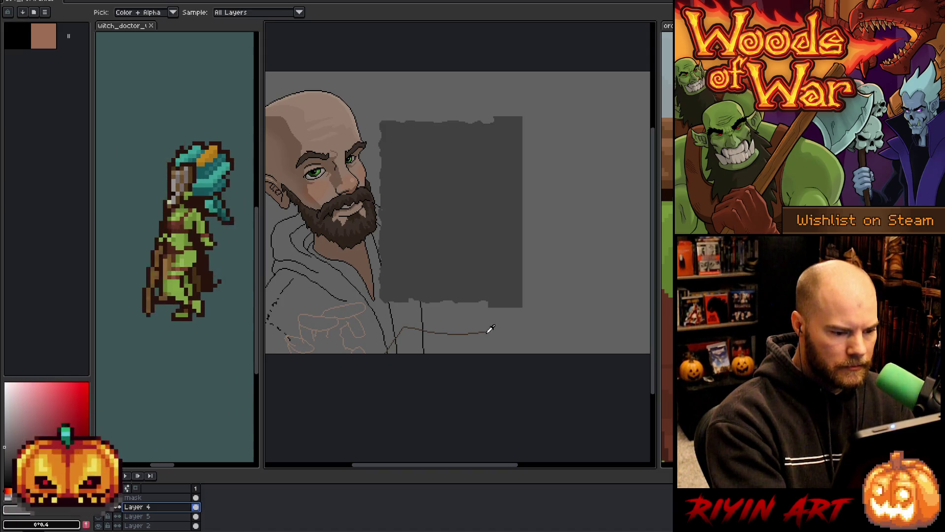
Step: Extend the brown curve and draw the book's bottom line, rising edge and arm line
key("b")
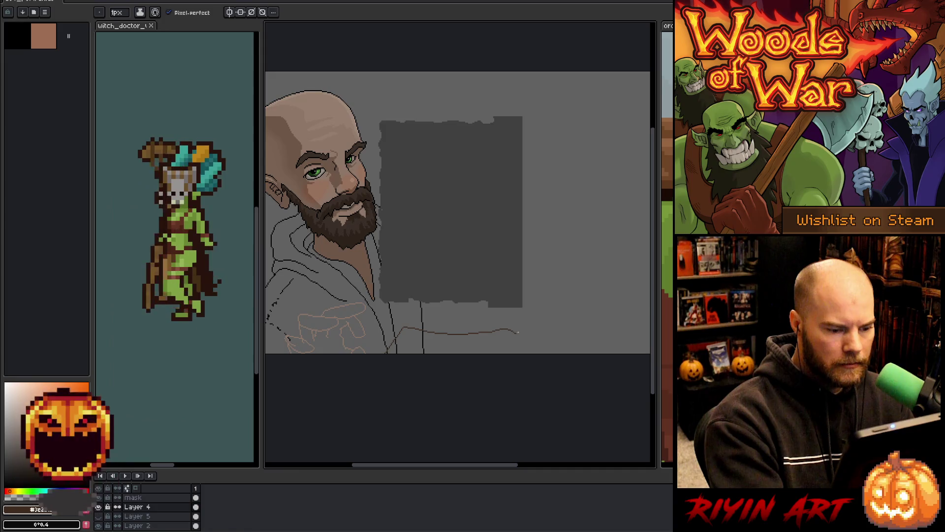
key("ctrl+z")
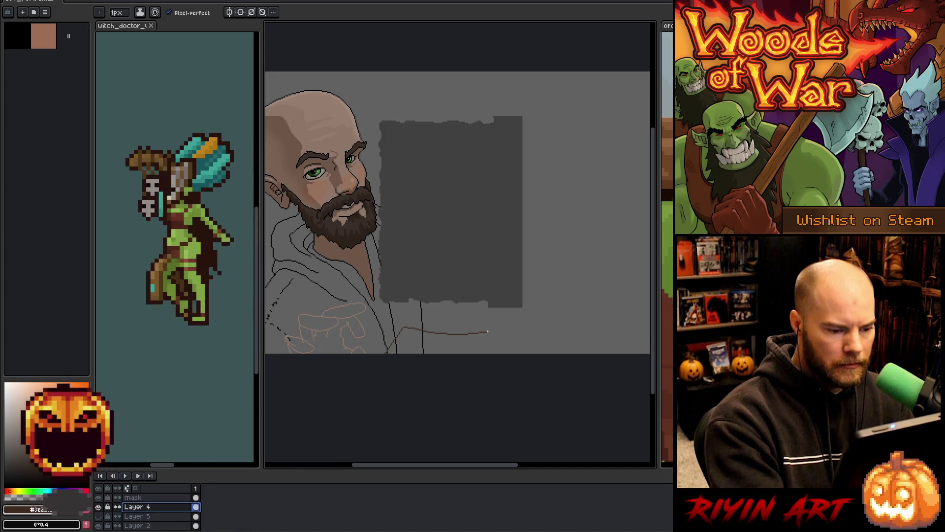
left_click_drag(502, 329, 533, 333)
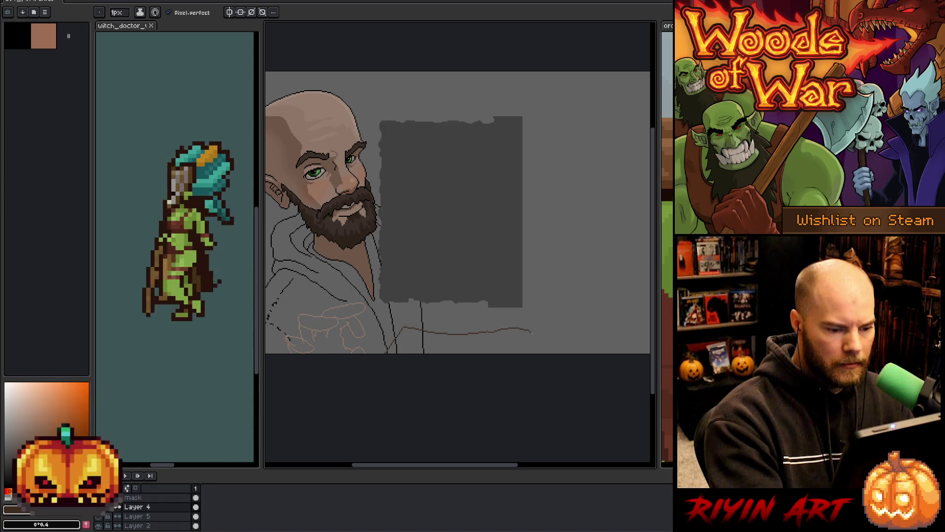
left_click_drag(566, 353, 548, 347)
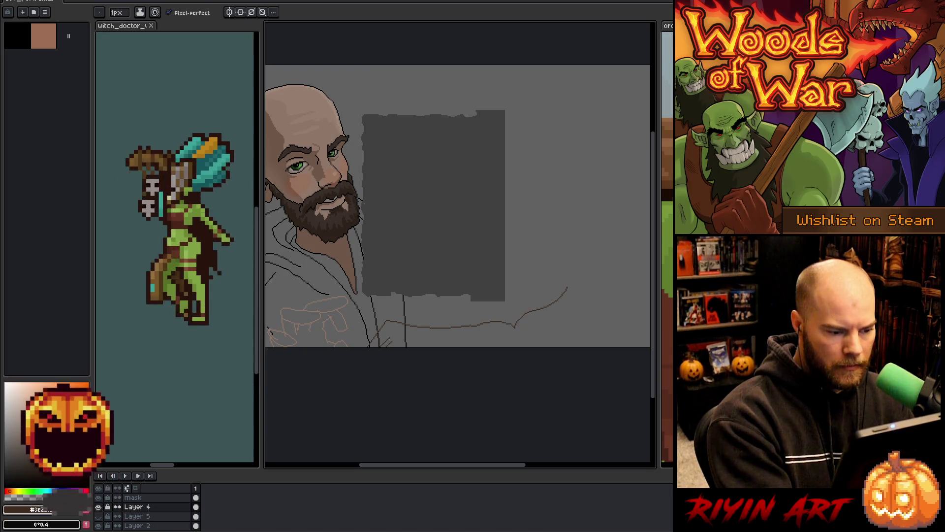
left_click_drag(515, 338, 389, 340)
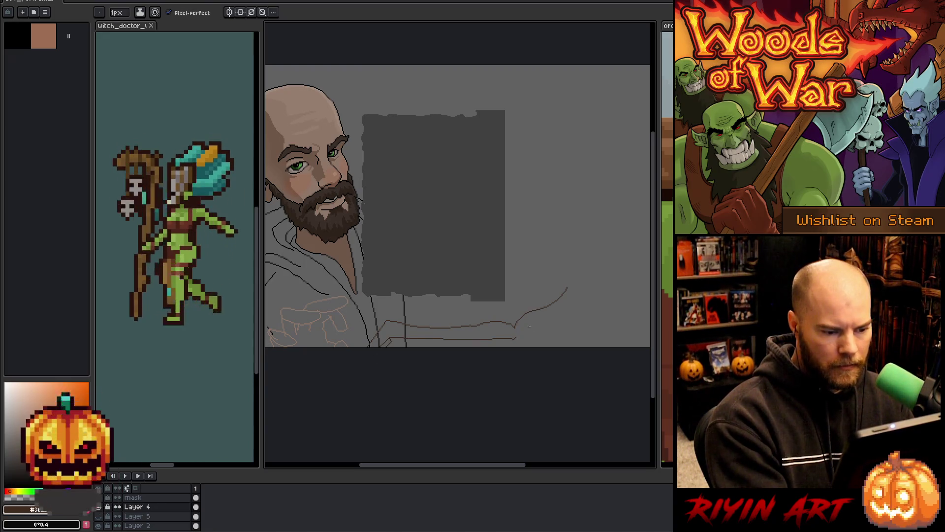
left_click_drag(524, 343, 534, 338)
key("e")
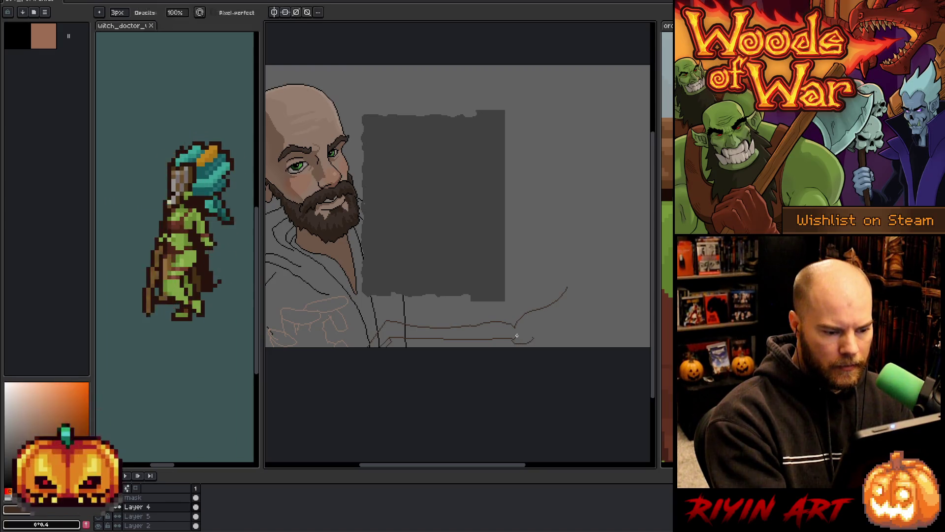
key("b")
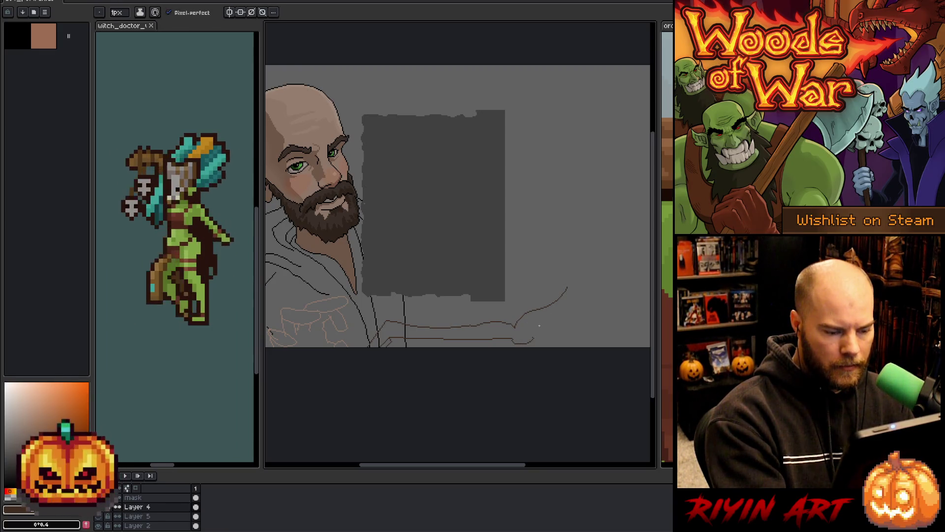
left_click_drag(535, 333, 578, 298)
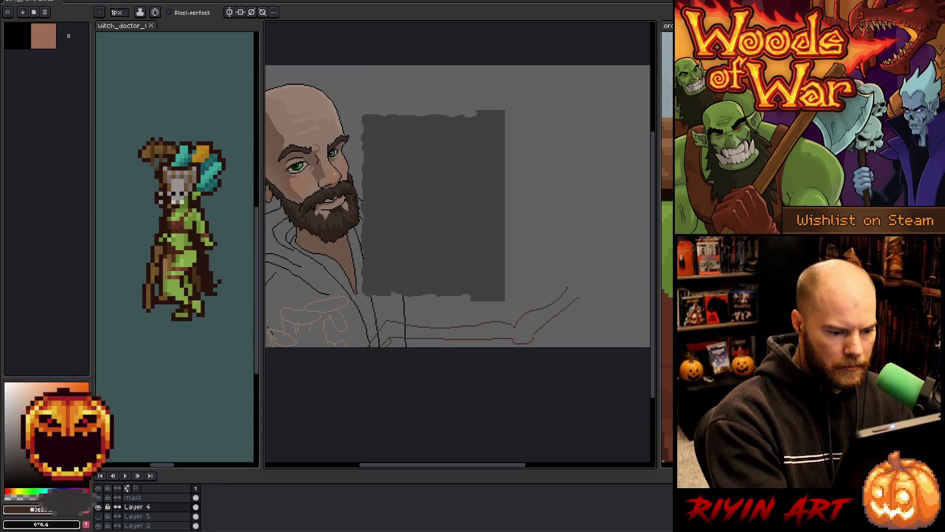
left_click_drag(508, 319, 397, 319)
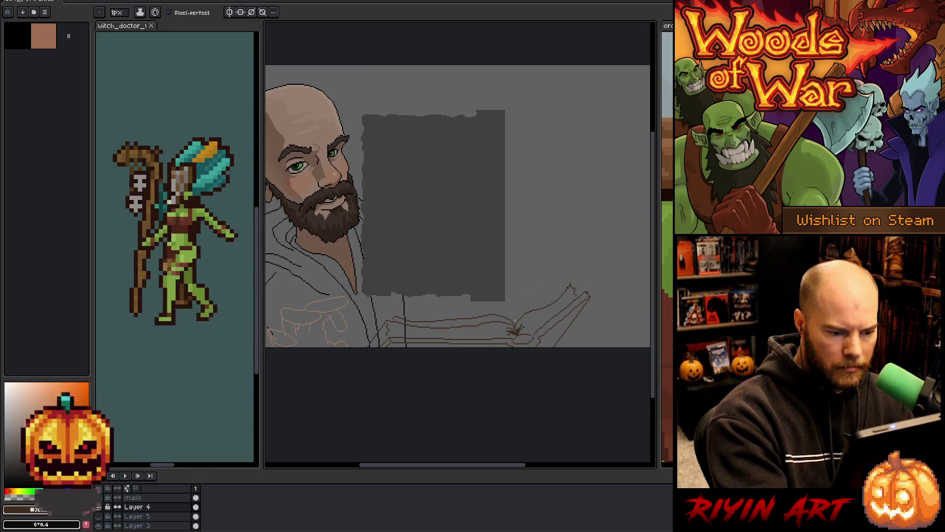
Step: Sketch another rising page line, erase stray pixels, and lasso the hand at lower left
left_click_drag(516, 318, 552, 287)
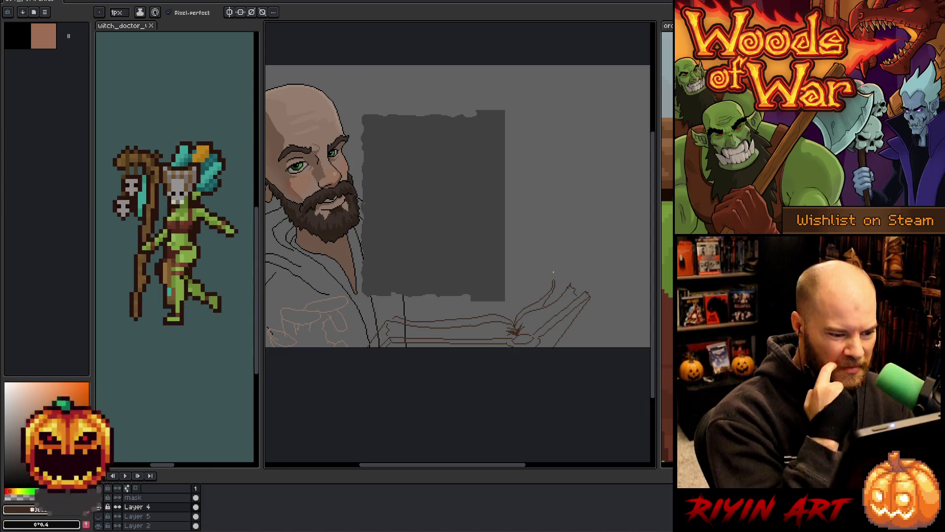
key("e")
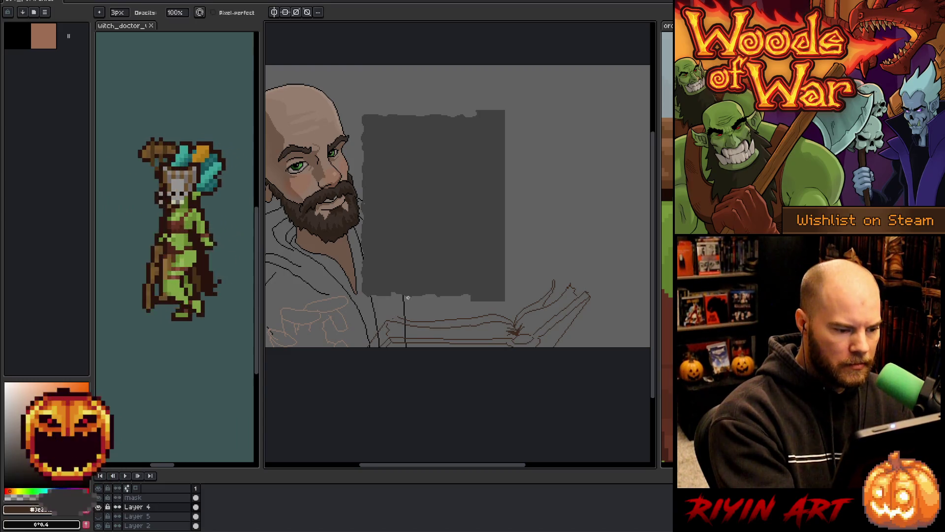
key("b")
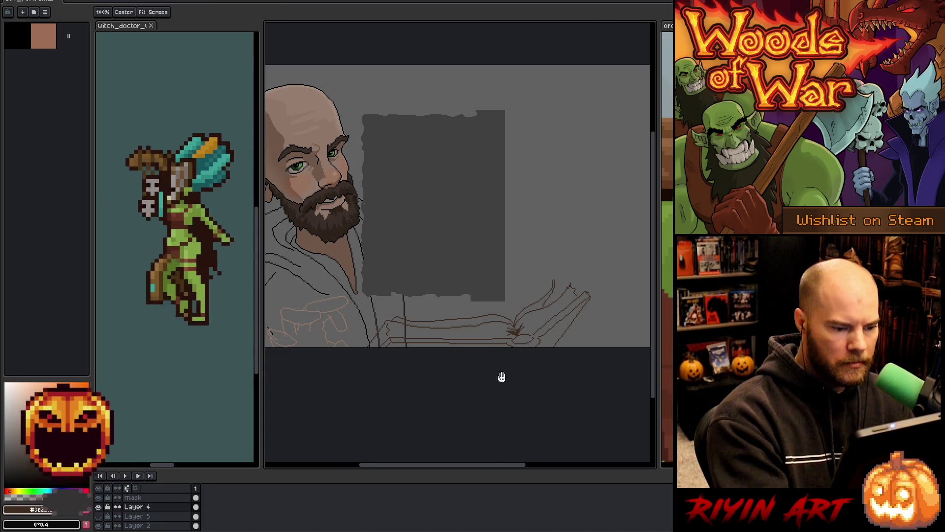
left_click_drag(500, 376, 576, 383)
key("e")
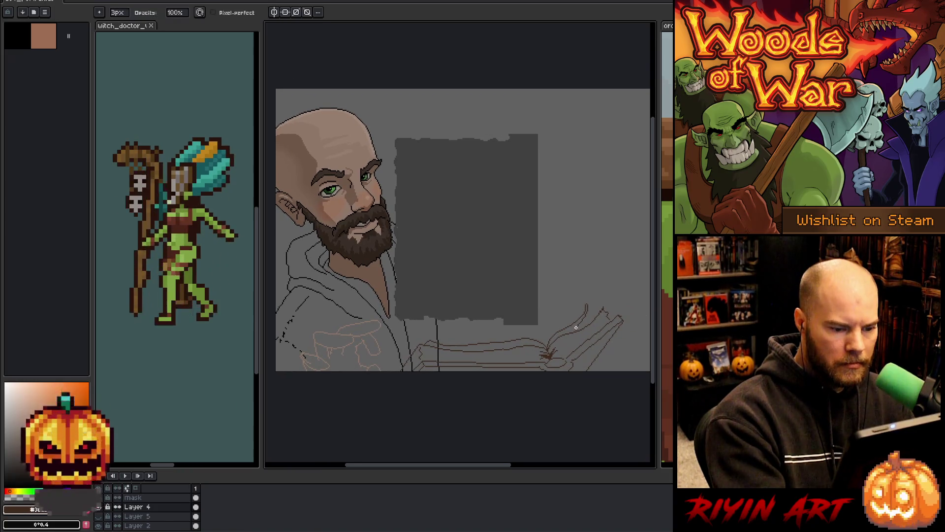
key("b")
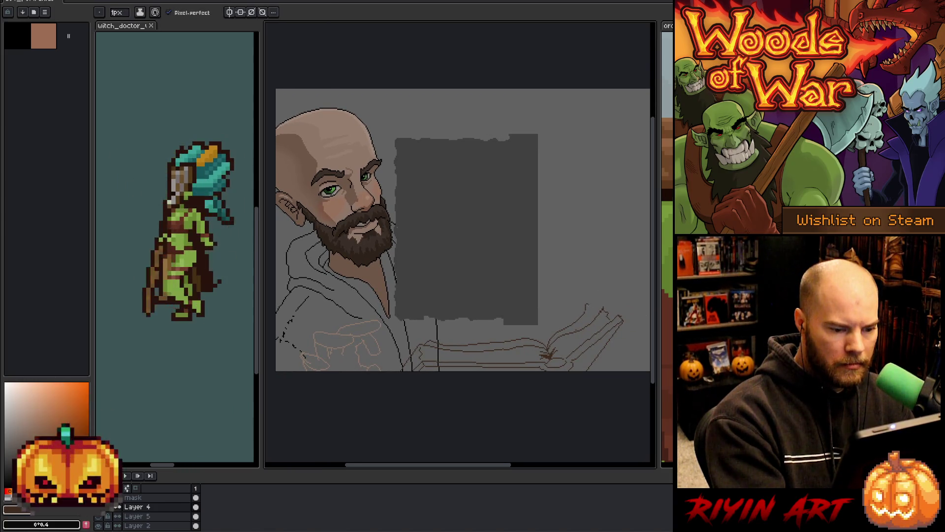
key("e")
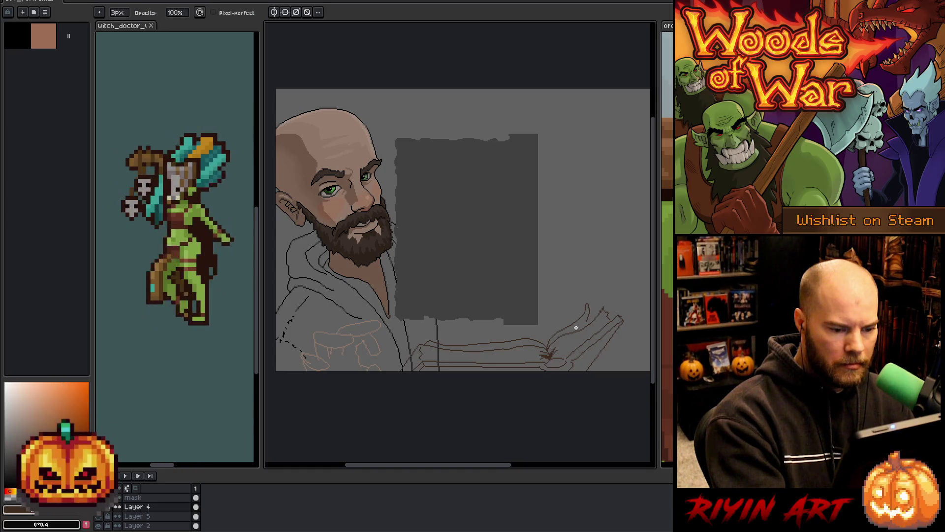
key("b")
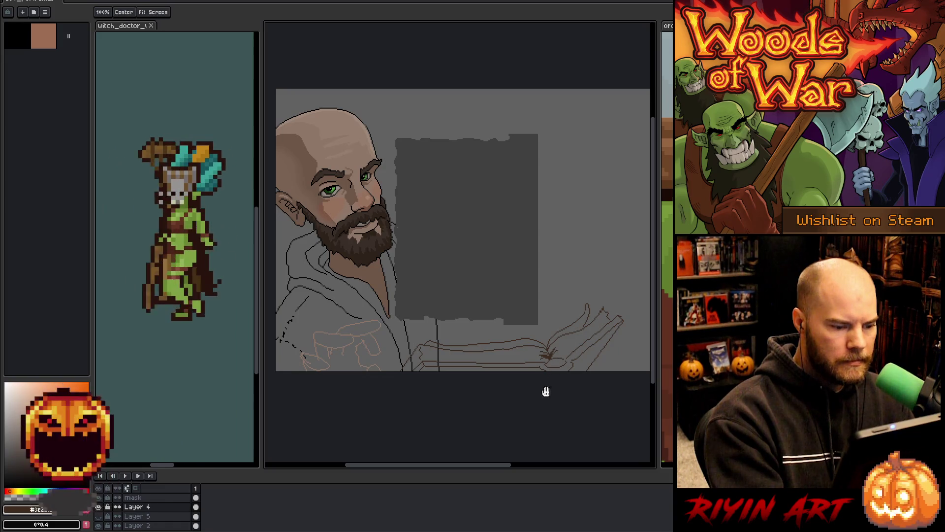
left_click_drag(545, 390, 544, 407)
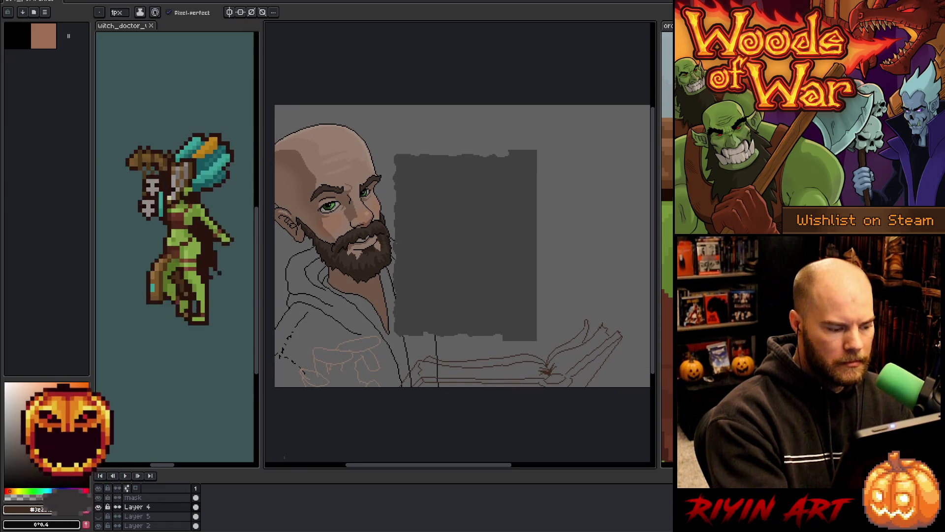
key("q")
mouse_move(275, 386)
left_mouse_down()
mouse_move(354, 321)
mouse_move(375, 383)
mouse_move(415, 363)
mouse_move(445, 362)
mouse_move(448, 376)
left_mouse_up()
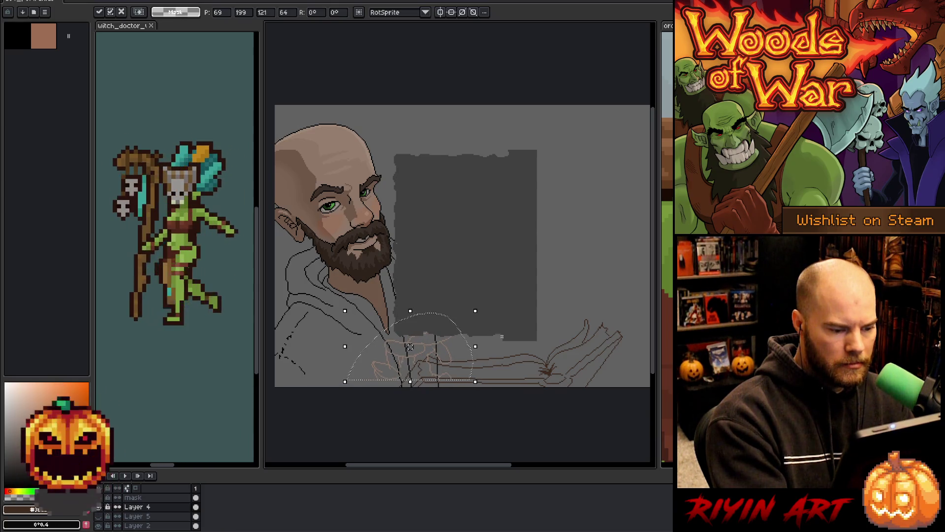
Step: Cut the hand sketch, paste it onto new Layer 6 and move it over the book
left_click(549, 378)
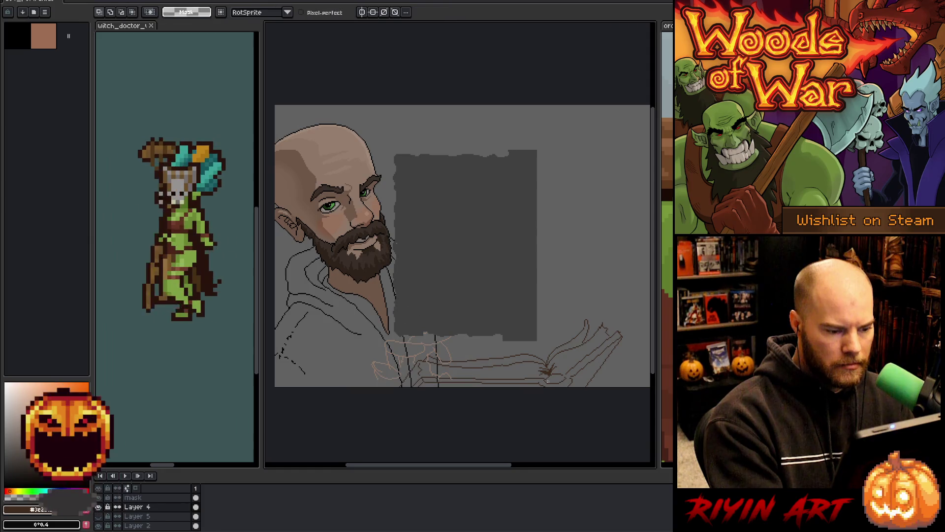
mouse_move(473, 379)
left_mouse_down()
mouse_move(408, 316)
mouse_move(347, 379)
left_mouse_up()
mouse_move(443, 369)
left_mouse_down()
mouse_move(426, 363)
mouse_move(449, 376)
mouse_move(448, 386)
mouse_move(367, 389)
left_mouse_up()
key("ctrl+x")
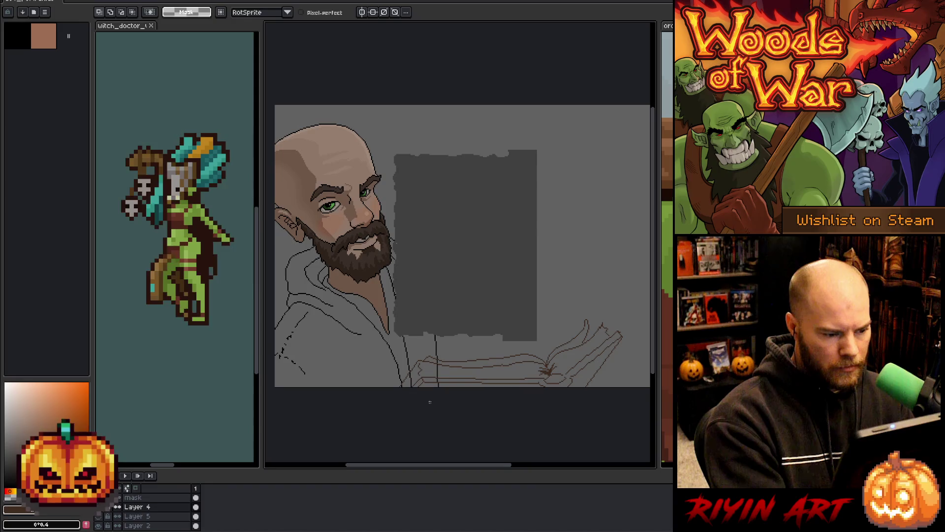
key("shift+n")
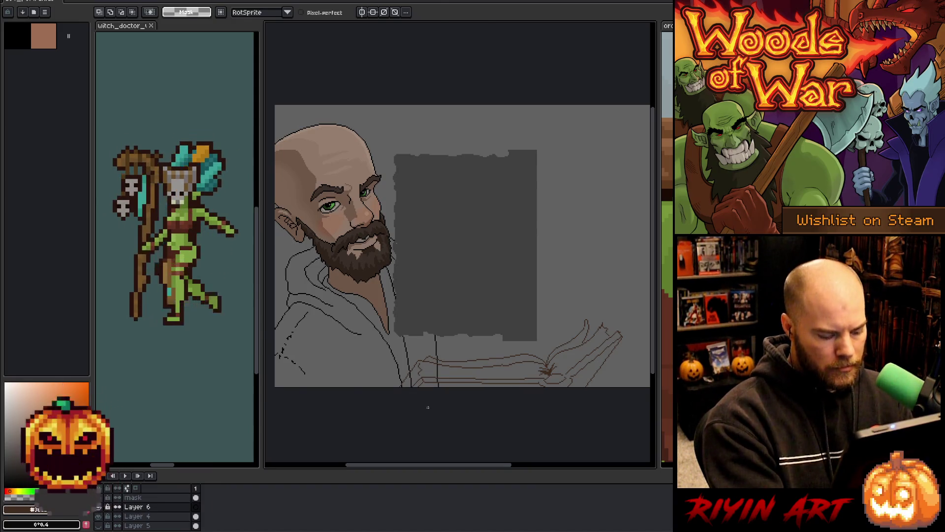
key("ctrl+v")
mouse_move(360, 382)
left_mouse_down()
mouse_move(458, 366)
mouse_move(454, 373)
left_mouse_up()
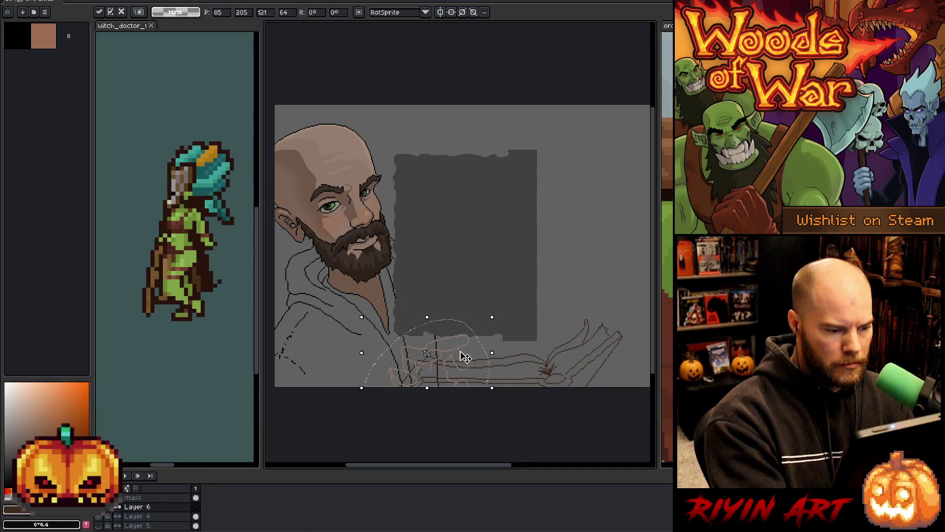
key("Return")
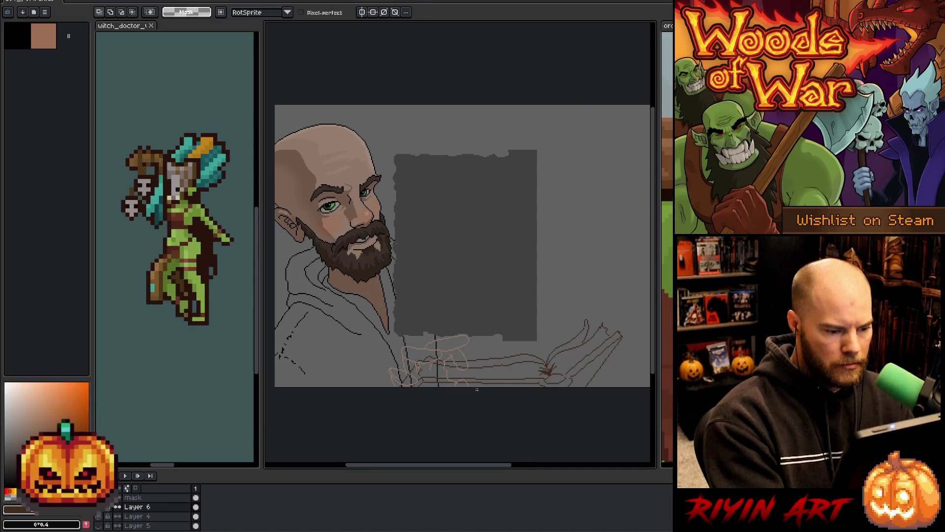
Step: Drag Layer 6 below Layer 4 in the layer stack
left_click(148, 516)
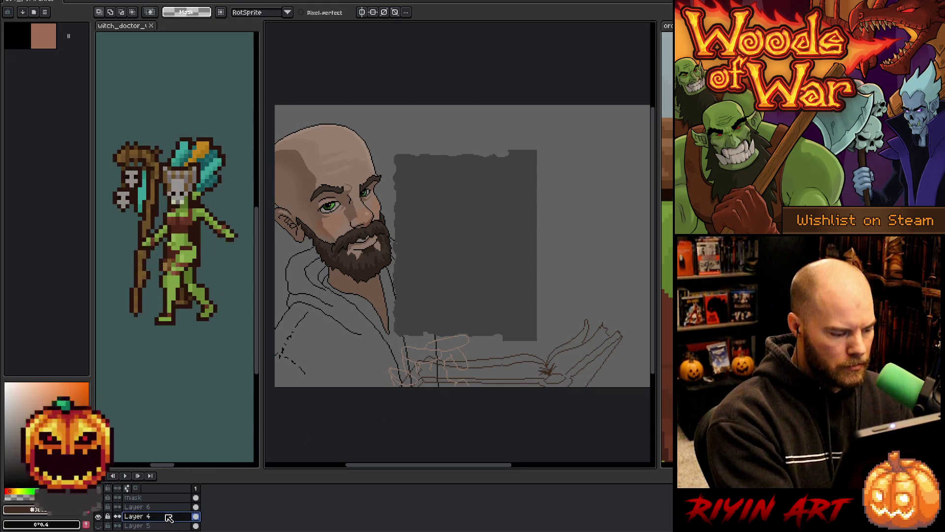
left_click(163, 507)
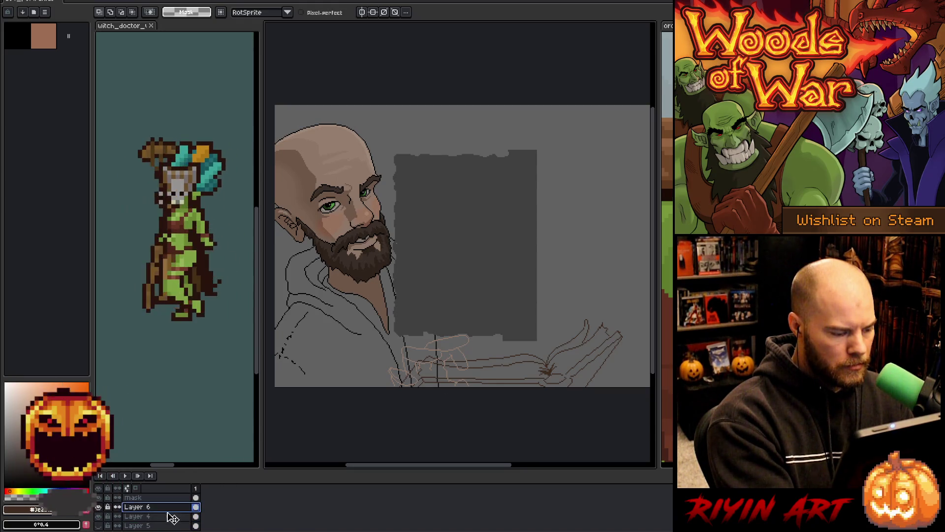
left_click_drag(172, 518, 172, 518)
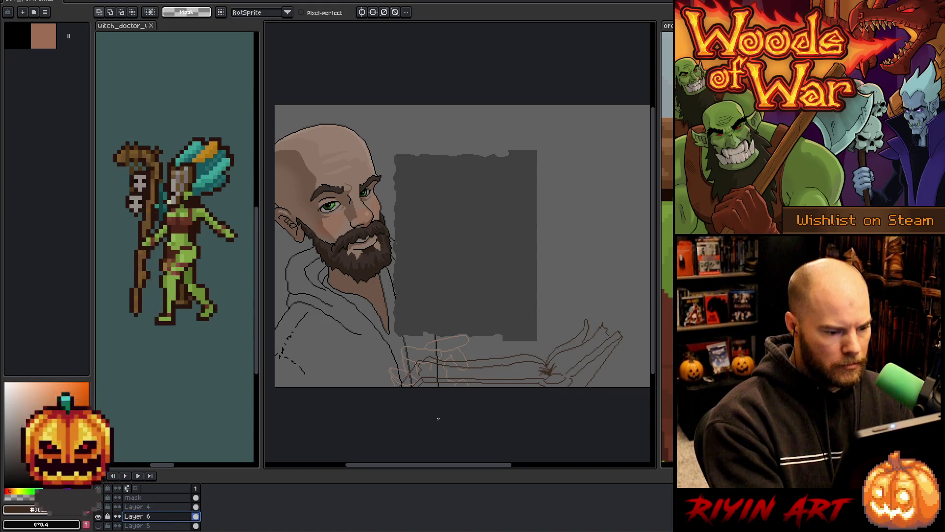
Step: Fill the hand regions with skin colour, undoing the fills that flooded the background
key("g")
left_click(453, 326)
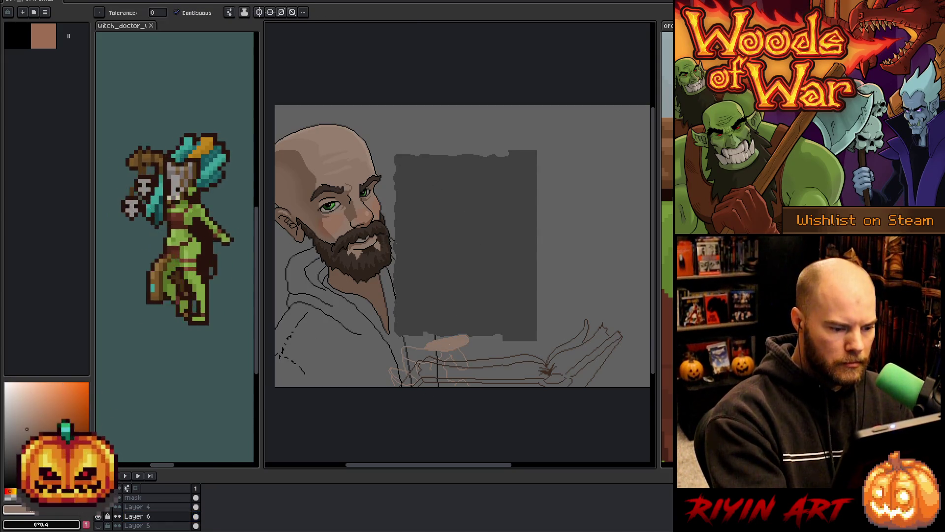
left_click(466, 320)
left_click(464, 336)
key("ctrl+z")
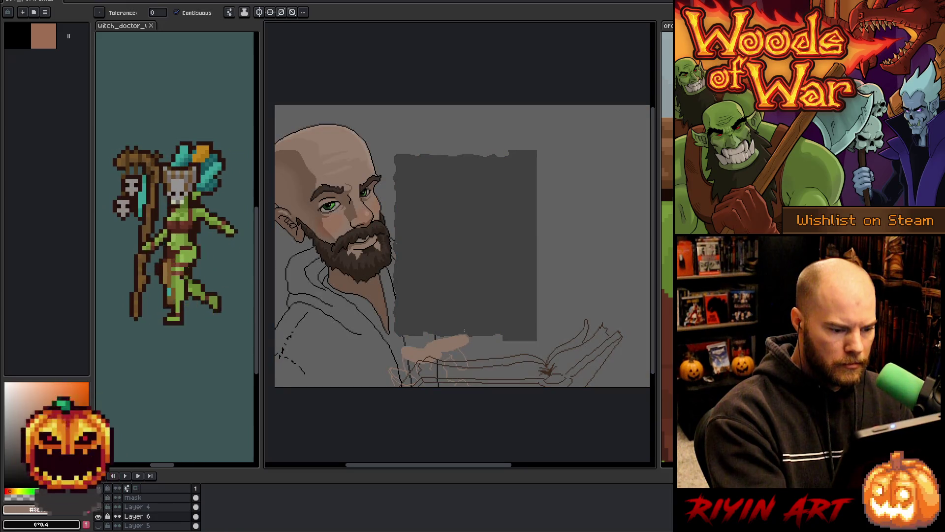
left_click(406, 374)
key("ctrl+z")
left_click(400, 378)
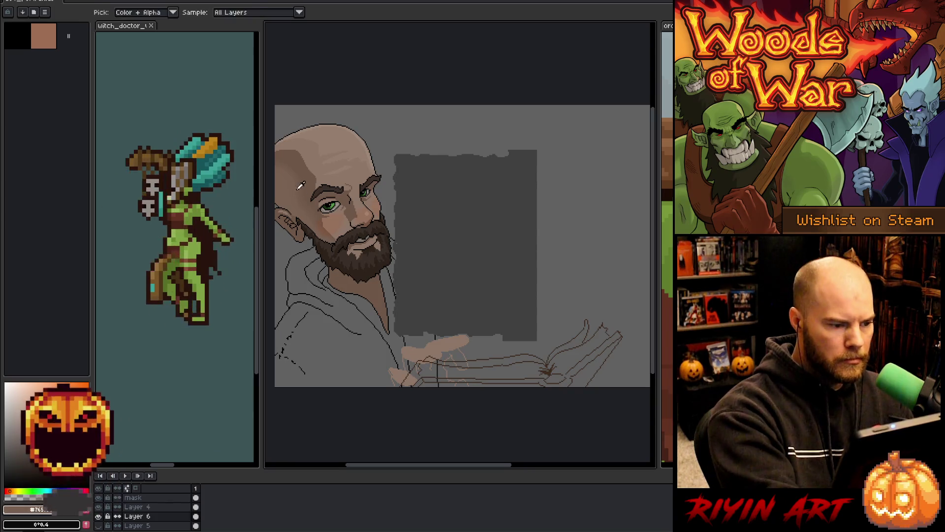
Step: Fill the lower grey area of the book with brown, redoing the fill once
scroll(445, 382, "up", 2)
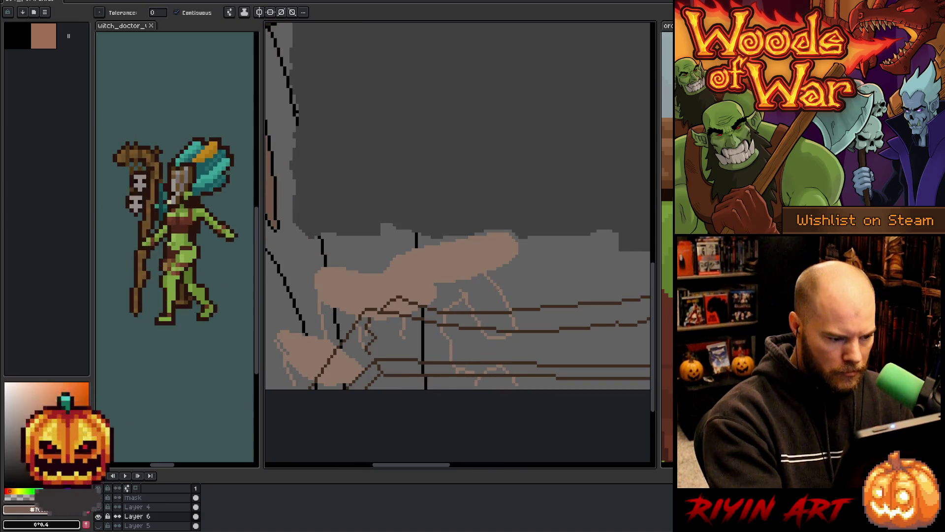
key("b")
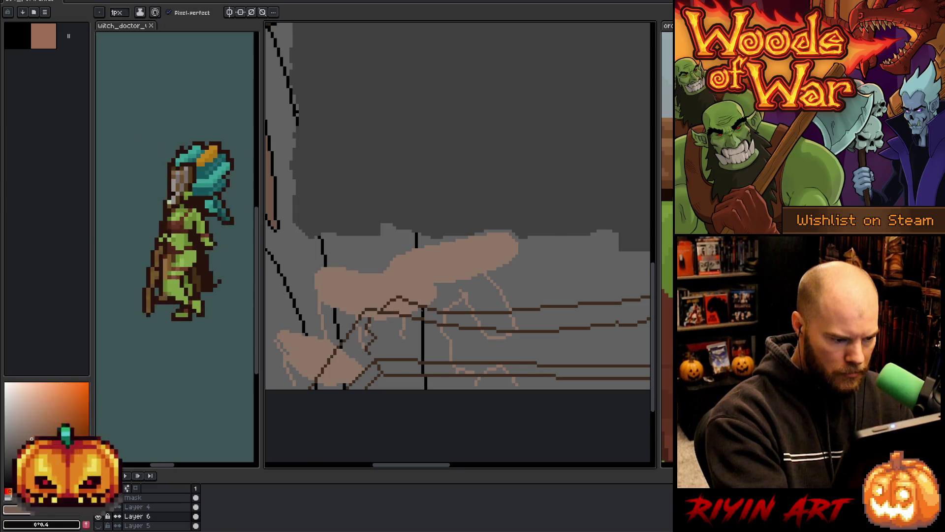
key("g")
left_click(446, 383)
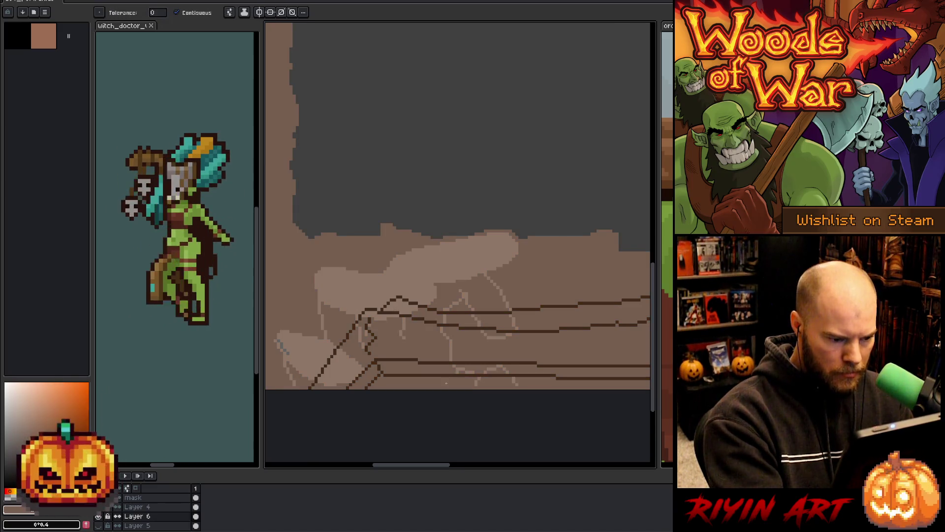
key("ctrl+z")
key("b")
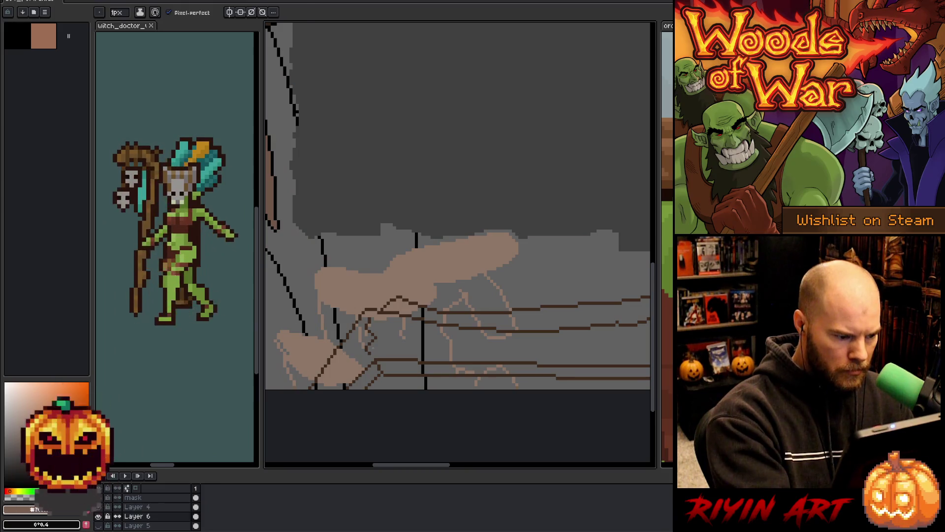
key("g")
left_click(453, 384)
scroll(539, 388, "down", 3)
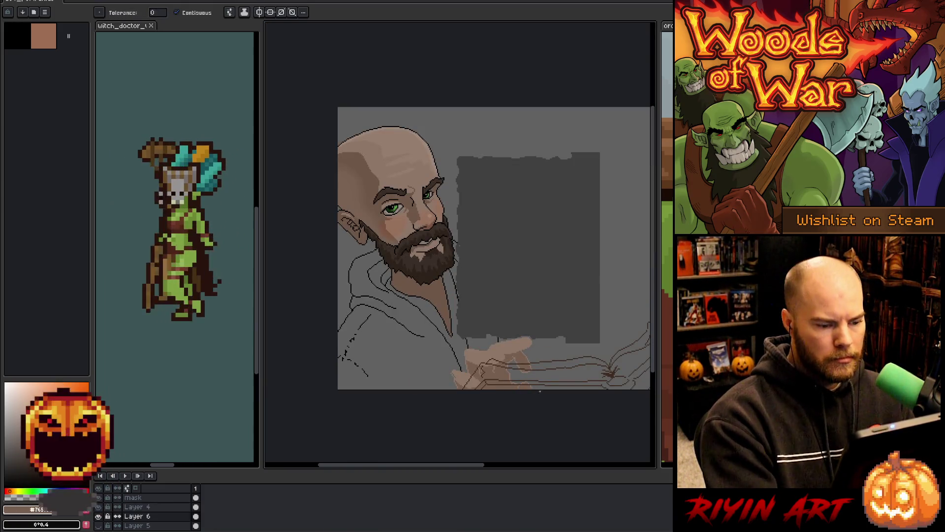
scroll(542, 386, "up", 3)
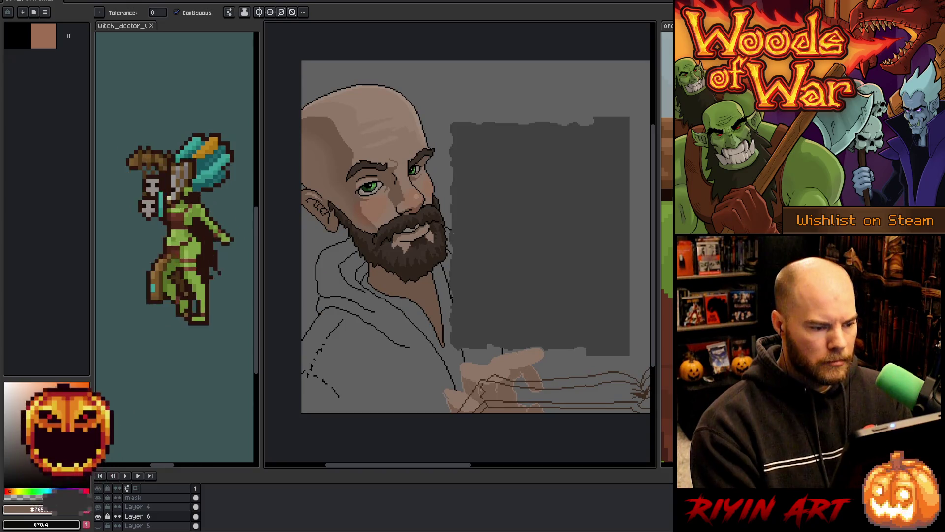
scroll(542, 386, "down", 3)
left_click_drag(542, 386, 408, 377)
Step: On Layer 4, fill the book's right cover and bottom strip dark brown and the cover under the hand tan-brown
left_click(138, 507)
scroll(408, 354, "up", 2)
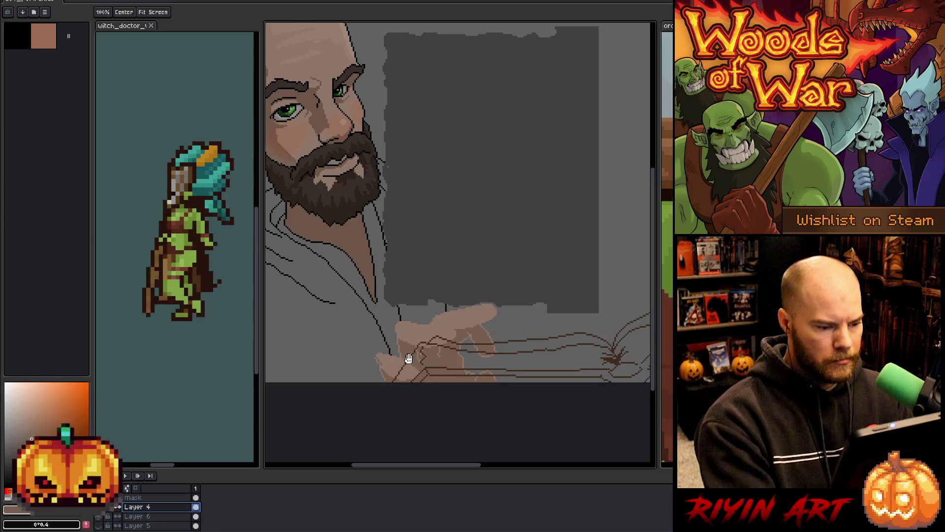
scroll(405, 361, "right", 3)
key("g")
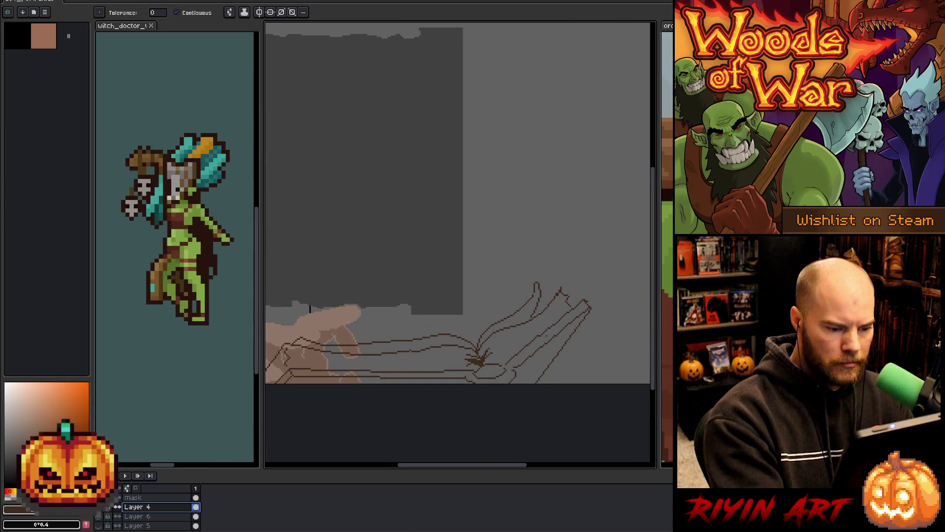
left_click(557, 344)
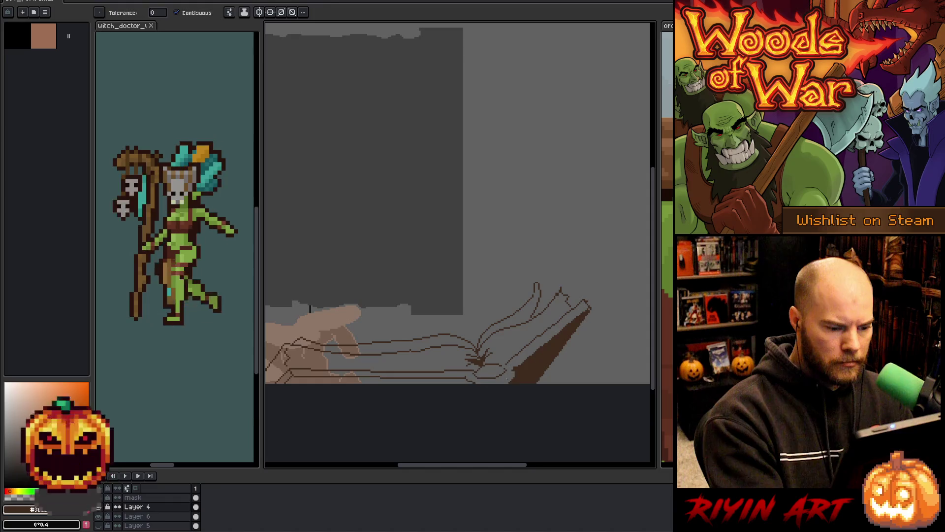
left_click(467, 380)
scroll(482, 393, "left", 3)
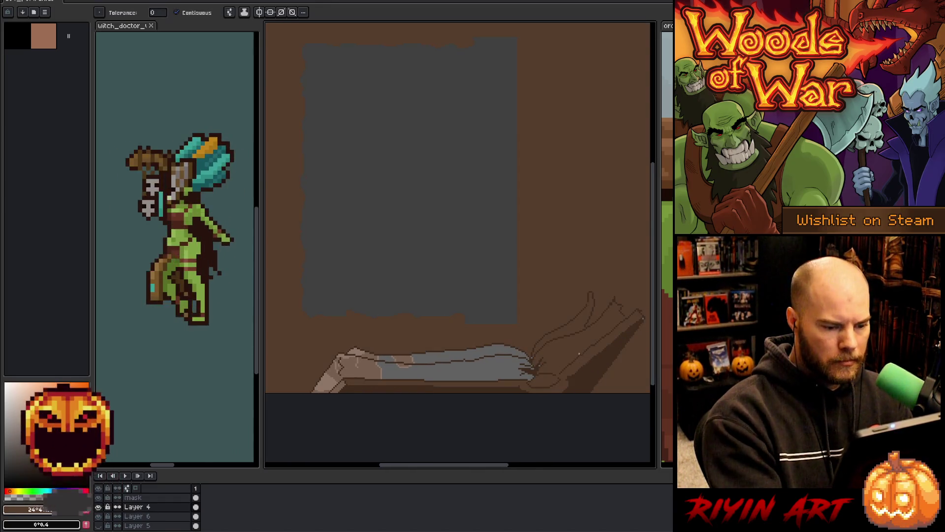
key("b")
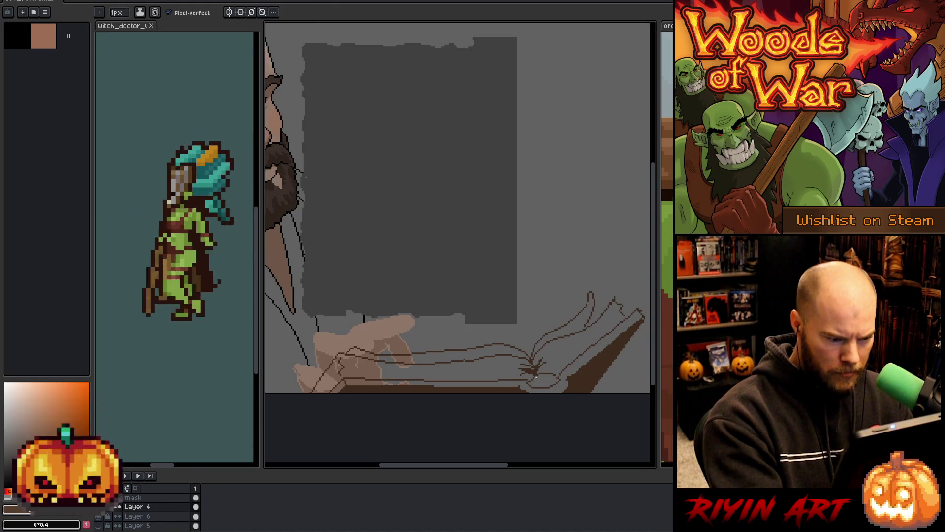
left_click_drag(473, 414, 496, 414)
key("g")
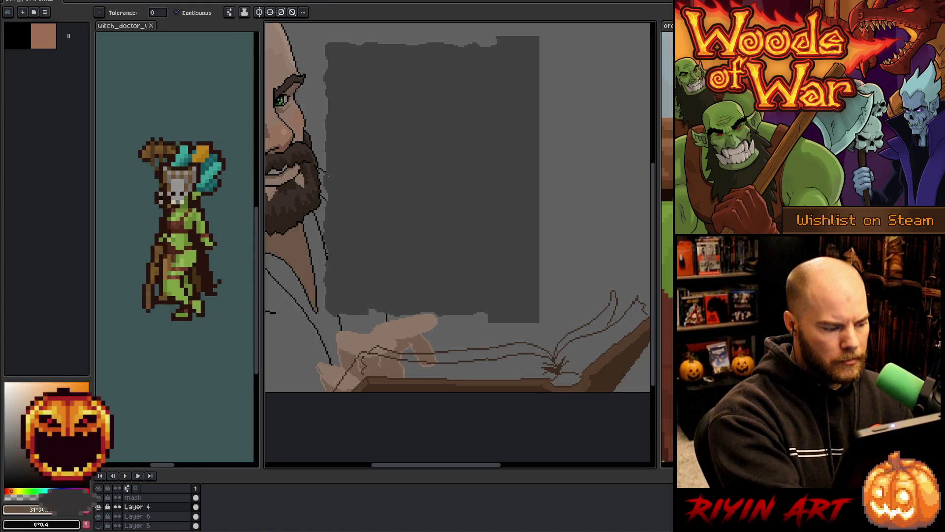
left_click(443, 374)
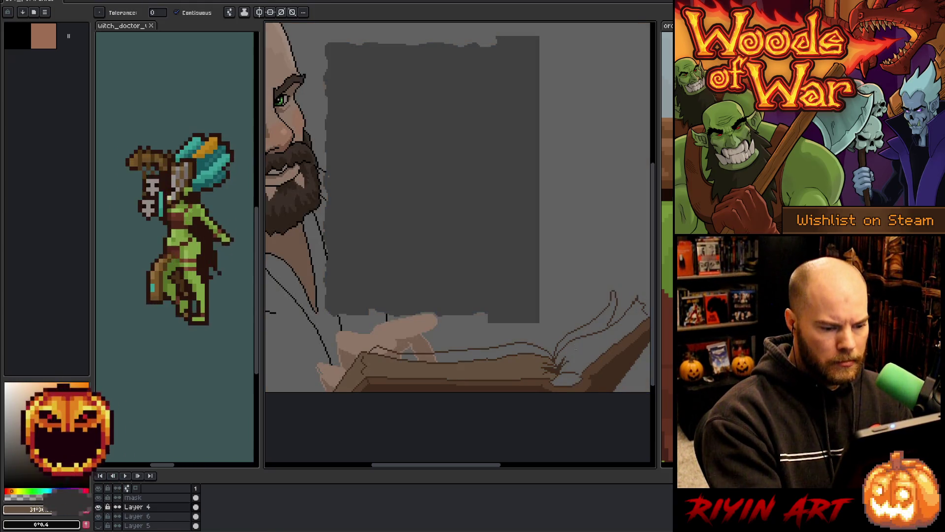
Step: Fill the upper and upper-right page tips with brown, then make Layer 6 active
left_click_drag(607, 344, 531, 352)
key("b")
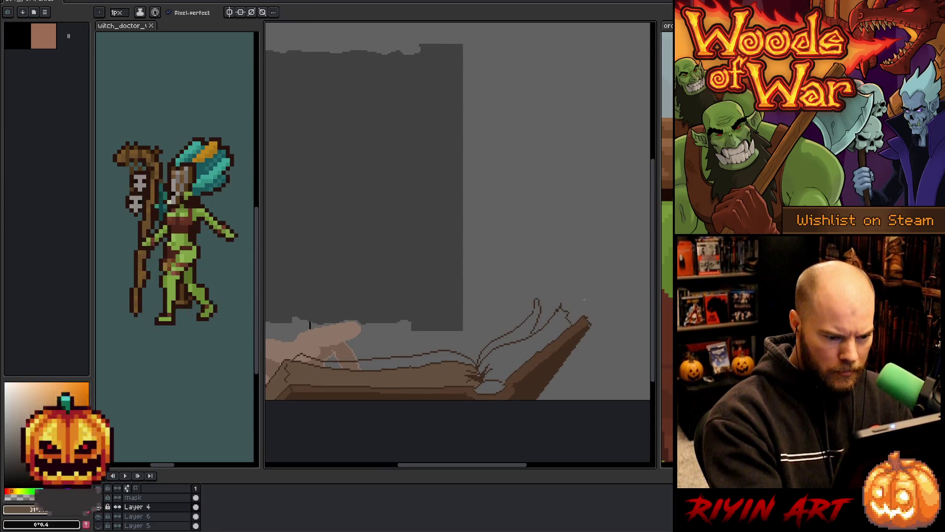
key("g")
left_click(566, 322)
key("b")
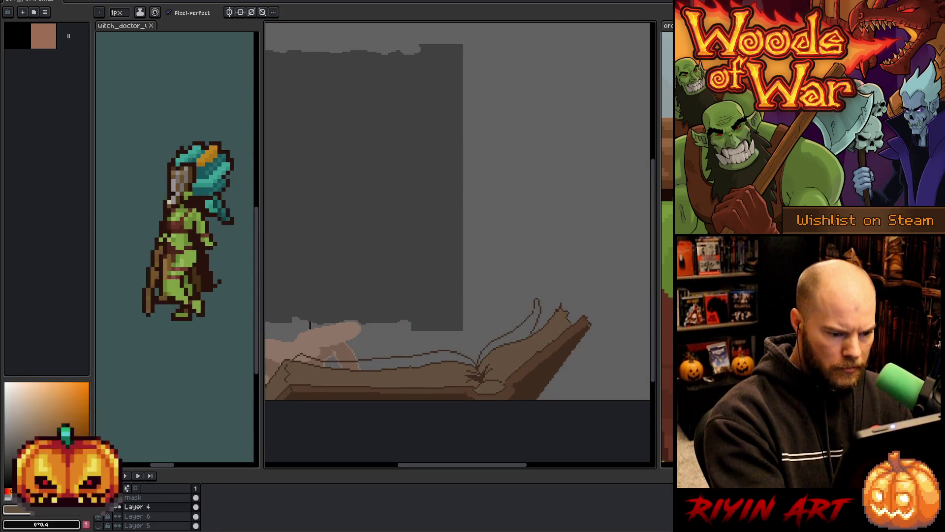
key("g")
left_click(539, 301)
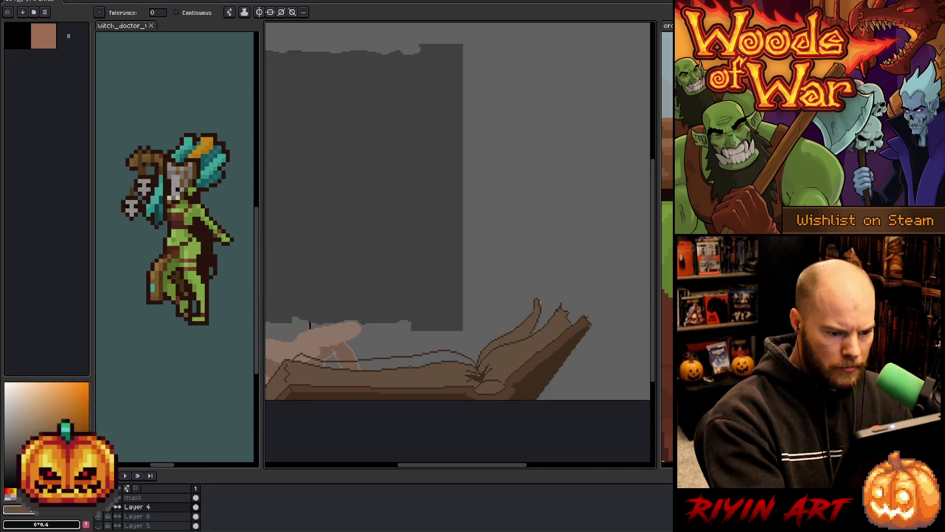
left_click_drag(468, 394, 545, 369)
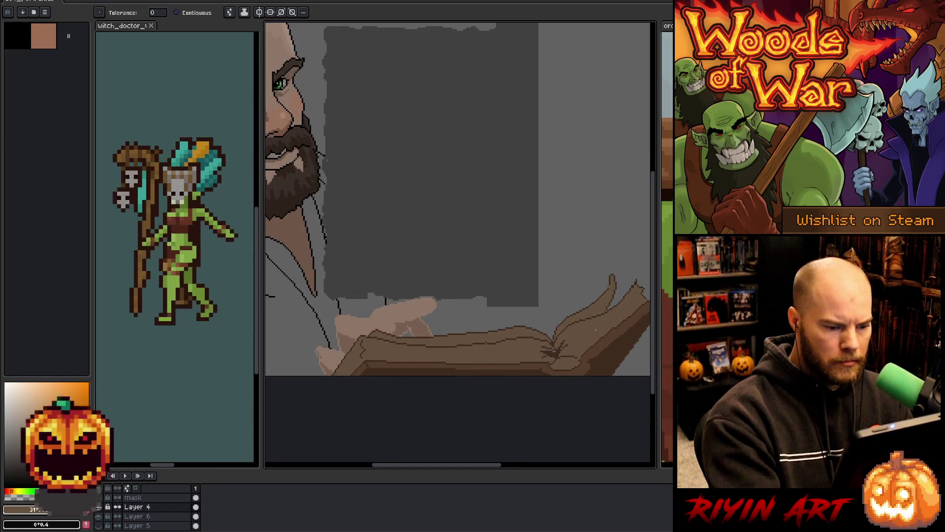
scroll(532, 312, "down", 4)
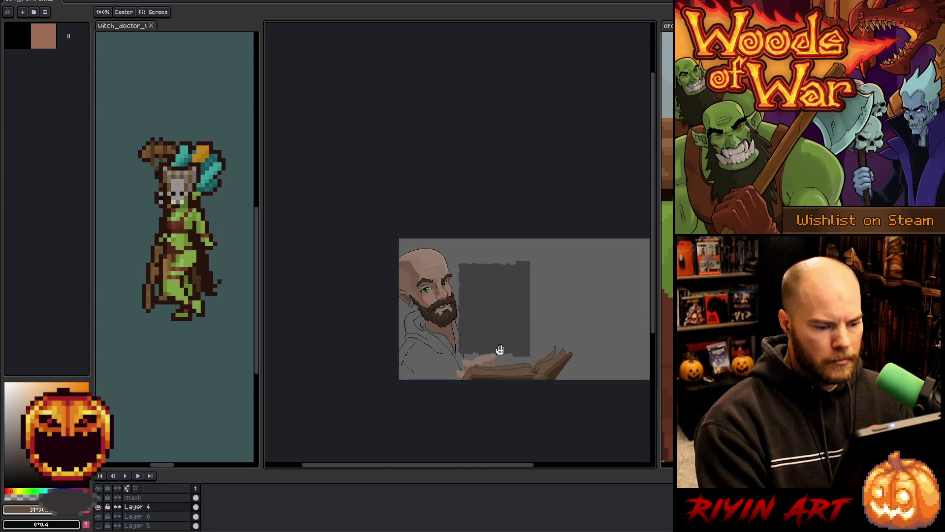
scroll(481, 365, "up", 2)
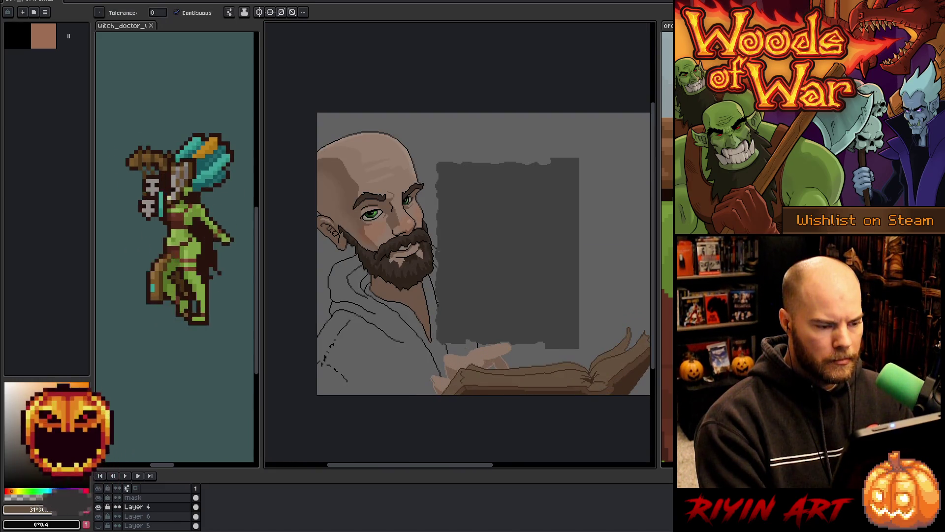
scroll(474, 340, "down", 2)
scroll(459, 335, "up", 2)
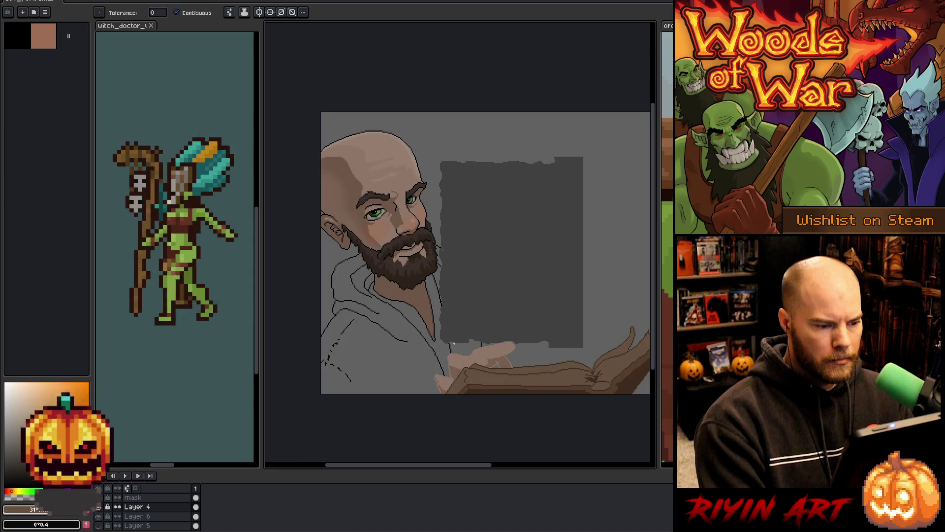
left_click(148, 516)
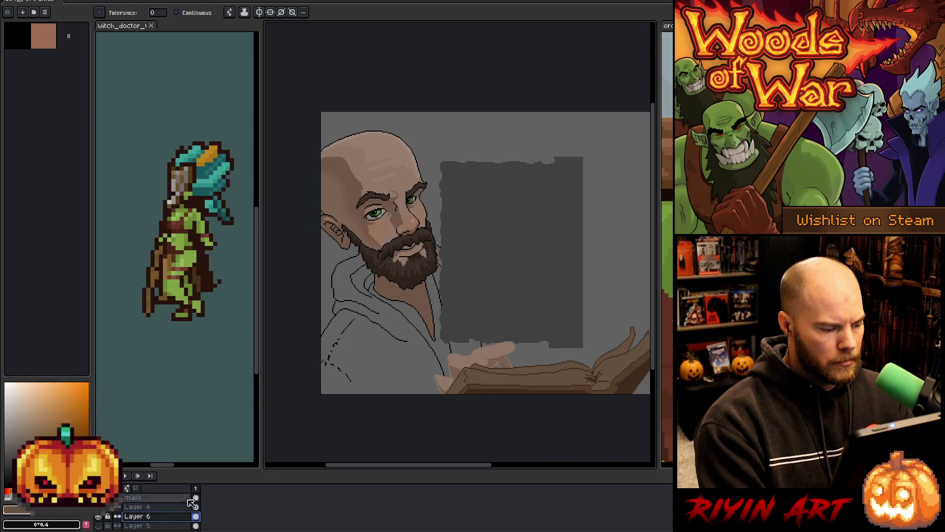
Step: Sample black and draw two curved arcs under the hand, redrawing the inner arc once
scroll(435, 343, "up", 1)
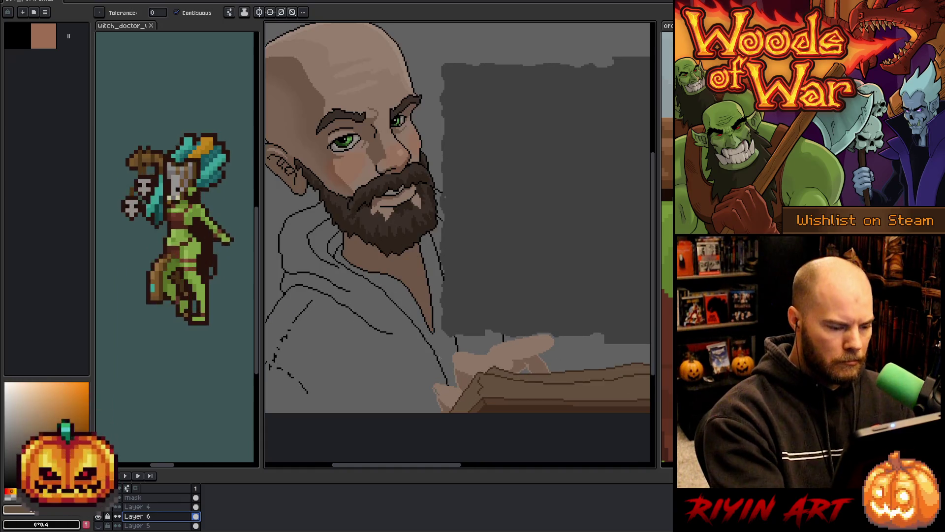
left_click(437, 347, "alt")
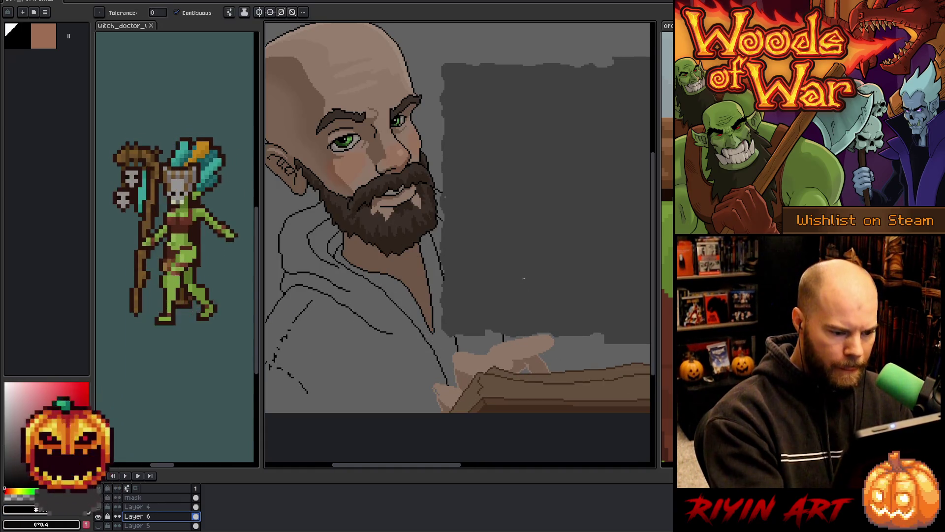
mouse_move(503, 338)
left_mouse_down()
mouse_move(446, 339)
mouse_move(378, 411)
left_mouse_up()
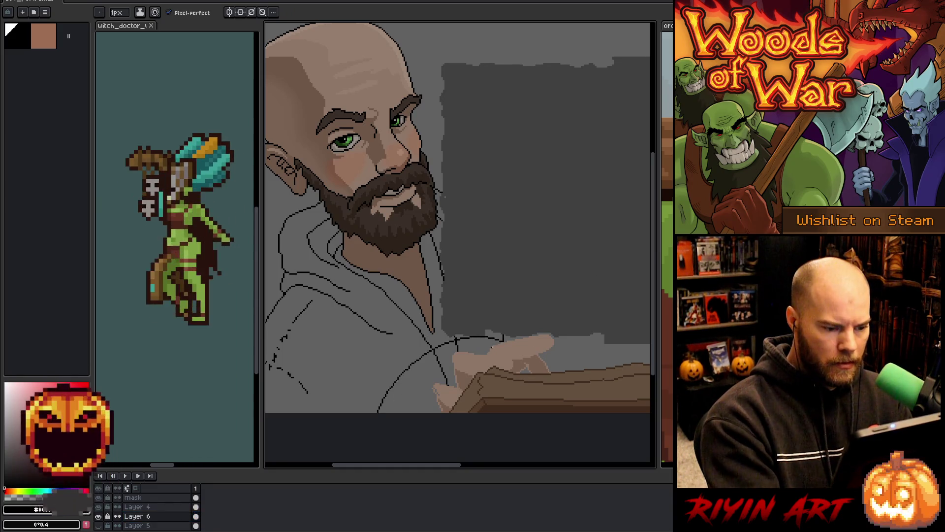
mouse_move(496, 345)
left_mouse_down()
mouse_move(435, 364)
mouse_move(409, 413)
left_mouse_up()
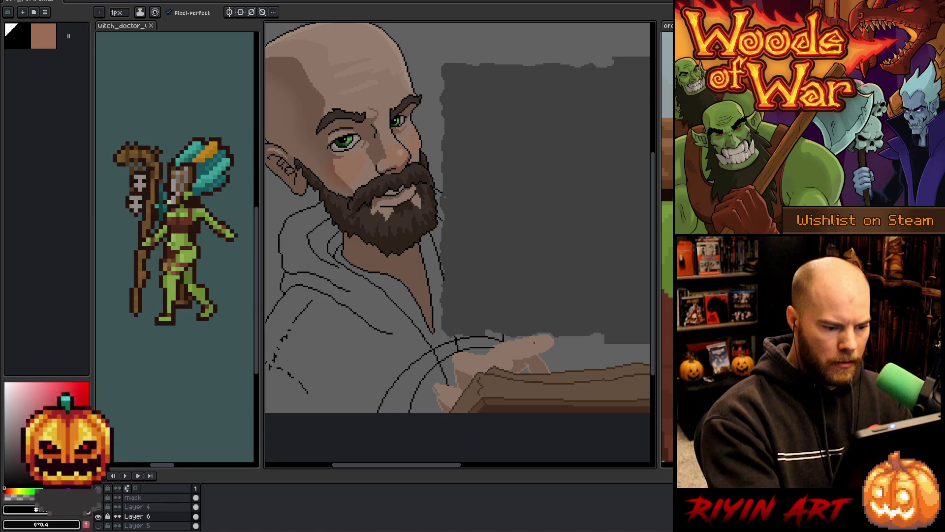
key("ctrl+z")
mouse_move(495, 345)
left_mouse_down()
mouse_move(413, 381)
mouse_move(407, 412)
left_mouse_up()
key("b")
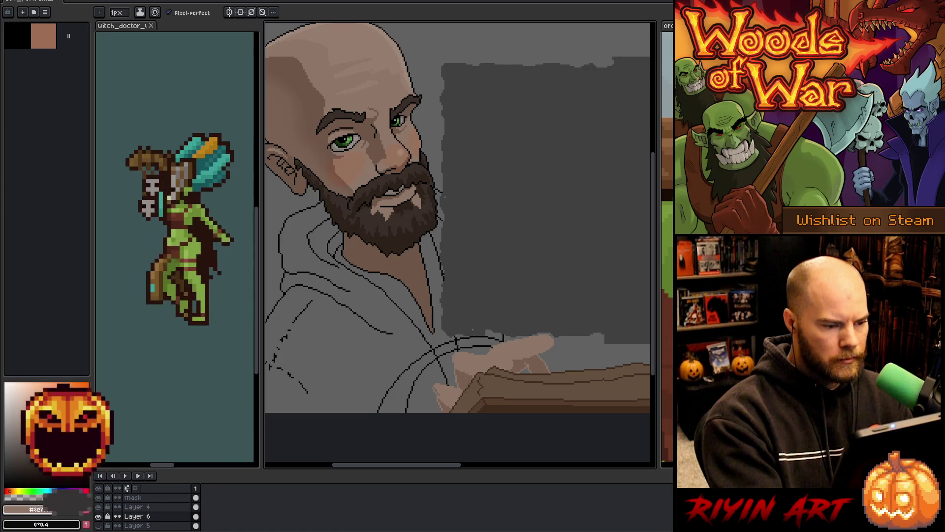
Step: Fill the band between the two arcs with dark blue
scroll(483, 369, "down", 2)
left_click_drag(483, 370, 461, 356)
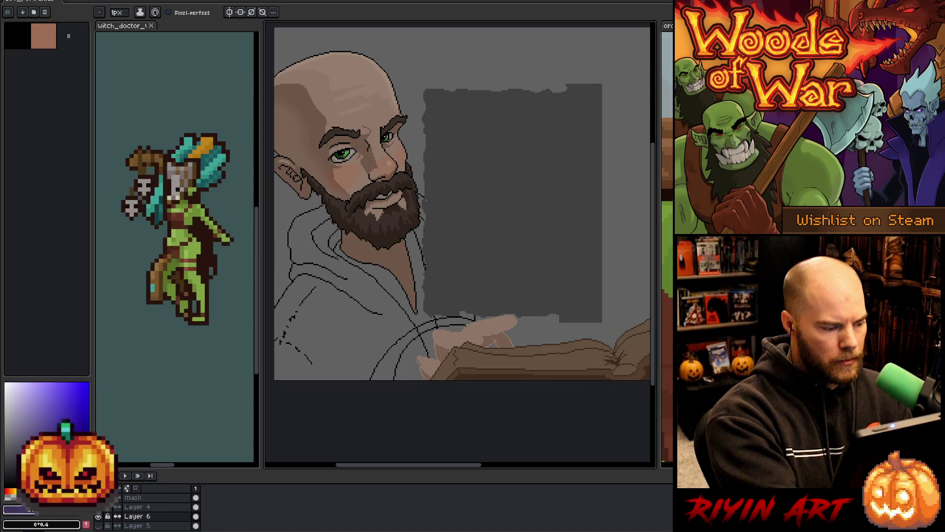
key("g")
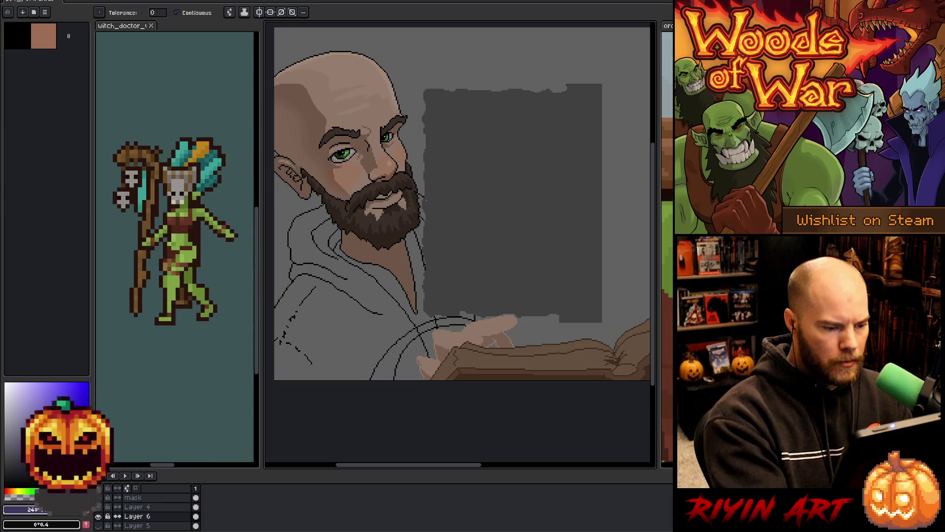
left_click(387, 365)
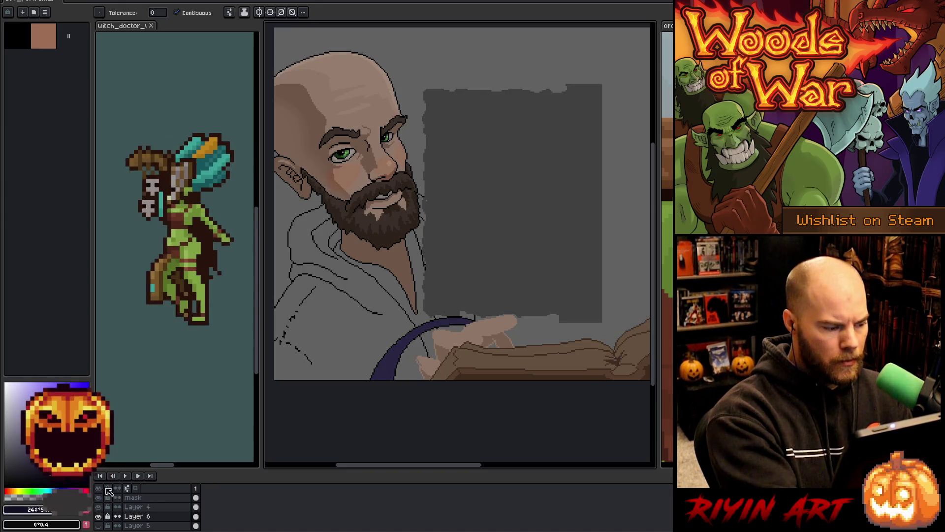
Step: Fill the grey inside the arc and the leftover grey pixels beside the hand dark blue, undoing the fill that flooded the portrait
left_click(423, 362)
left_click(493, 344)
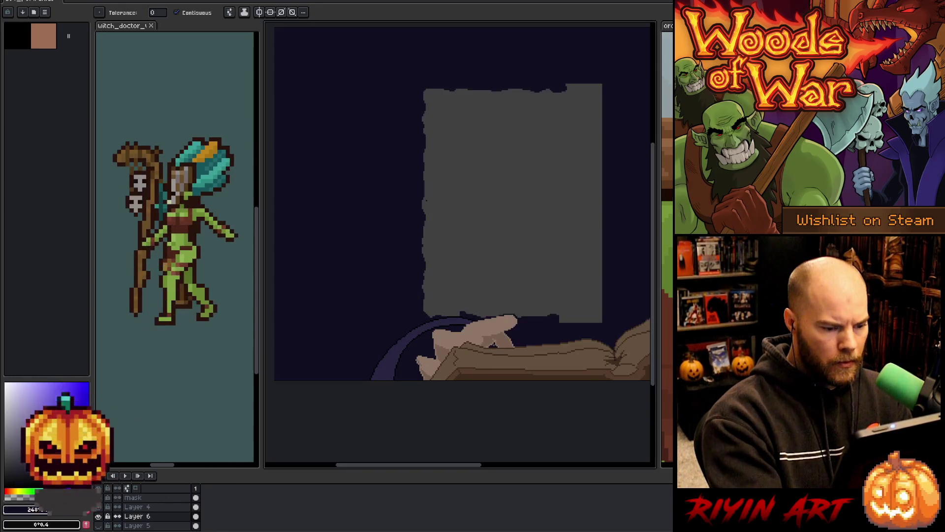
key("ctrl+z")
key("b")
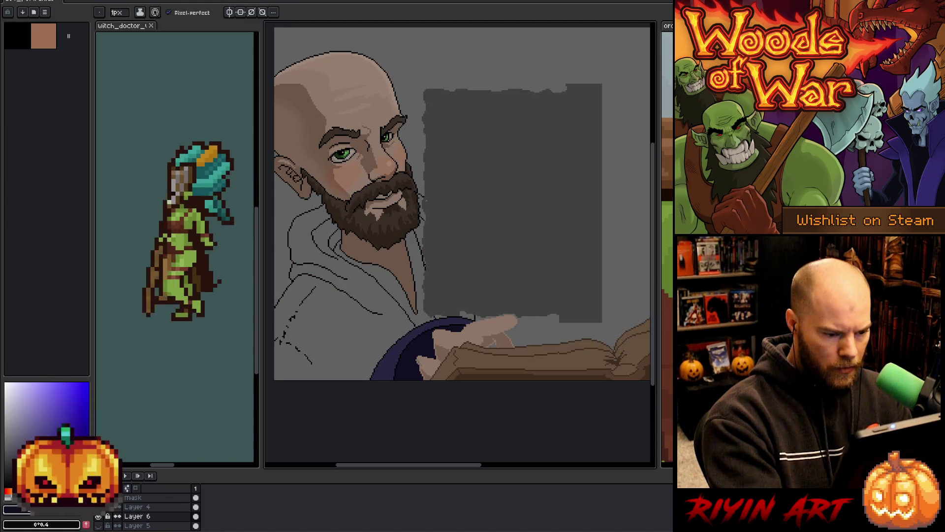
scroll(491, 380, "up", 3)
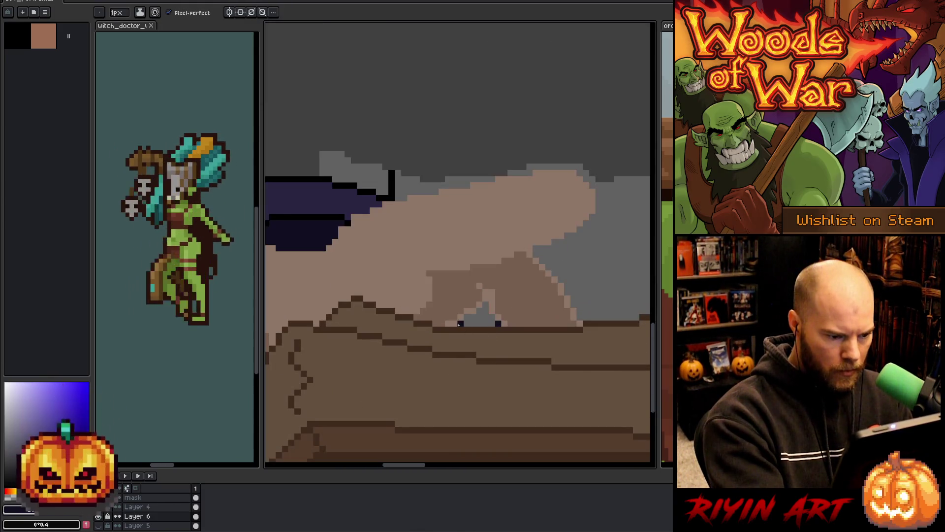
key("g")
left_click(480, 319)
scroll(526, 404, "down", 3)
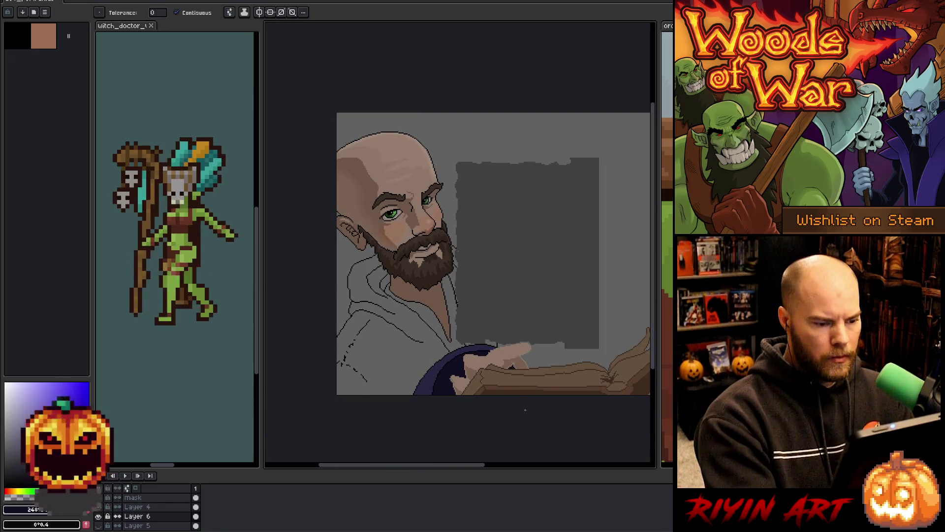
scroll(507, 417, "down", 2)
scroll(502, 334, "up", 2)
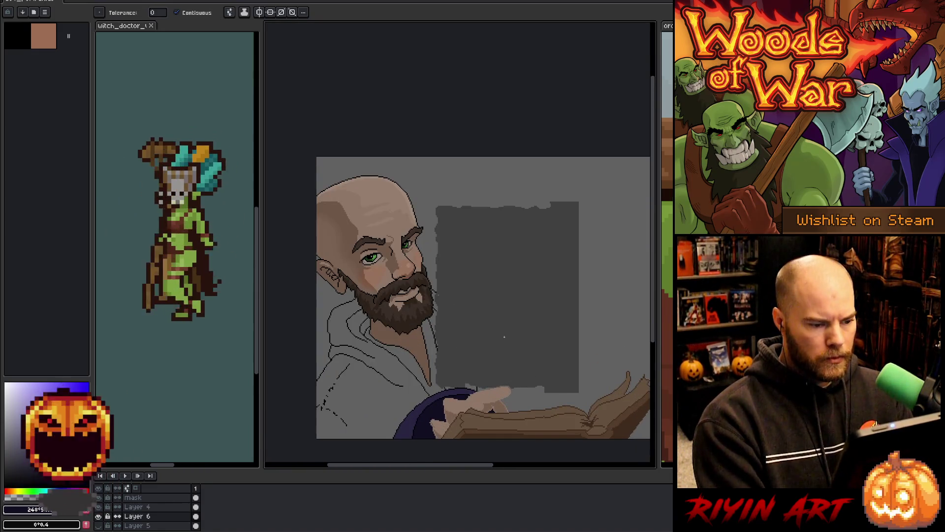
left_click_drag(424, 355, 430, 382)
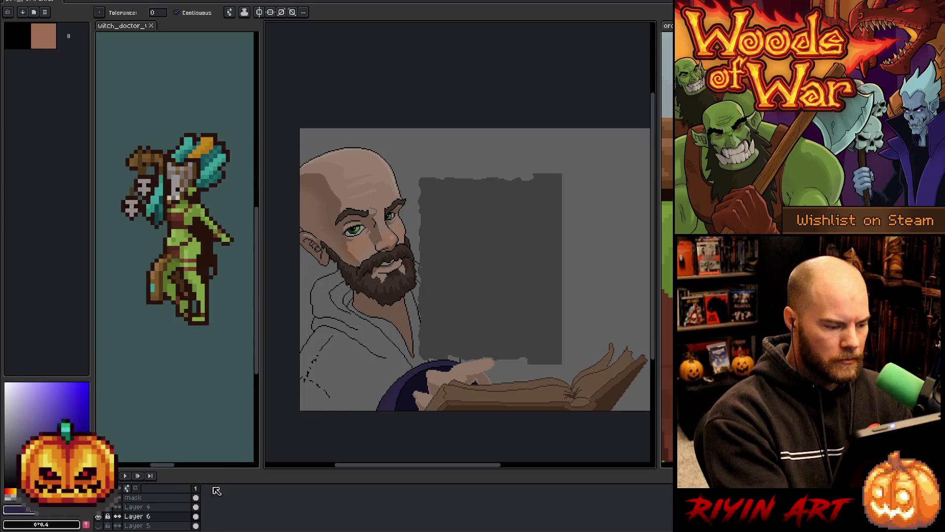
scroll(214, 458, "down", 1)
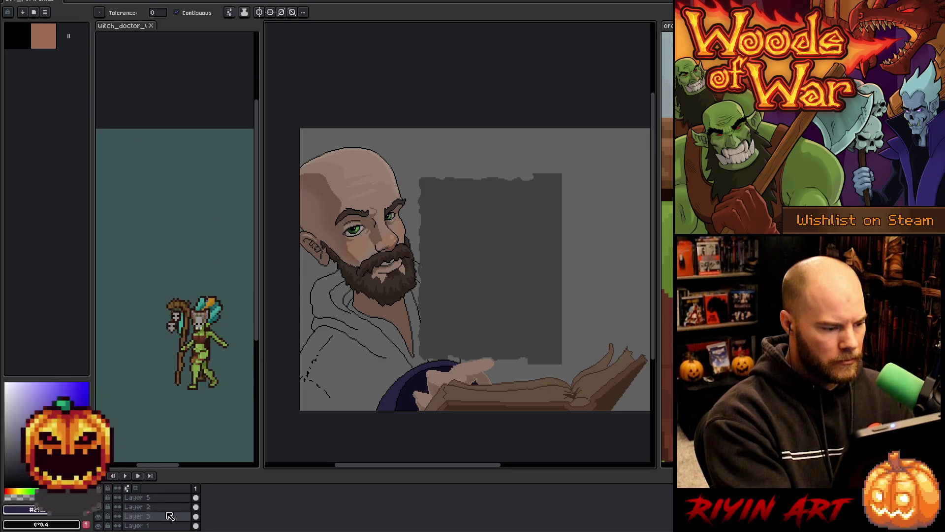
scroll(250, 302, "up", 2)
left_click_drag(260, 305, 260, 348)
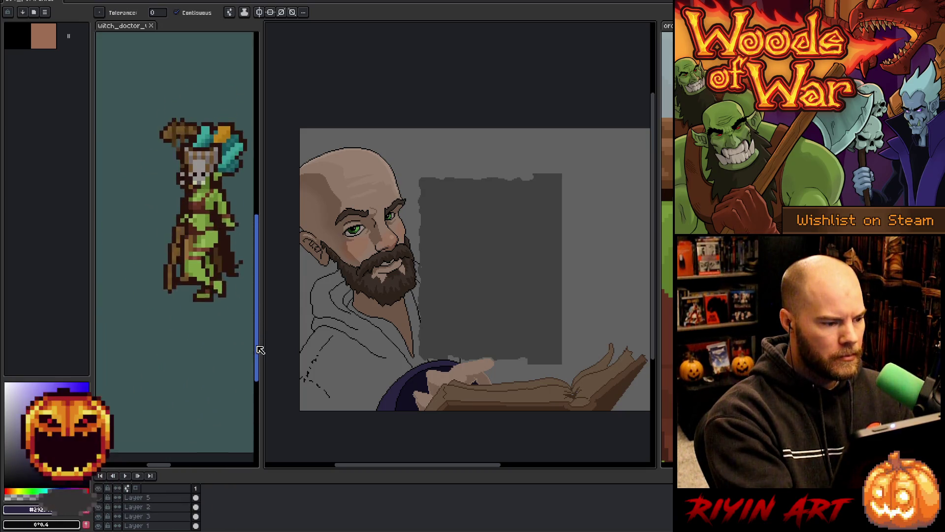
left_click_drag(154, 464, 175, 470)
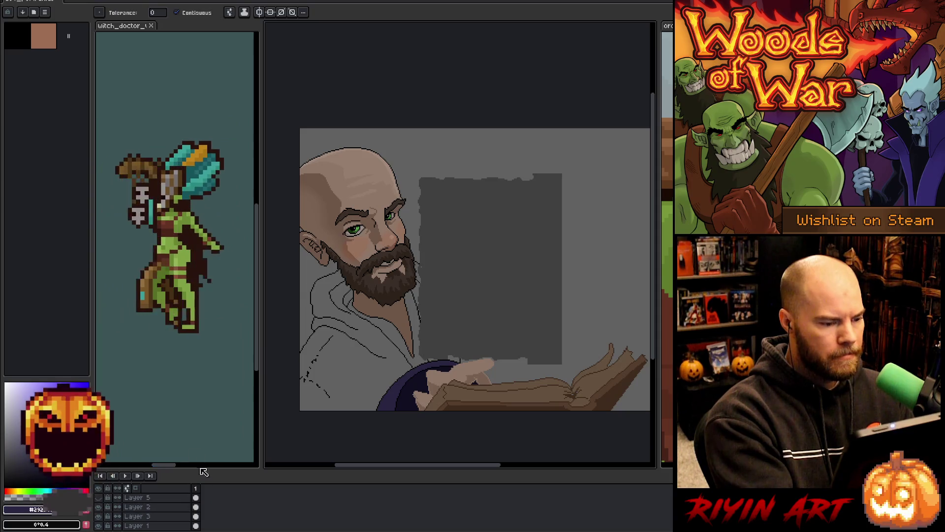
scroll(171, 514, "down", 1)
left_click(170, 517)
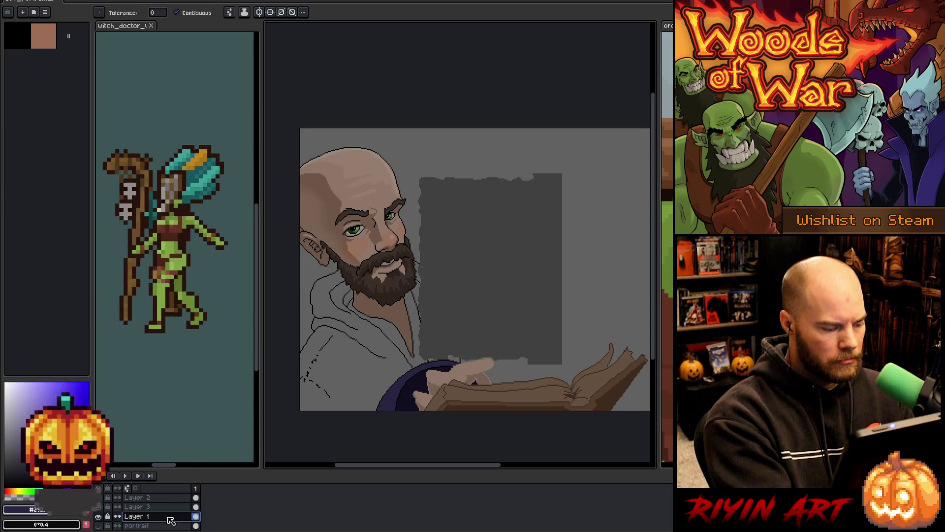
left_click(98, 516)
left_click(98, 516)
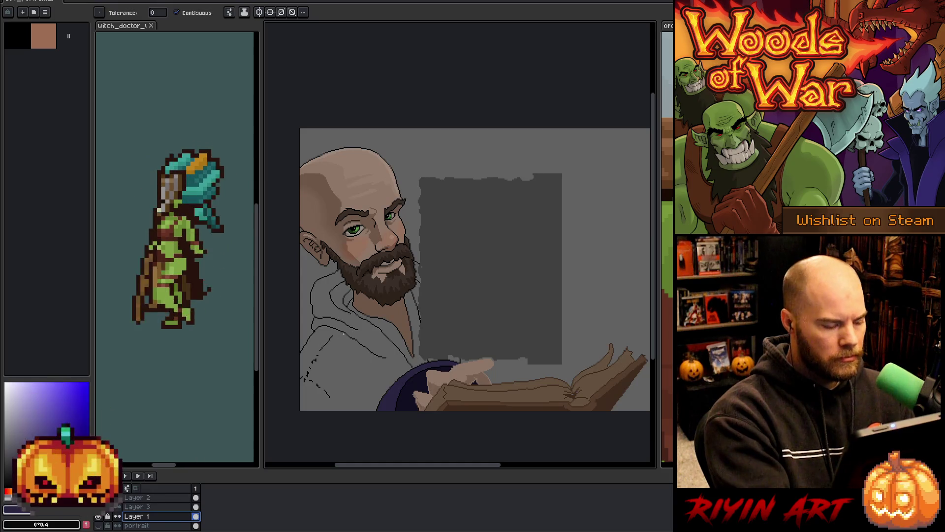
left_click(354, 384)
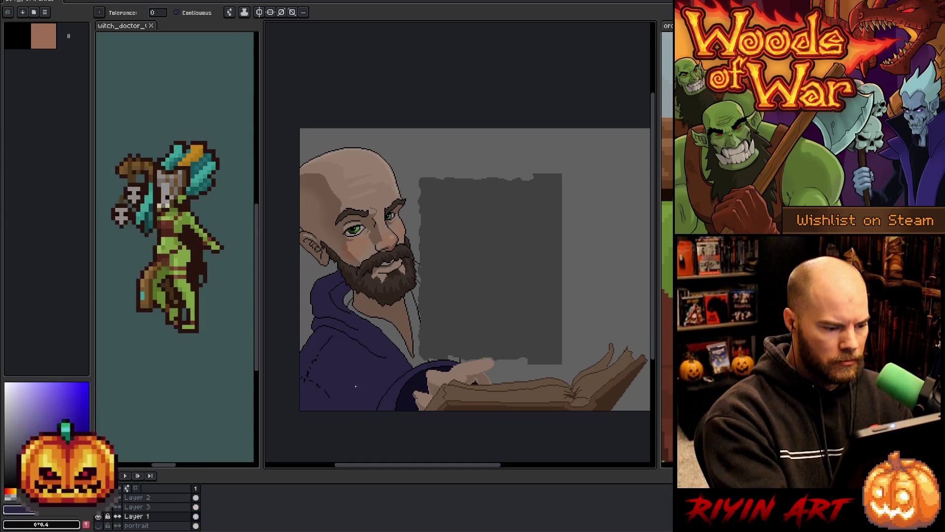
left_click(419, 276)
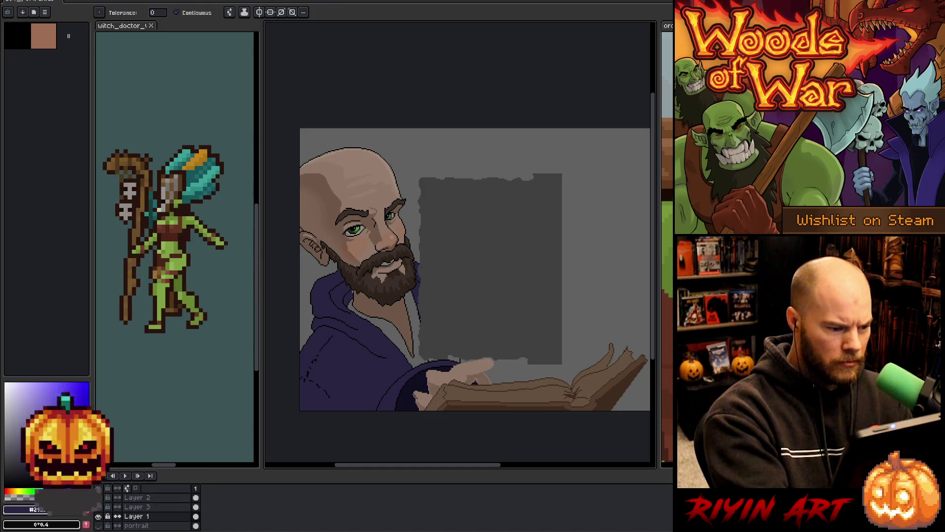
scroll(352, 305, "up", 4)
scroll(354, 273, "down", 5)
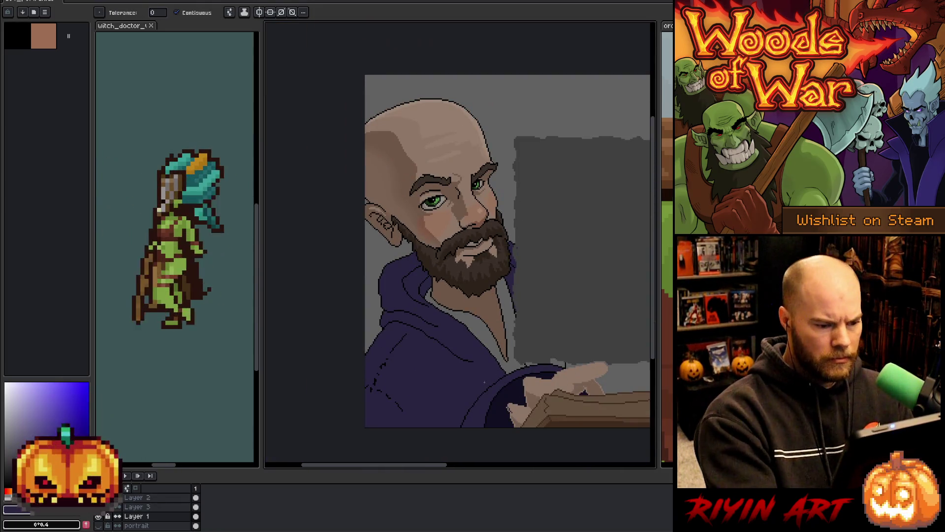
scroll(497, 304, "up", 1)
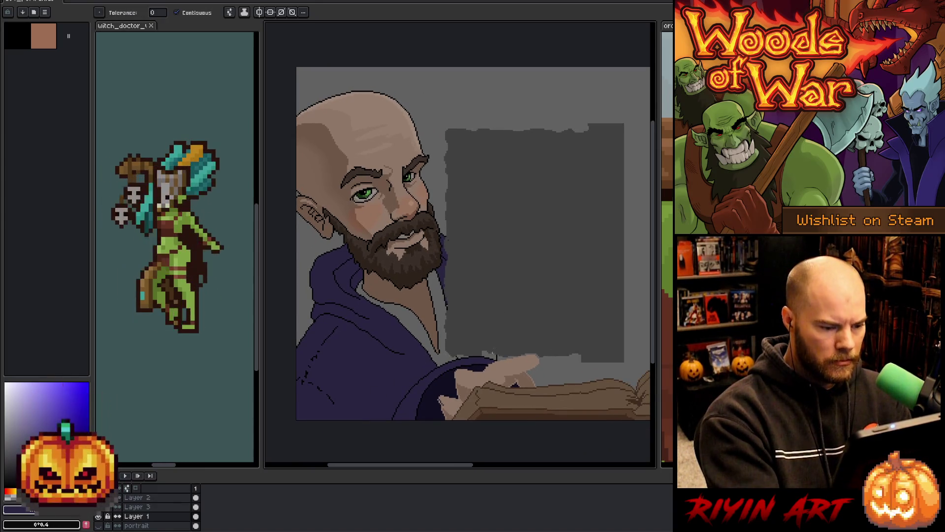
scroll(494, 357, "up", 4)
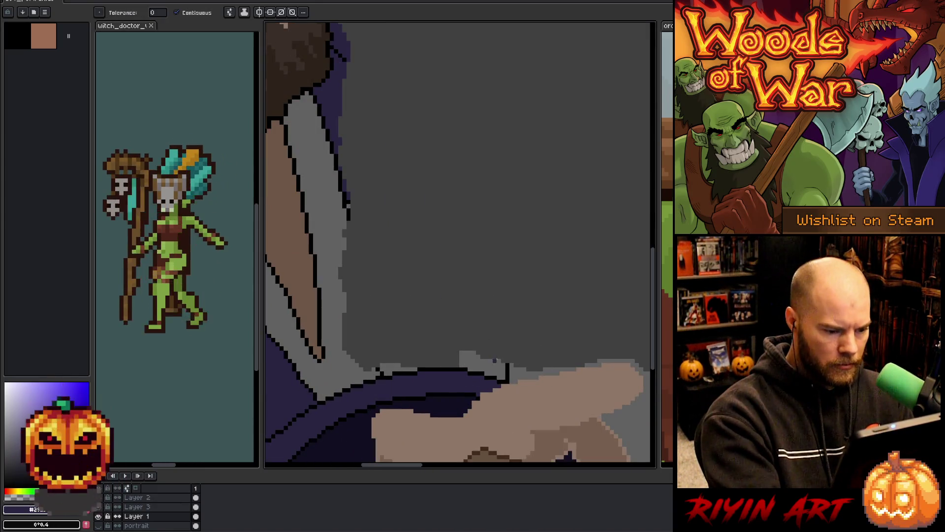
Step: Fill the grey patch above the hand dark navy and the grey shirt under the beard dark
key("b")
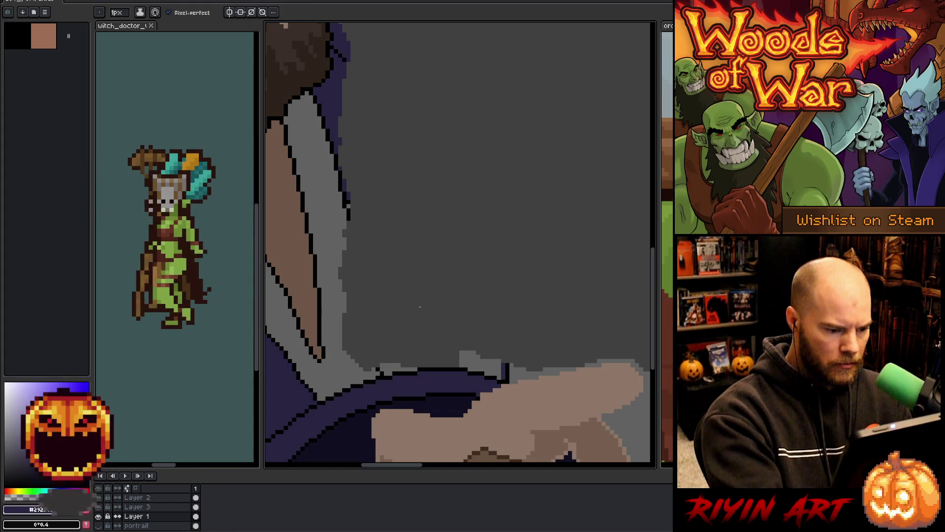
key("g")
left_click(385, 366)
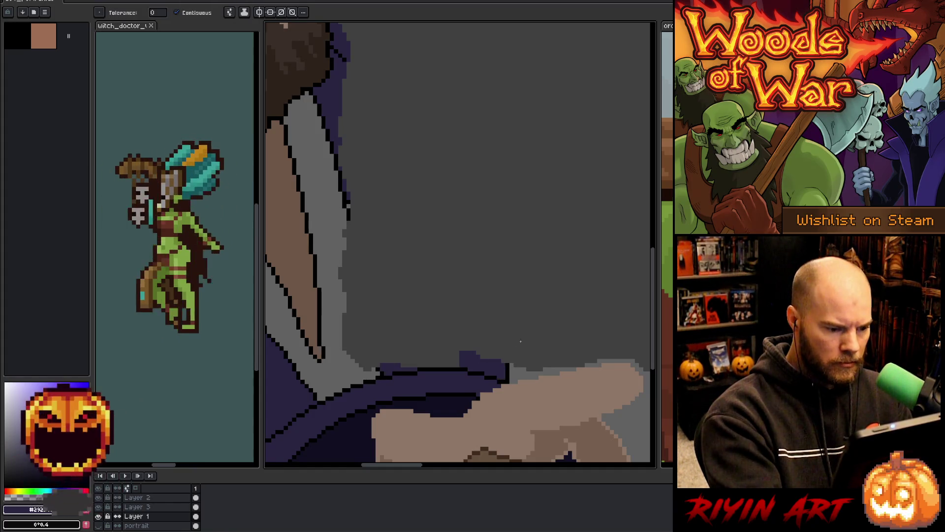
scroll(433, 332, "down", 4)
scroll(400, 344, "left", 3)
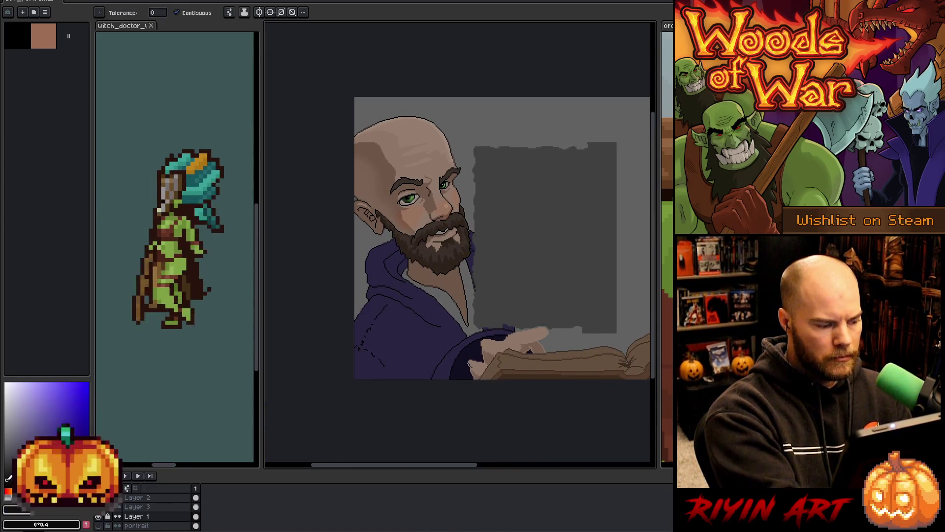
left_click(457, 297)
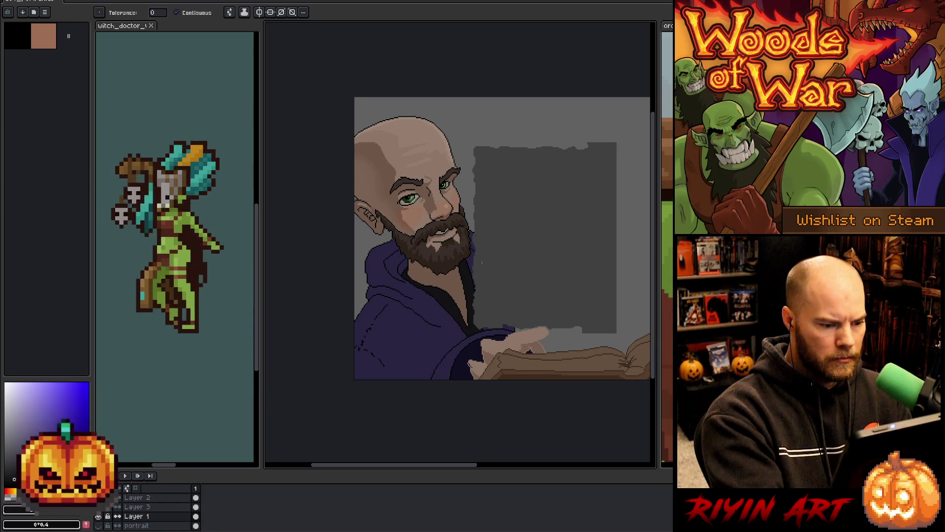
scroll(479, 265, "up", 3)
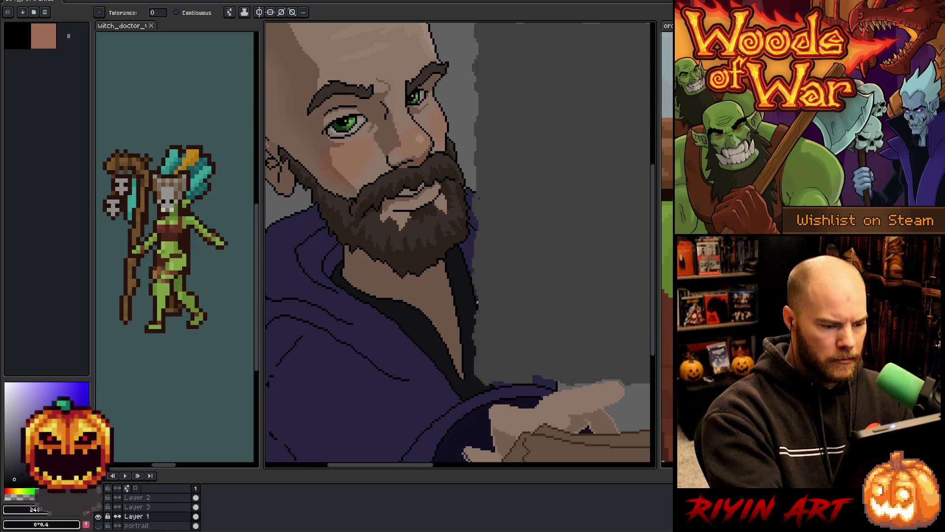
Step: Paint dark purple along the sleeve edge, plus a 3-pixel dark stroke at the hand's right edge
key("b")
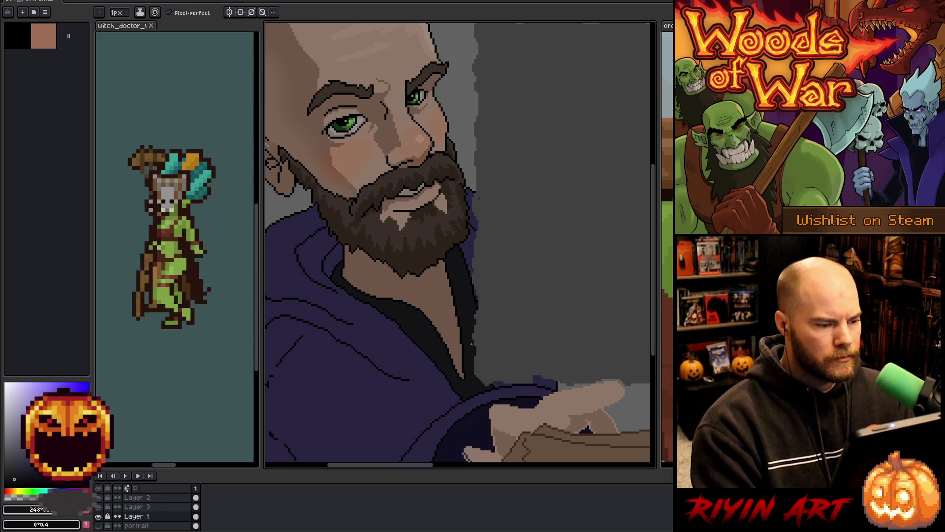
scroll(475, 341, "down", 3)
key("h")
left_click_drag(445, 363, 431, 364)
key("b")
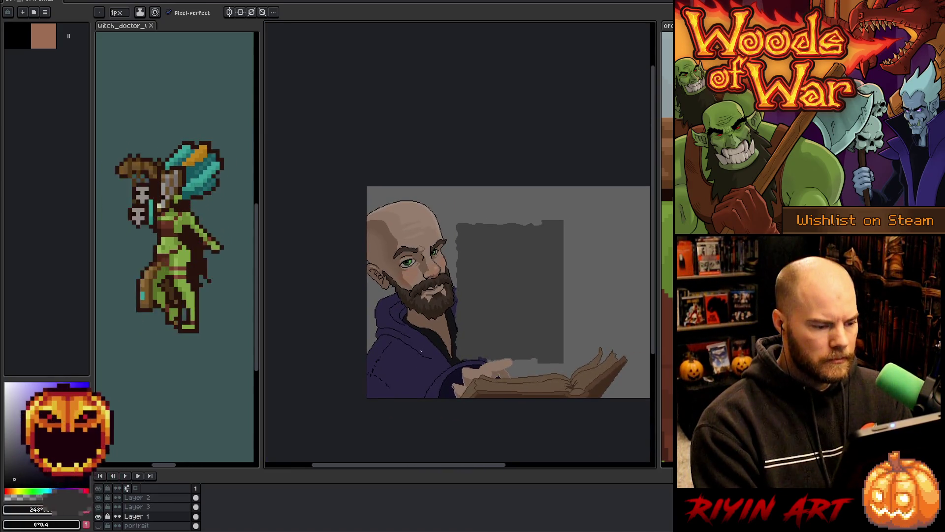
scroll(421, 351, "up", 1)
scroll(421, 350, "down", 2)
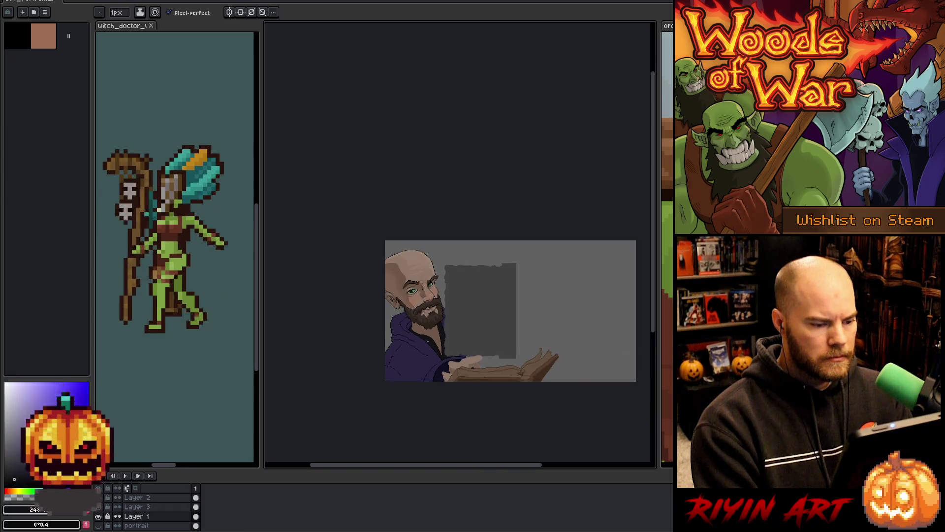
scroll(450, 334, "up", 2)
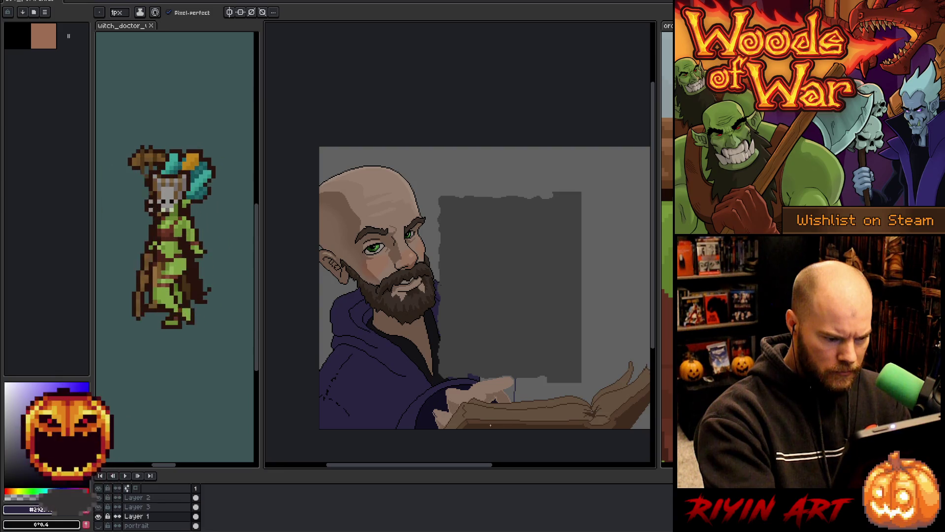
left_click_drag(514, 400, 481, 379)
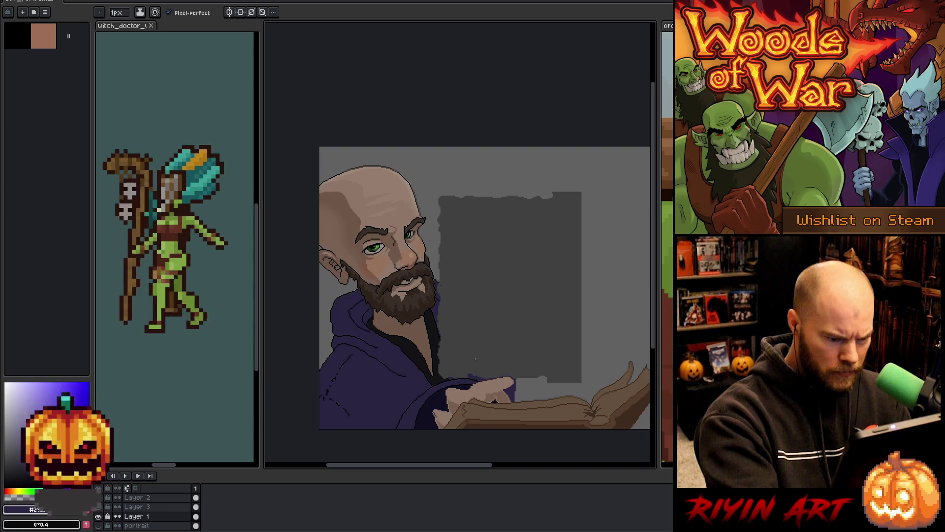
key("e")
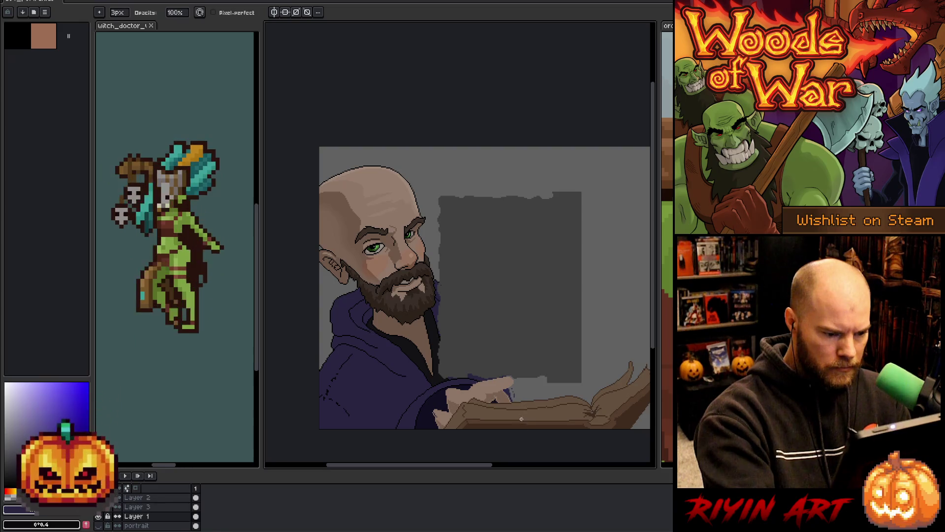
left_click_drag(515, 401, 509, 376)
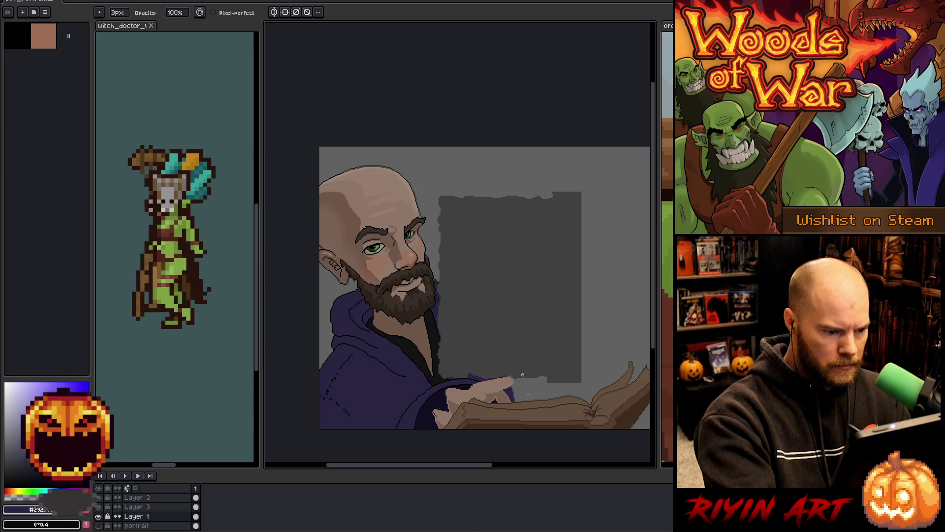
scroll(515, 349, "down", 1)
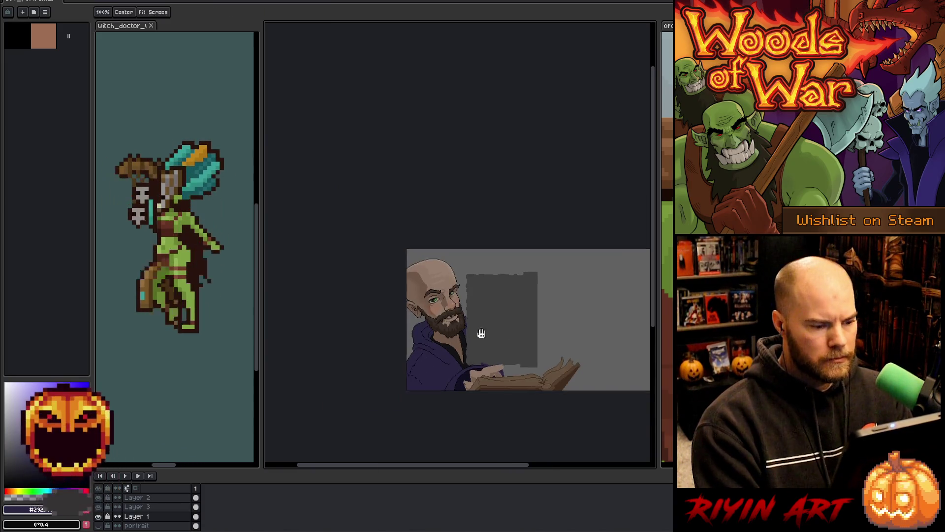
scroll(481, 333, "up", 2)
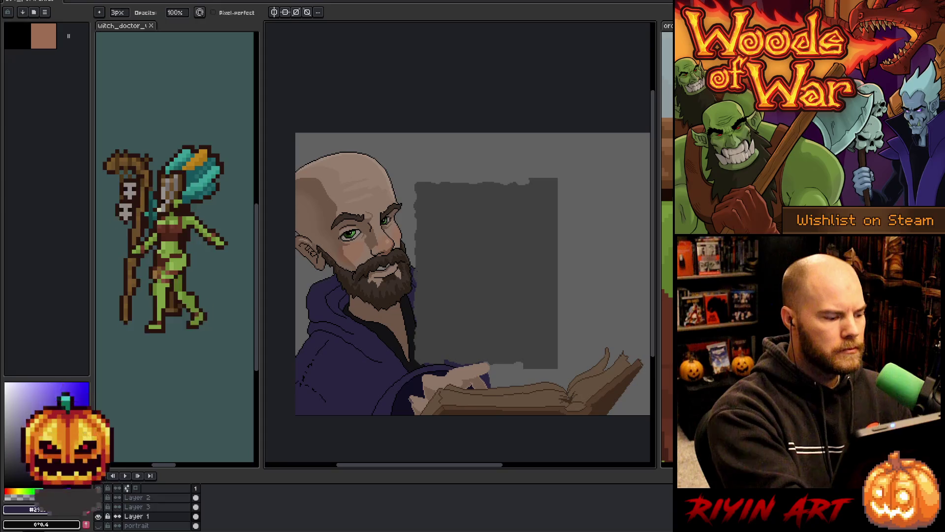
key("b")
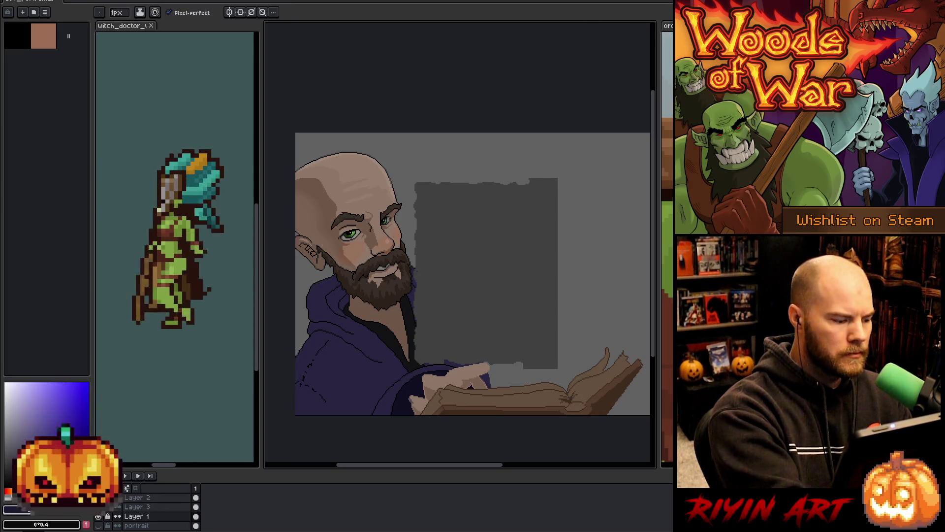
key("i")
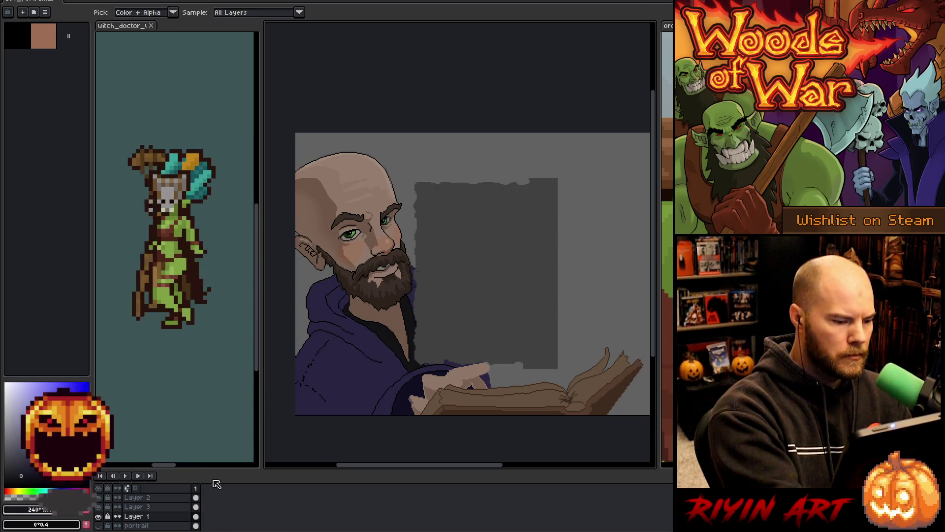
Step: Fill the purple hoodie and the purple strip beside the beard with black
key("g")
left_click(358, 388)
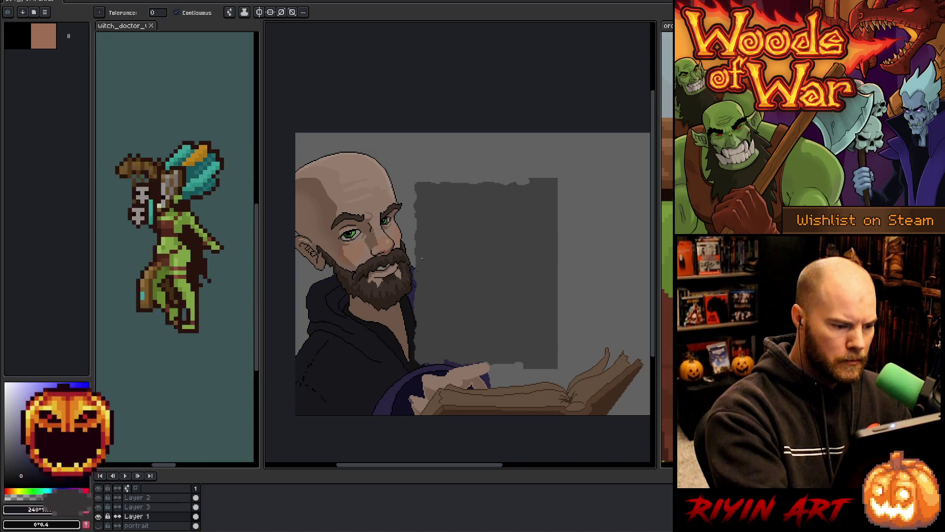
left_click(412, 297)
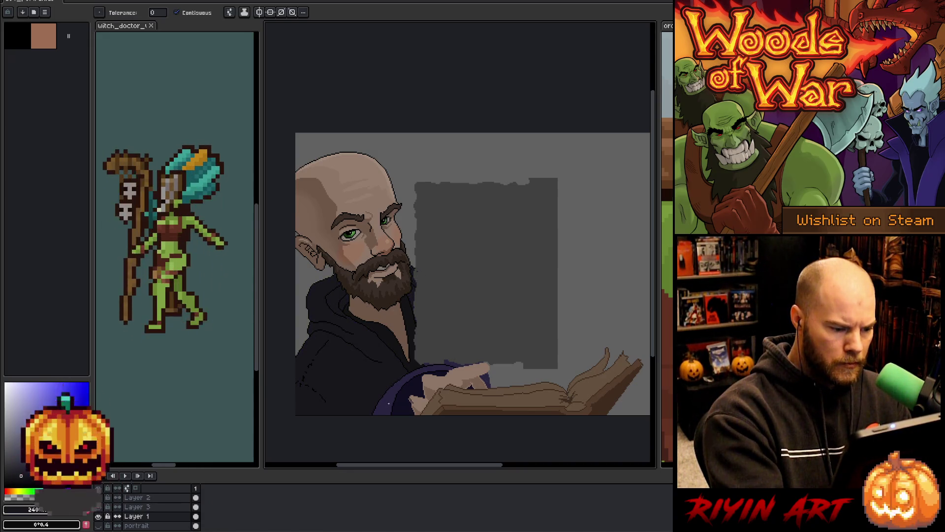
Step: Check which layers hold the artwork, picking Layer 3, Layer 1 and Layer 6 from the canvas
left_click(140, 506)
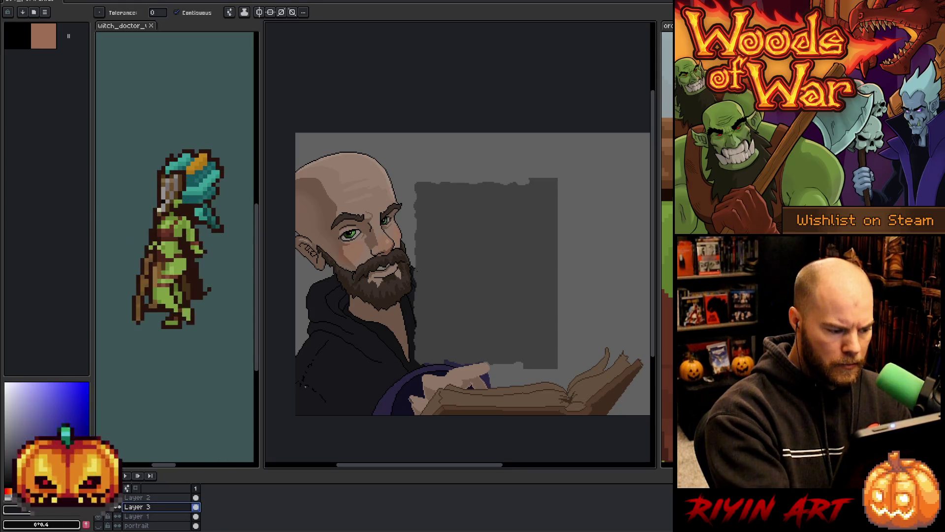
key("b")
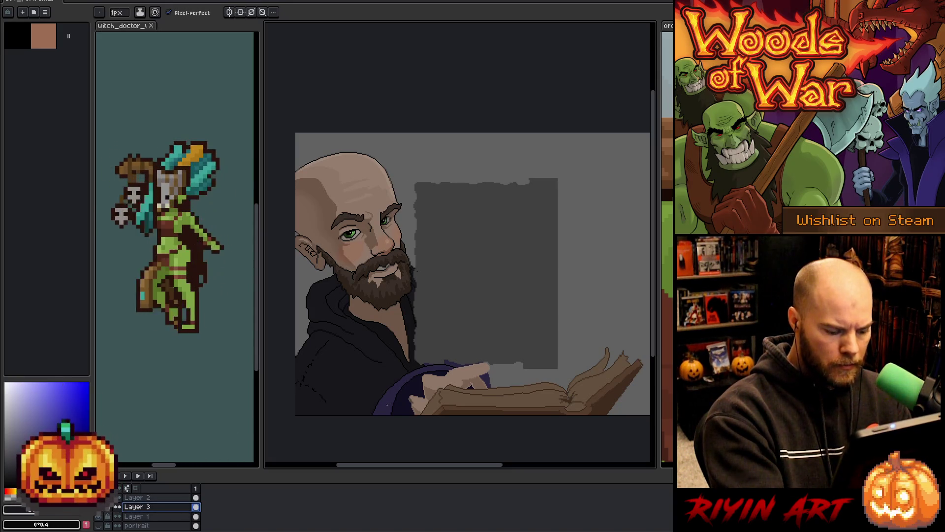
key("v")
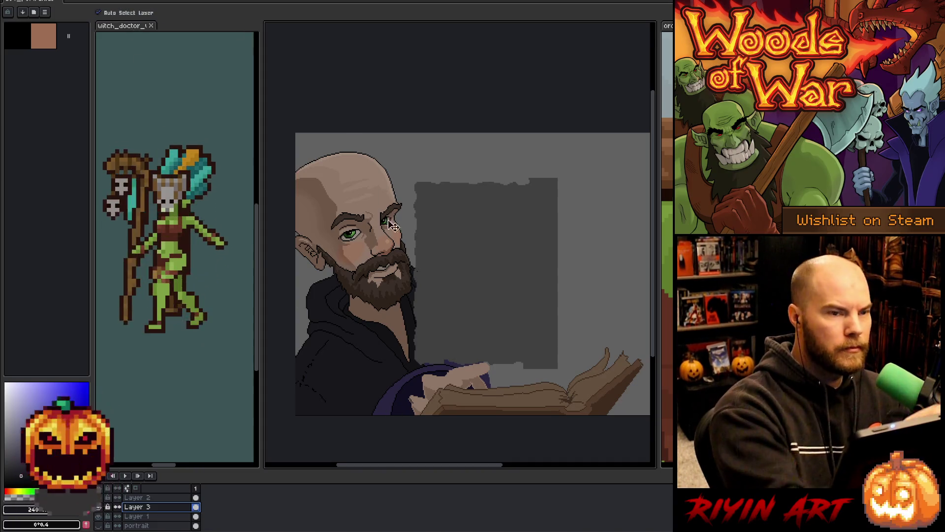
left_click(390, 406)
key("w")
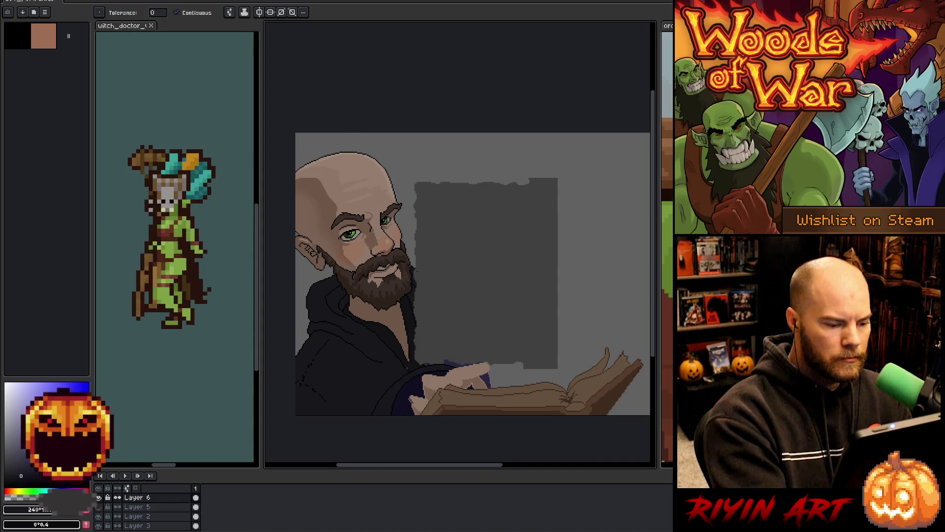
key("v")
left_click(461, 352)
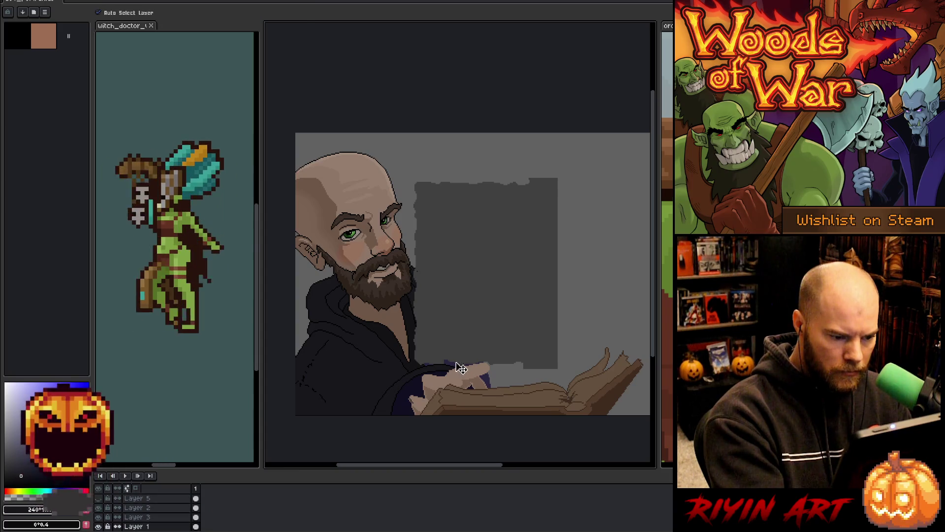
key("w")
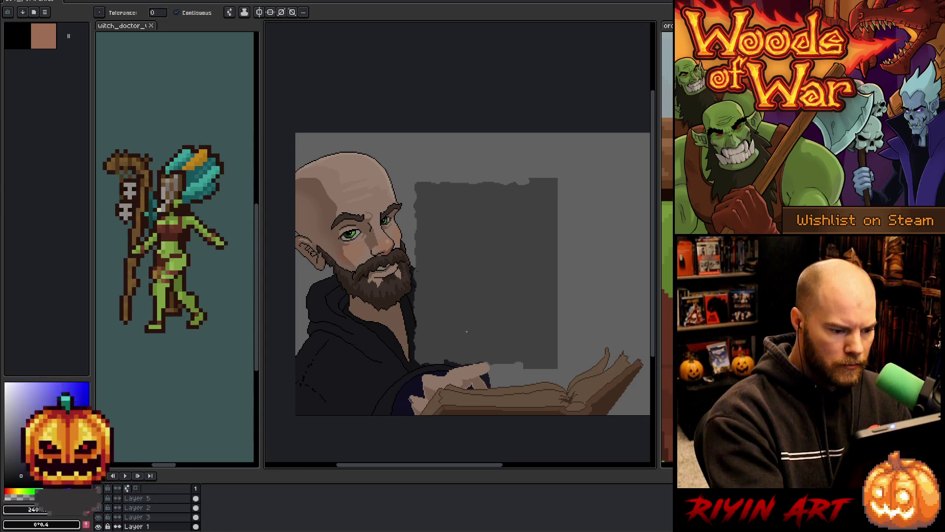
key("v")
left_click(400, 398)
key("w")
key("v")
left_click(409, 422)
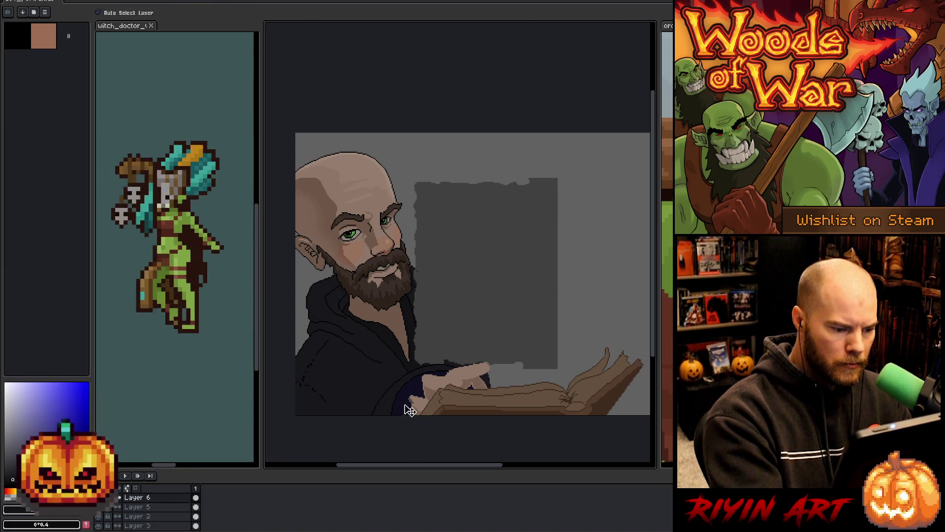
key("w")
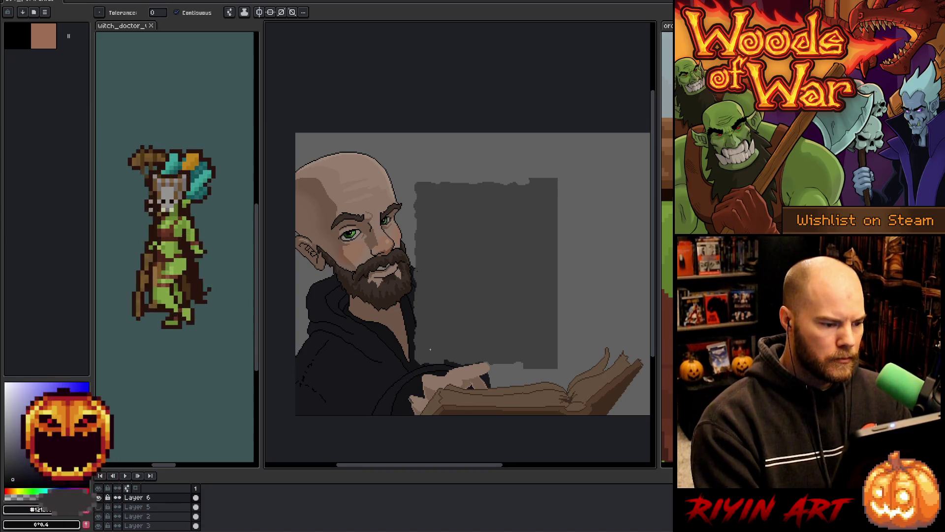
scroll(430, 349, "down", 2)
Step: Zoom into the face, sample a dark colour and draw a thin 1px line beneath the beard across the neck
scroll(429, 328, "up", 2)
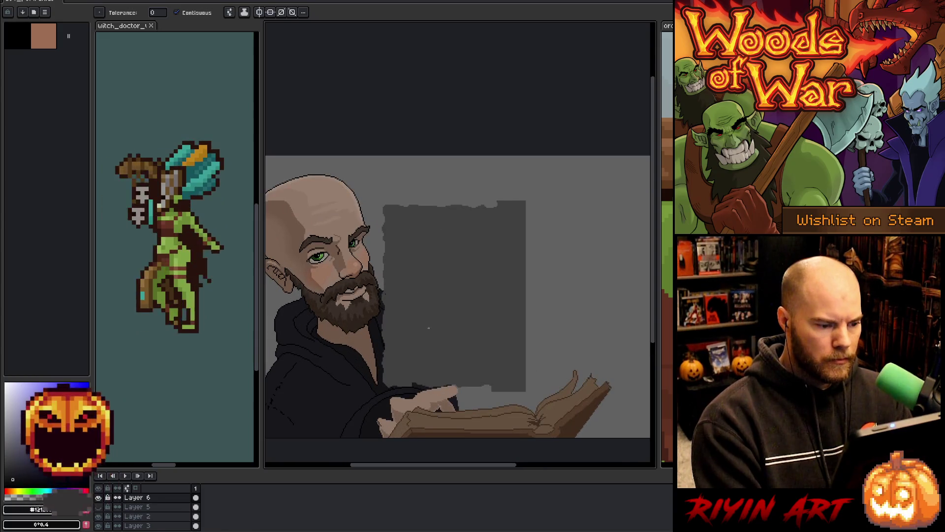
scroll(429, 328, "down", 2)
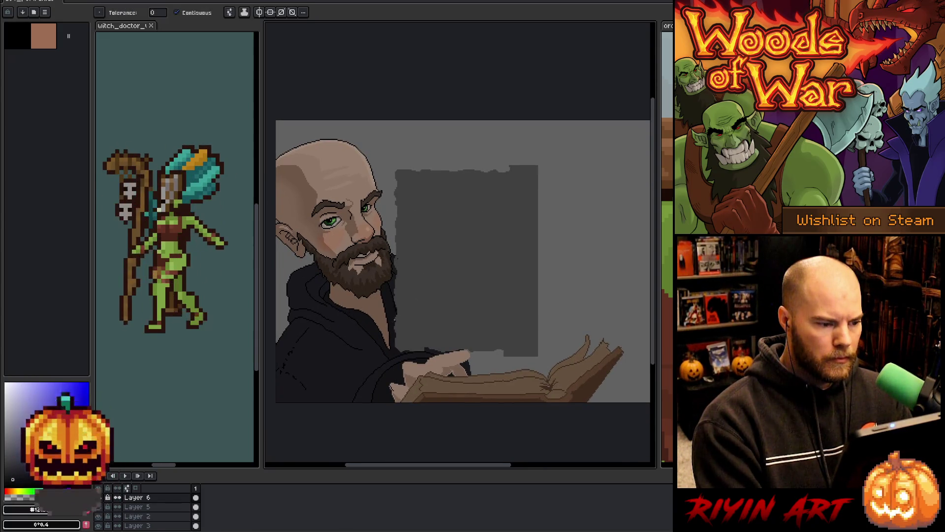
scroll(394, 320, "down", 2)
scroll(414, 310, "up", 2)
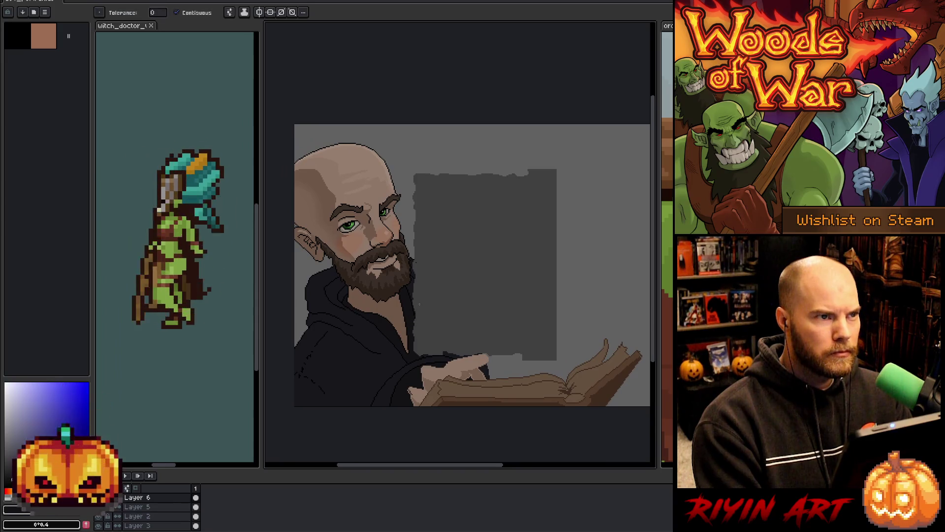
scroll(371, 305, "down", 1)
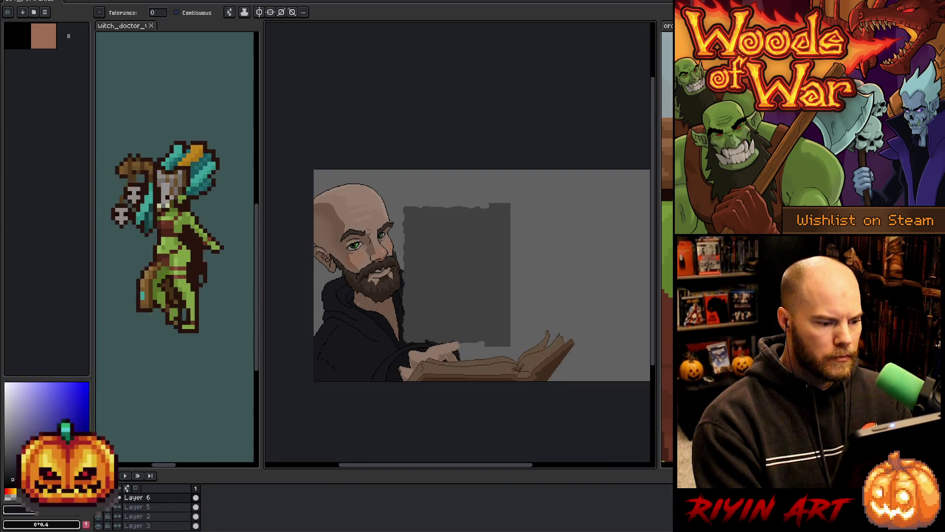
scroll(372, 305, "up", 1)
scroll(373, 319, "up", 2)
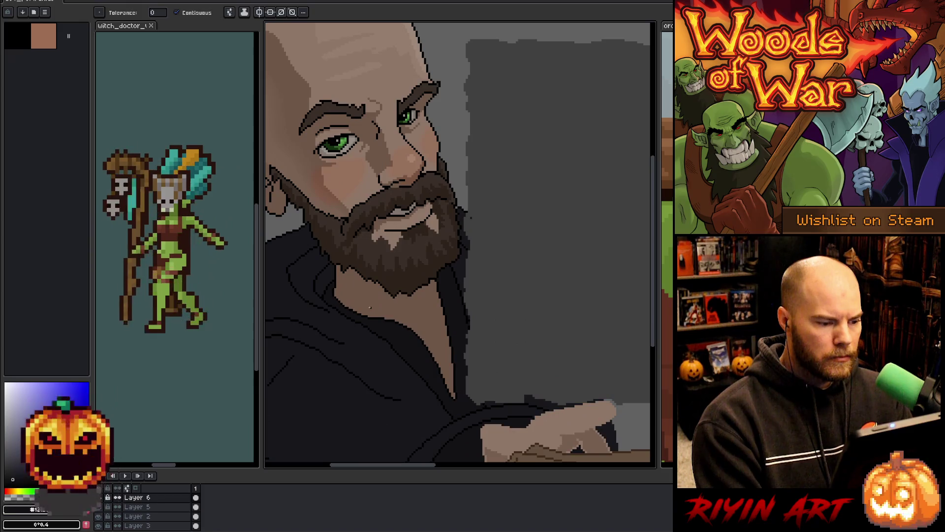
key("i")
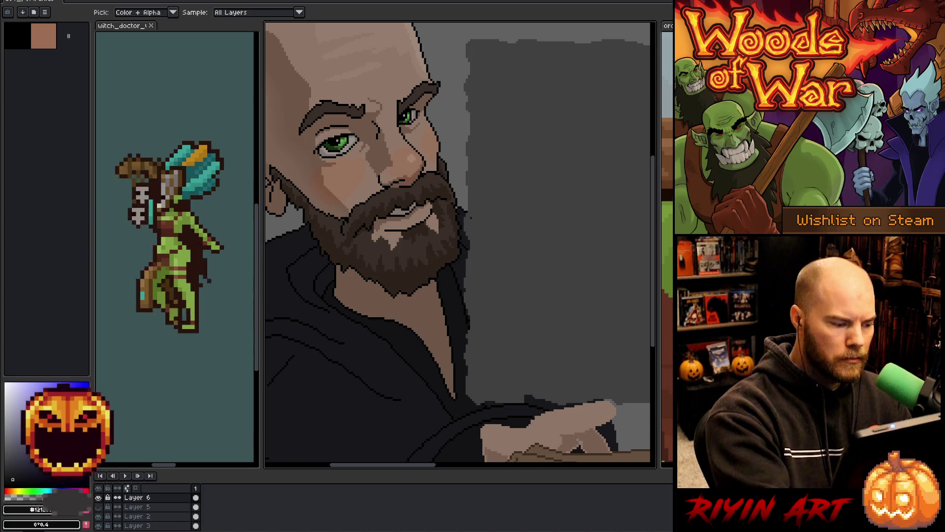
key("b")
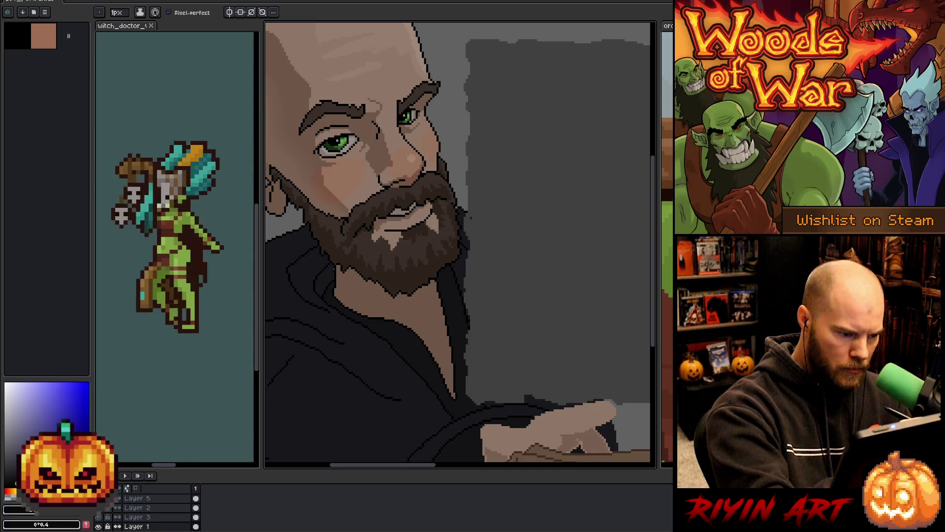
left_click_drag(336, 272, 388, 294)
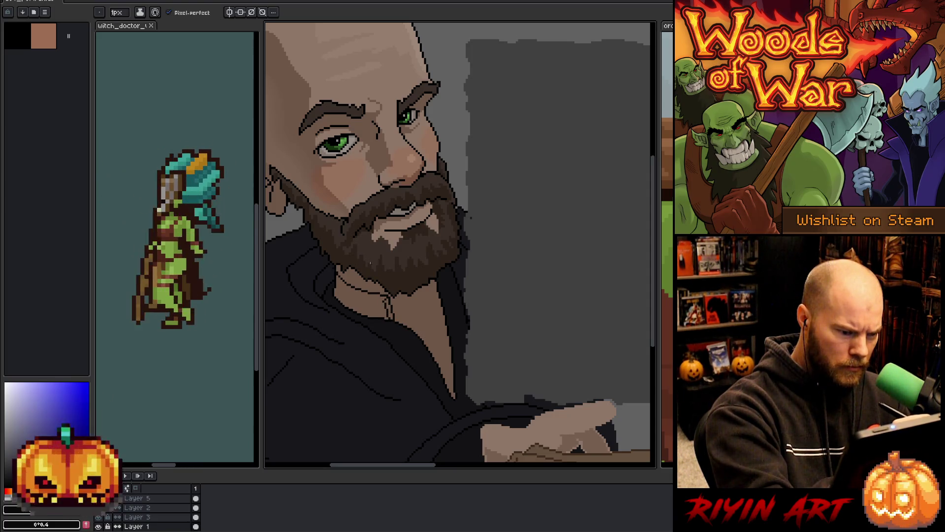
scroll(371, 263, "up", 5)
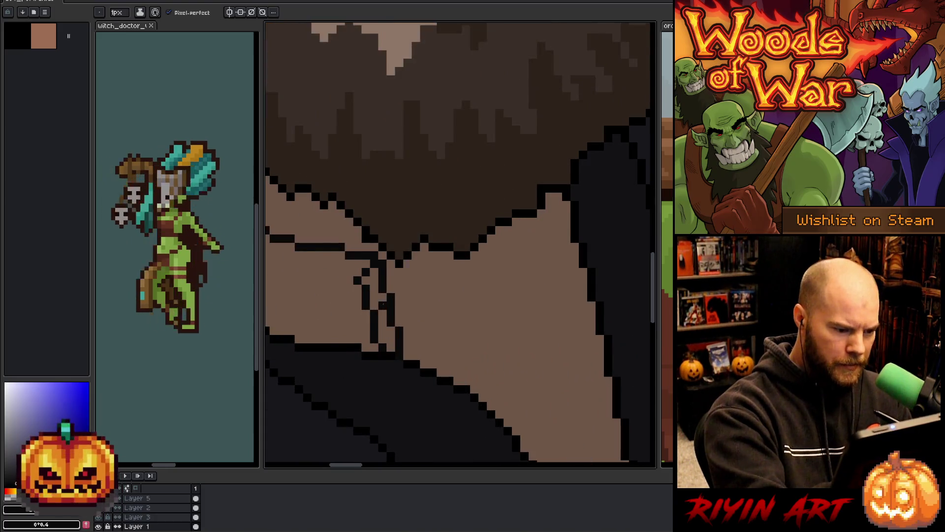
Step: Pick black from the canvas and place the first outline pixels of the neck cord
key("e")
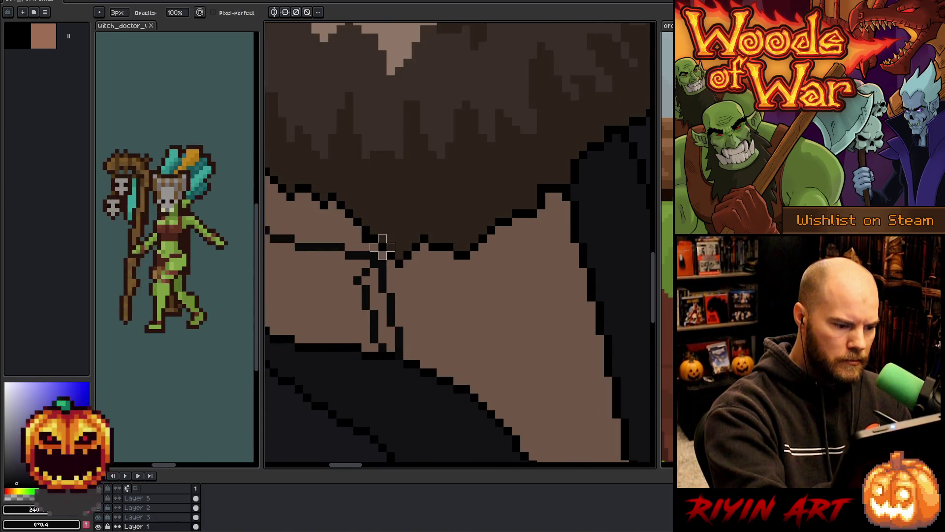
key("b")
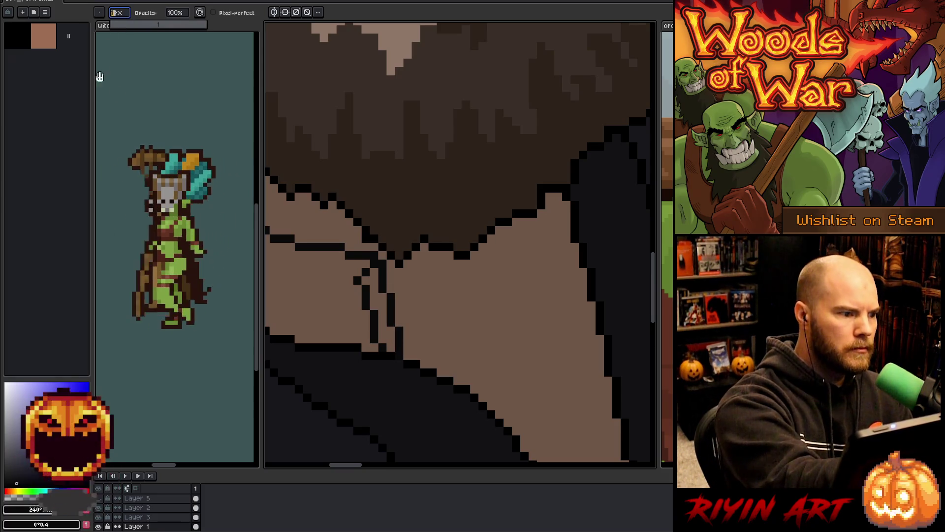
left_click(393, 350, "alt")
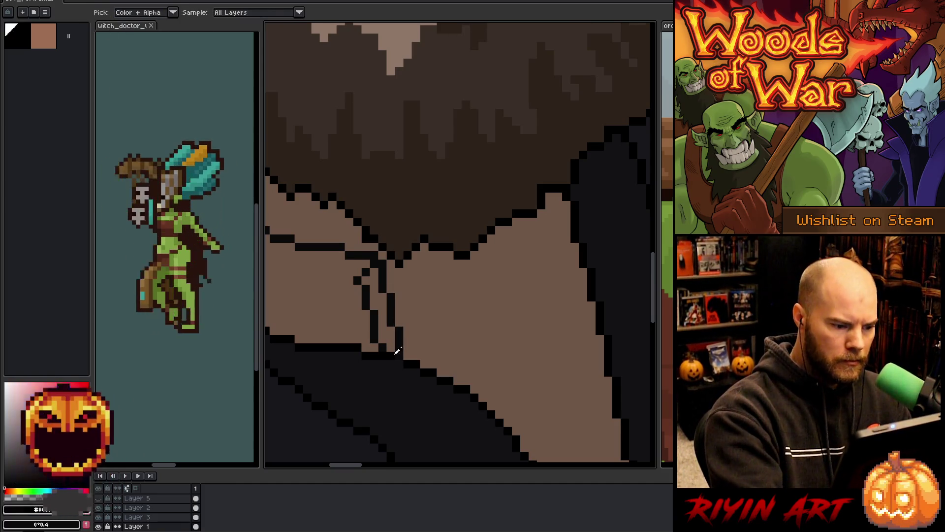
key("e")
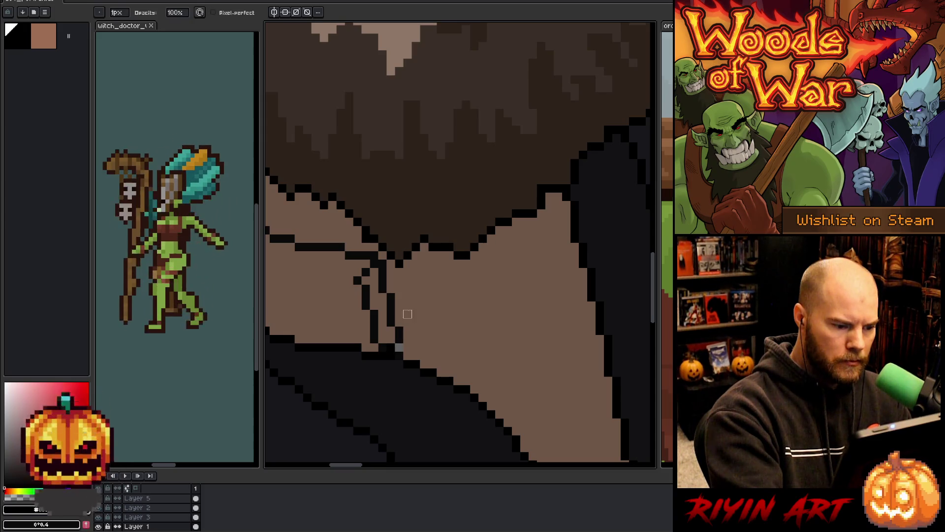
key("b")
left_click(397, 333, "alt")
left_click(407, 339)
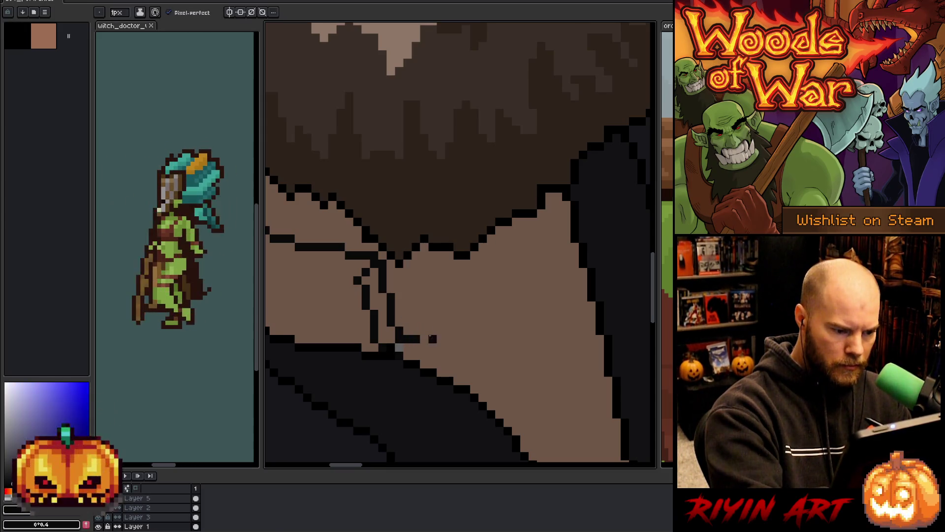
Step: Extend the black cord line diagonally down-right and down the chest
left_click(407, 347)
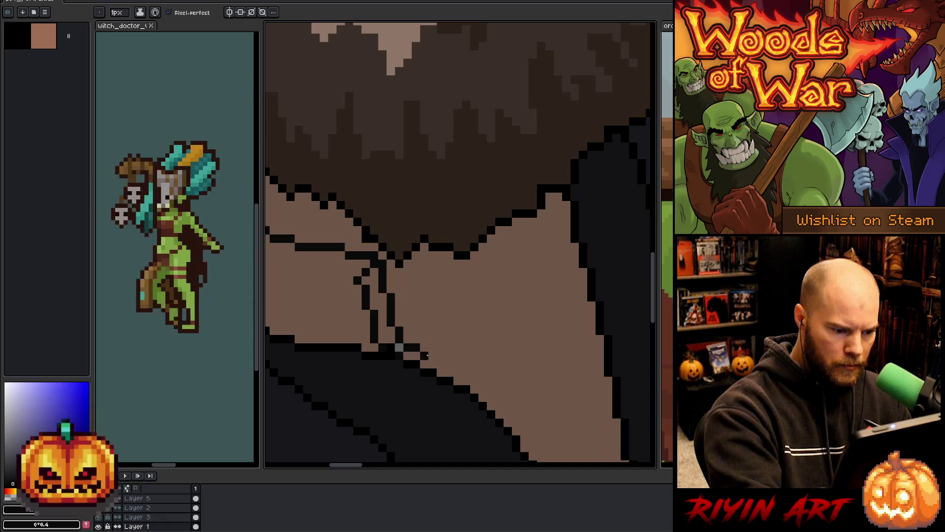
left_click(431, 355)
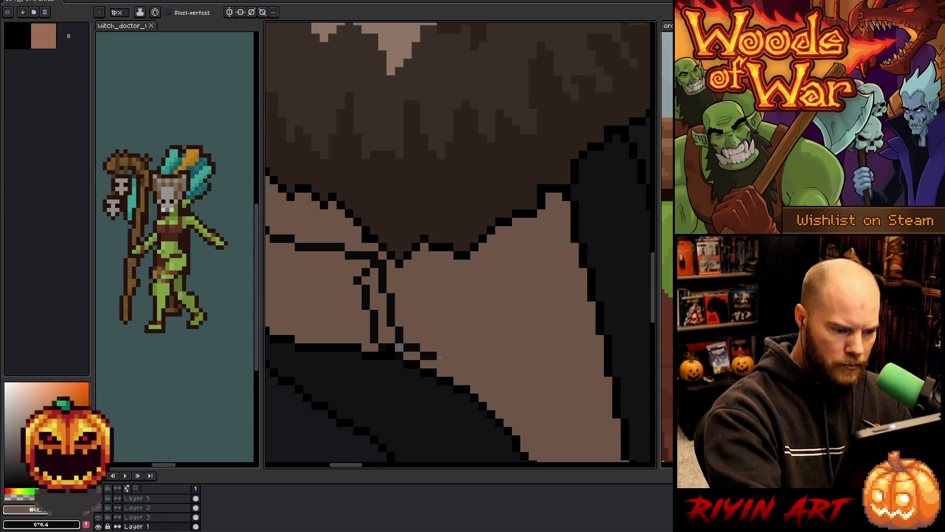
left_click(445, 364)
left_click(456, 372)
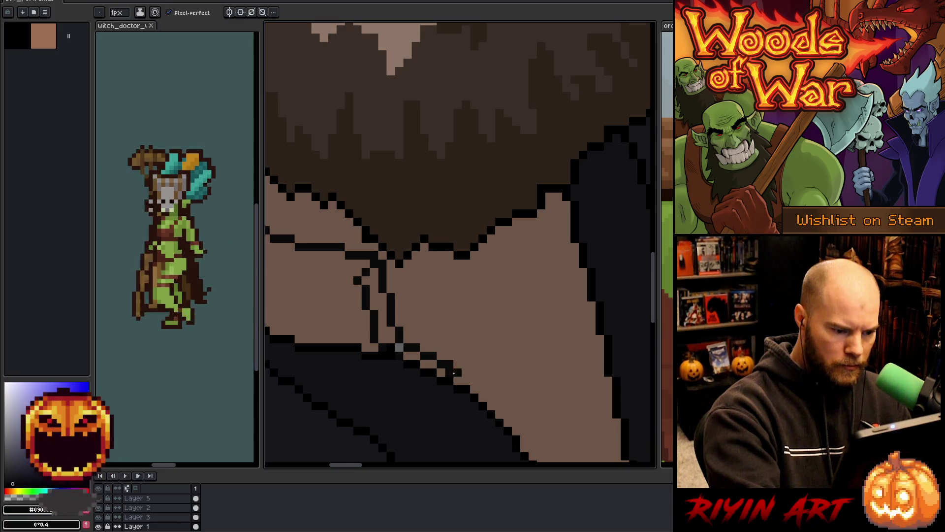
left_click(465, 372)
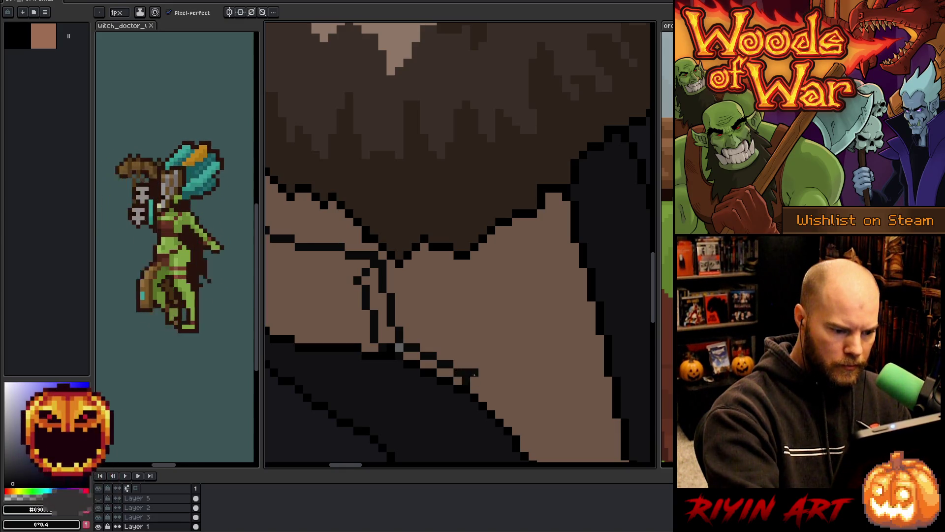
mouse_move(494, 393)
left_mouse_down()
mouse_move(524, 431)
mouse_move(504, 320)
left_mouse_up()
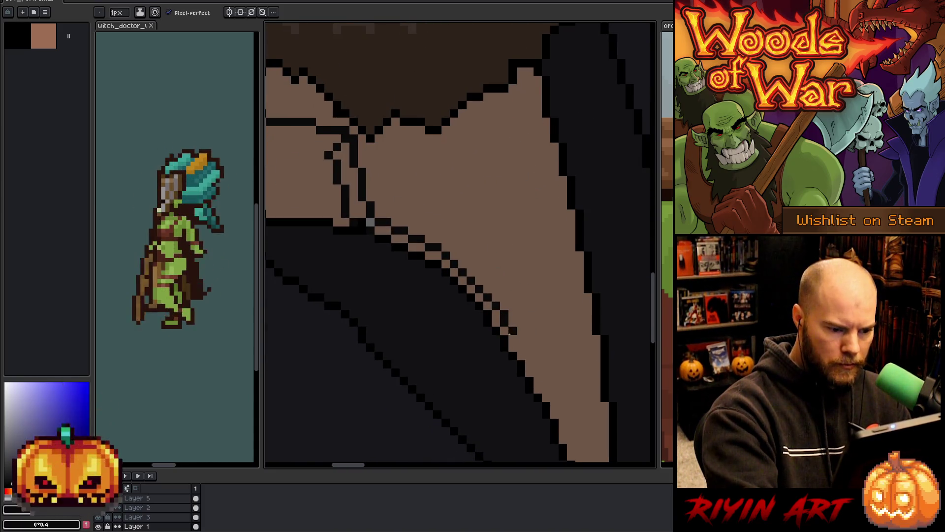
Step: Continue the cord outline further down-right to its end and down the hoodie
left_click(521, 339)
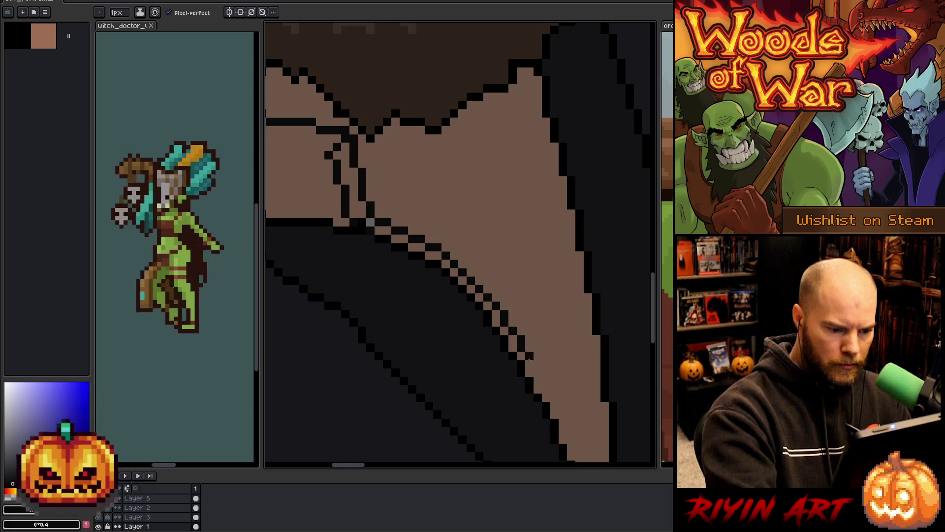
left_click(538, 372)
left_click(538, 381)
left_click(550, 389)
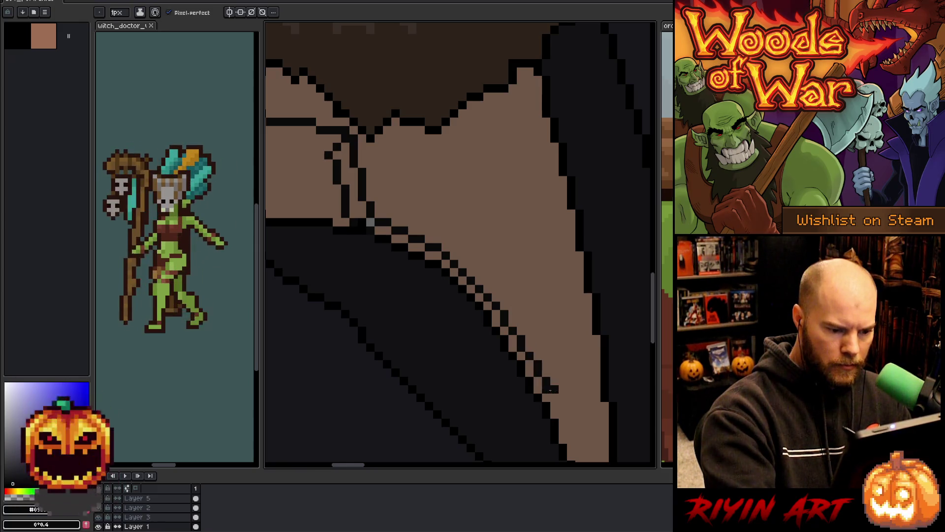
left_click(562, 413)
left_click(571, 414)
mouse_move(571, 422)
left_mouse_down()
mouse_move(572, 439)
mouse_move(578, 321)
mouse_move(571, 356)
left_mouse_up()
left_click(580, 372)
left_click(579, 380)
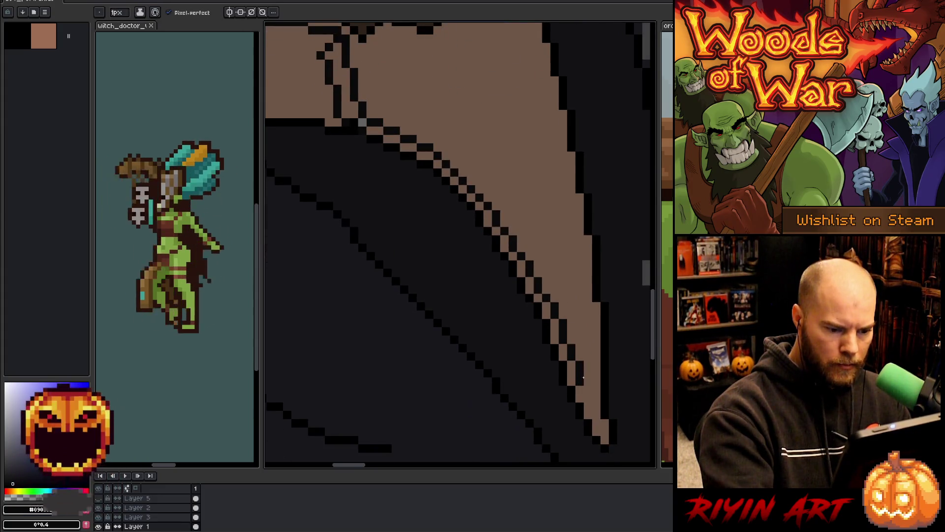
left_click(588, 398)
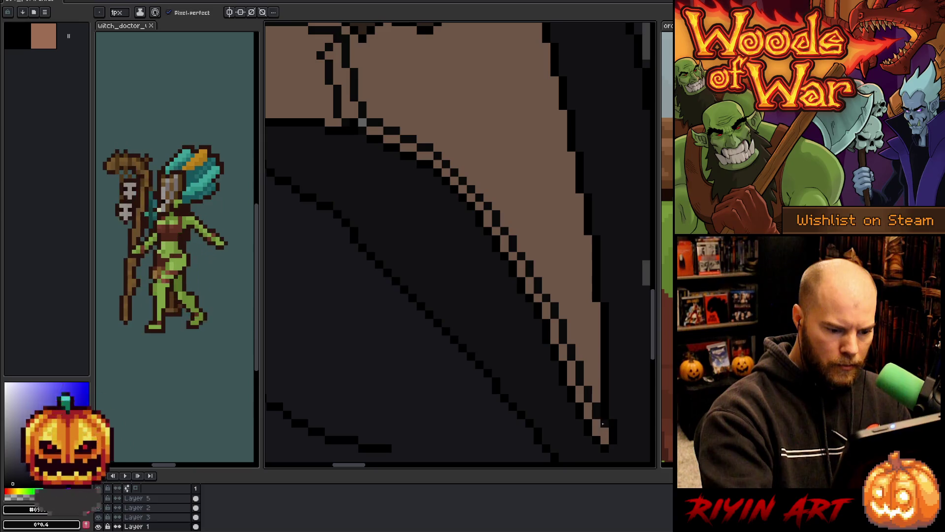
Step: Draw a second cord line parallel to the first, up-left across the chest below the beard
left_click_drag(537, 226, 555, 327)
mouse_move(447, 222)
left_mouse_down()
mouse_move(516, 301)
mouse_move(610, 370)
left_mouse_up()
left_click(486, 295)
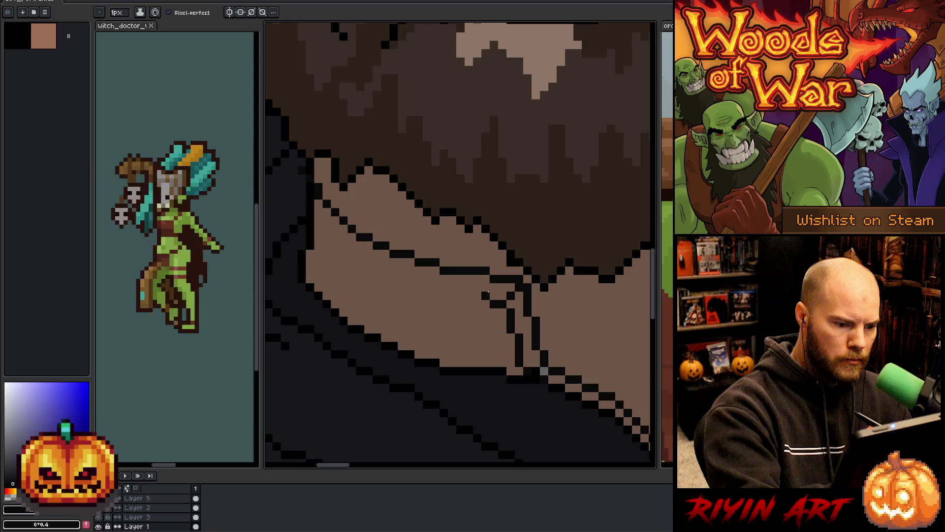
mouse_move(485, 296)
left_mouse_down()
mouse_move(374, 262)
mouse_move(317, 209)
mouse_move(305, 182)
left_mouse_up()
left_click(368, 245)
left_click(335, 220)
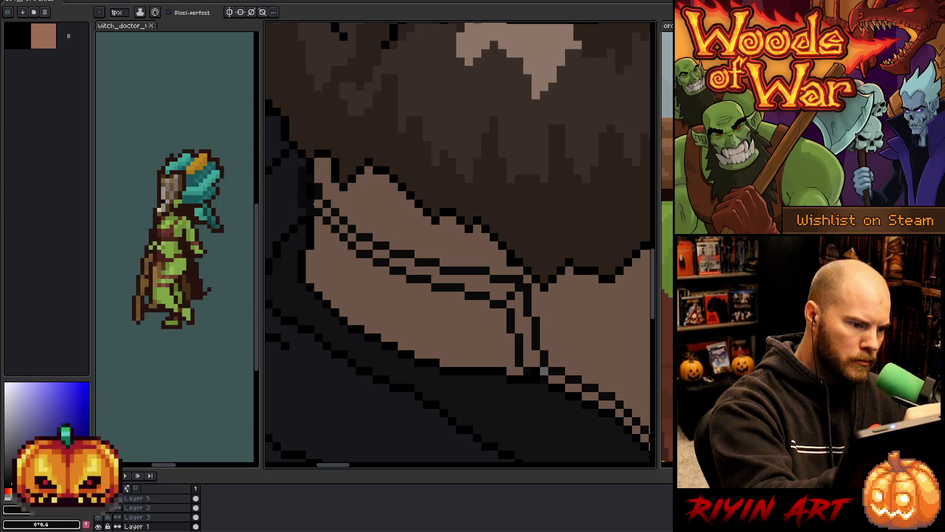
Step: Paint skin tone over stray dark pixels and touch up the cord's end with brown
left_click(316, 200, "alt")
left_click(310, 188)
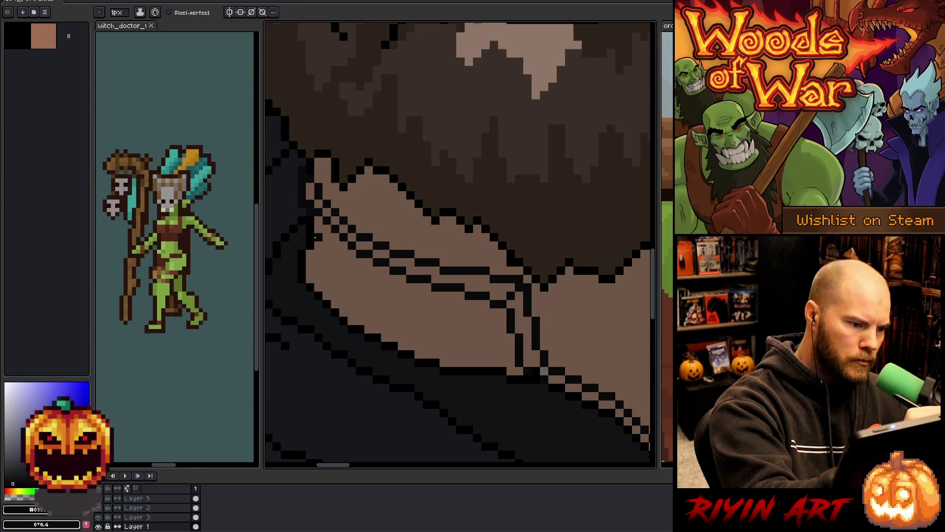
left_click(306, 213, "alt")
left_click(310, 204, "alt")
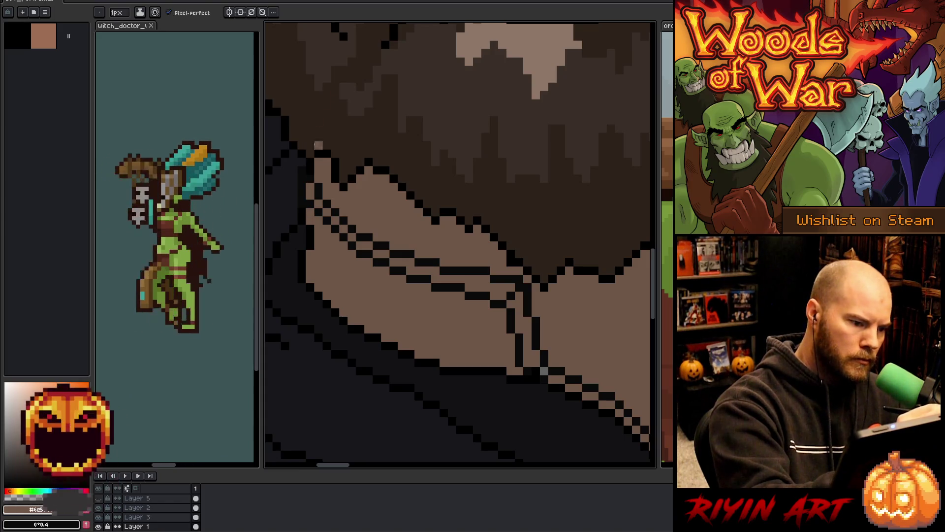
left_click(292, 176, "alt")
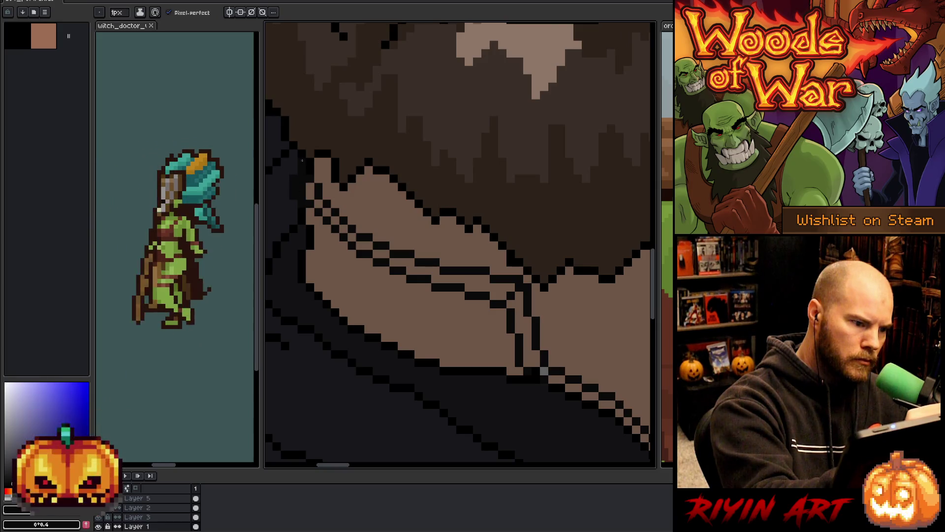
left_click(301, 172, "alt")
left_click(301, 183)
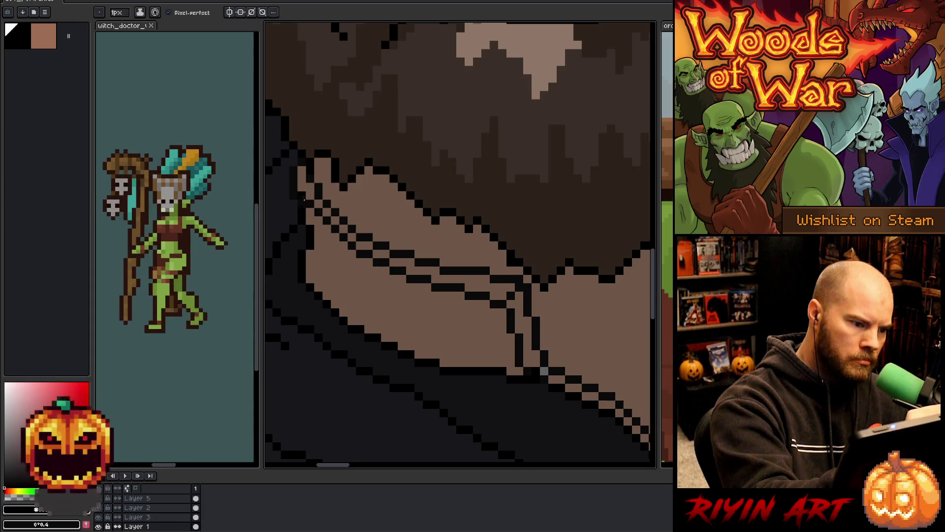
left_click(304, 193, "alt")
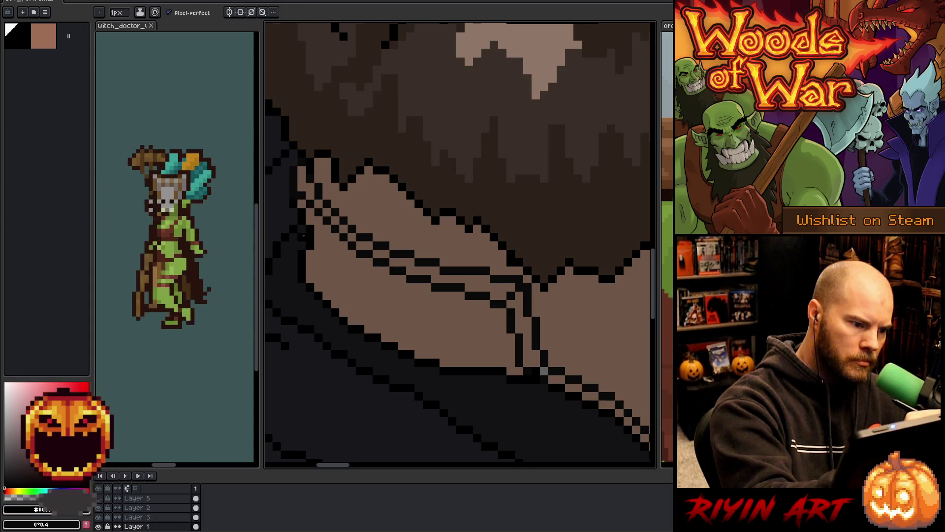
Step: Draw a dark line down the collar edge, then sample the dark outline and tan skin colours
left_click_drag(311, 251, 310, 284)
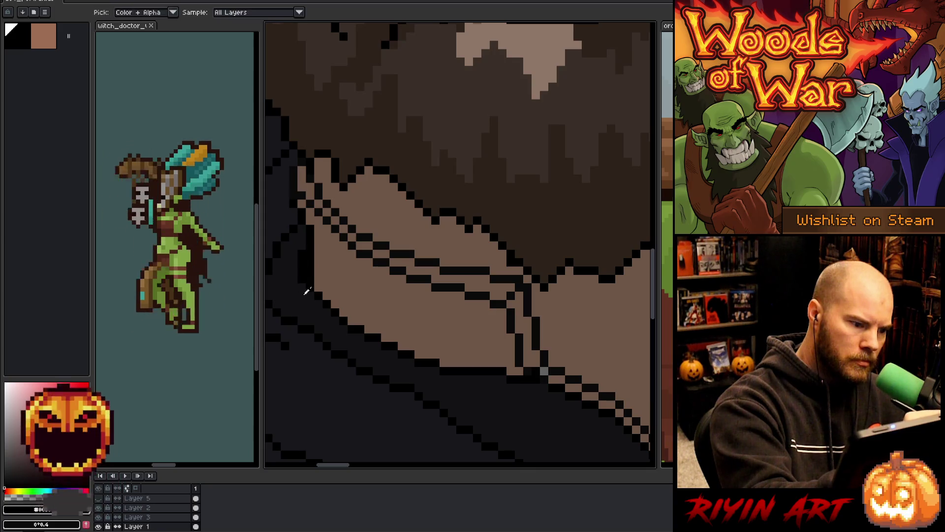
left_click(305, 292, "alt")
left_click(312, 229, "alt")
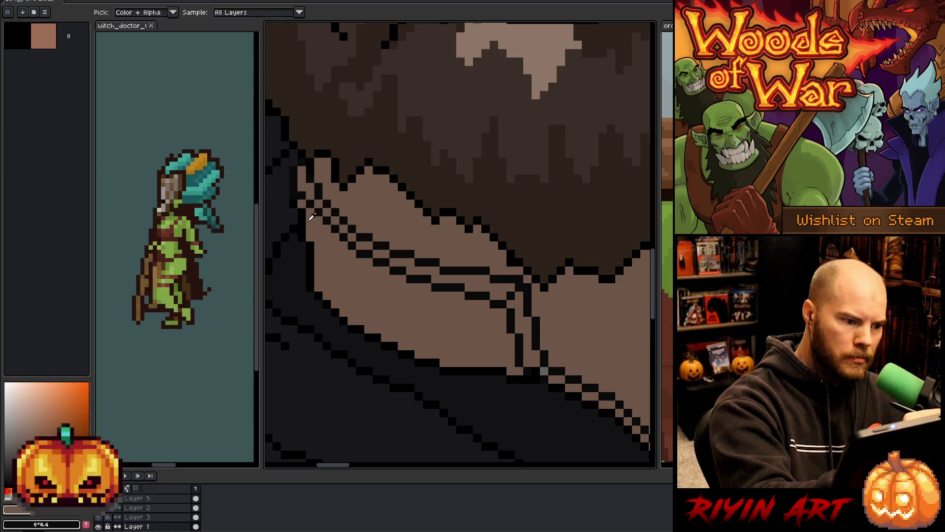
left_click(298, 198, "alt")
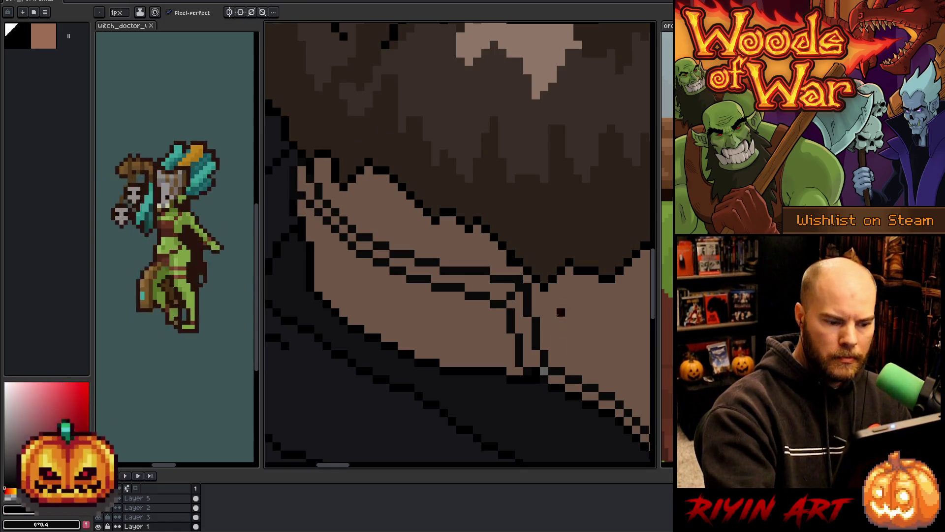
left_click(505, 290, "alt")
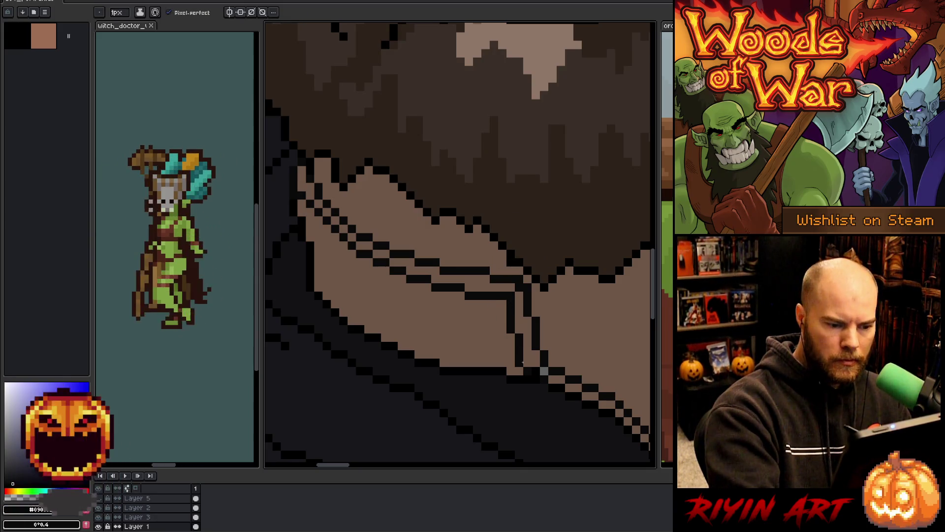
left_click(508, 333, "alt")
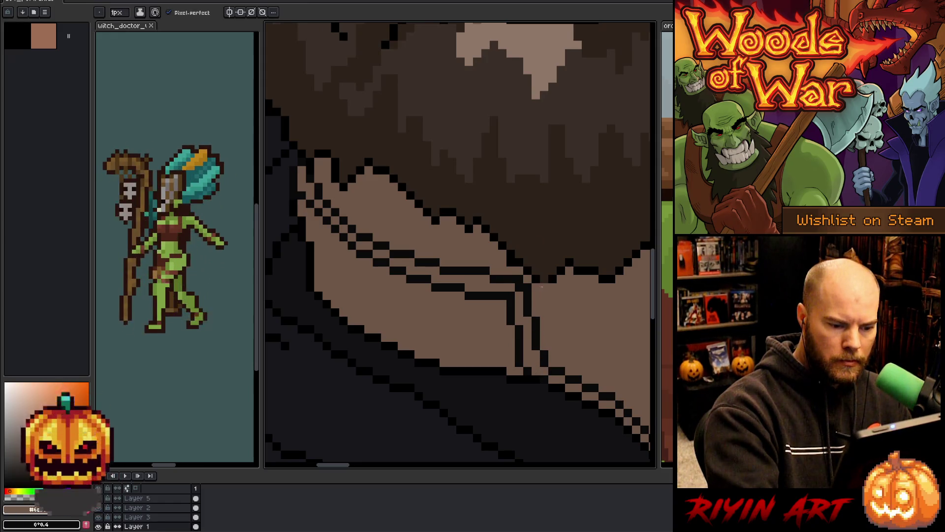
scroll(537, 330, "down", 4)
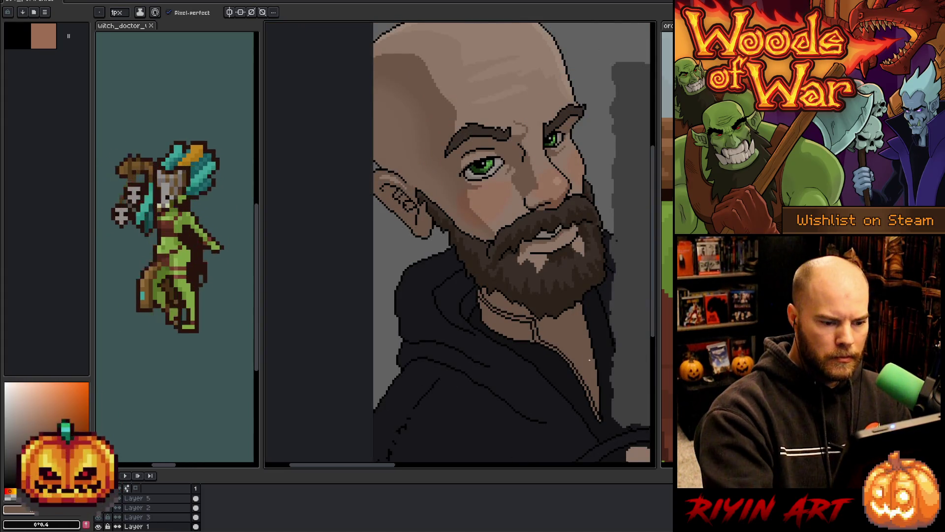
Step: Bucket-fill the beard-edge pixels and a collar gap with the dark hoodie colour
left_click_drag(589, 360, 540, 332)
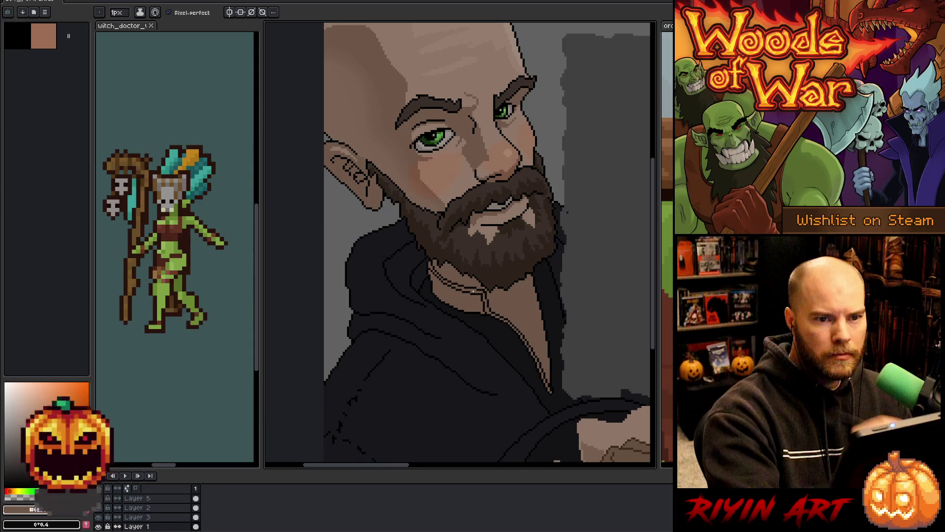
key("g")
left_click_drag(517, 306, 515, 334)
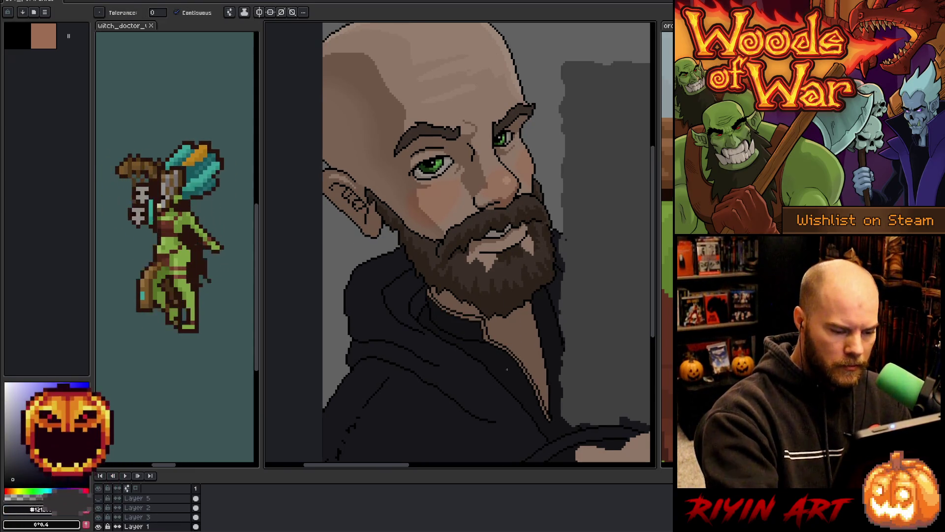
scroll(507, 369, "up", 4)
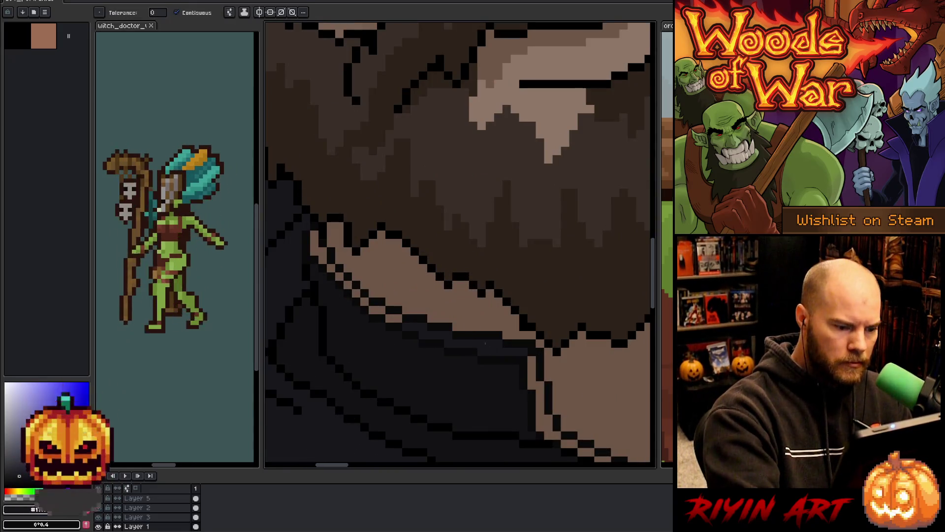
left_click(380, 310)
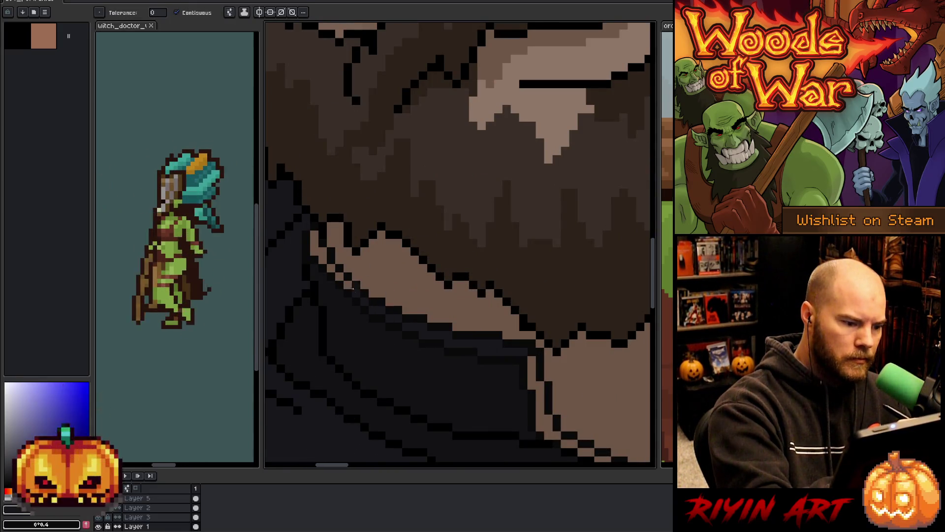
left_click(323, 246)
left_click_drag(543, 305, 479, 181)
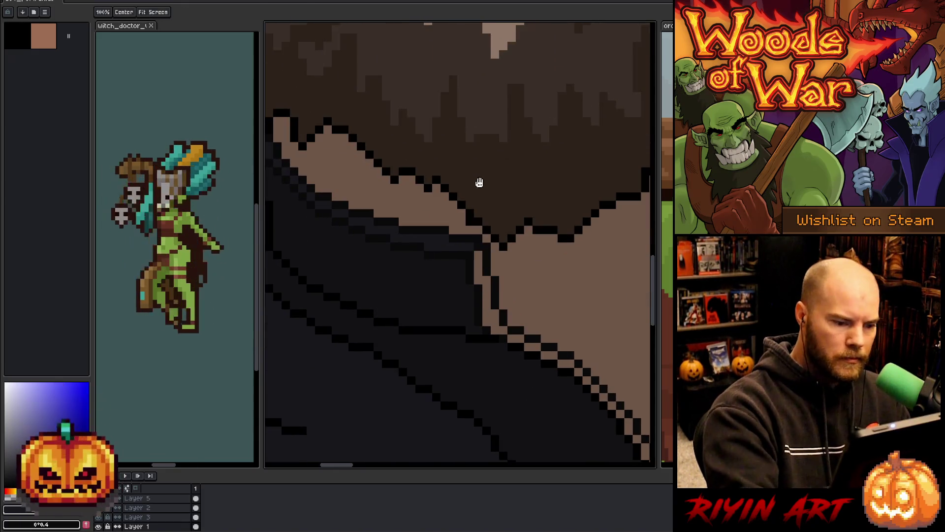
left_click(485, 276)
mouse_move(488, 296)
left_mouse_down()
mouse_move(526, 308)
mouse_move(460, 211)
left_mouse_up()
Step: Darken the diagonal collar edge pixel by pixel, extending the dark line down toward the V
left_click(423, 212)
left_click(443, 219)
left_click(464, 227)
left_click(477, 233)
left_click(490, 244)
key("b")
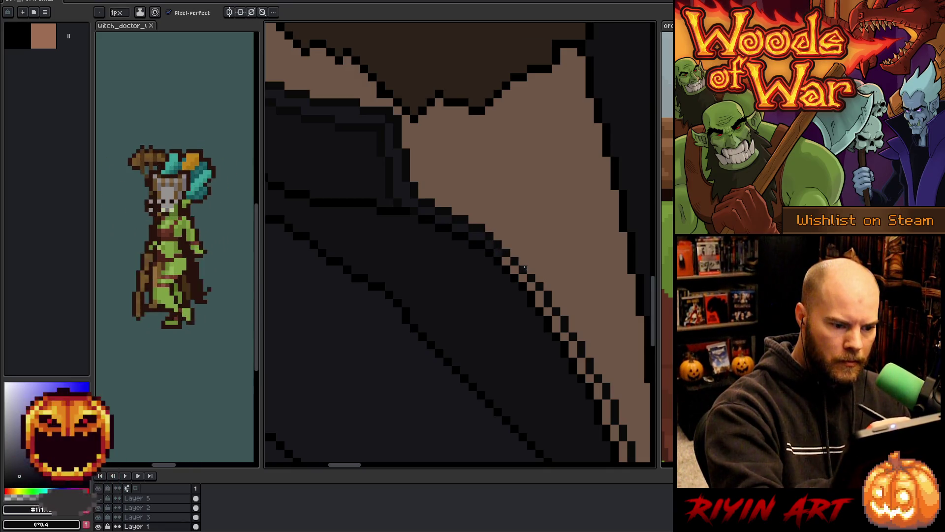
left_click_drag(495, 249, 531, 285)
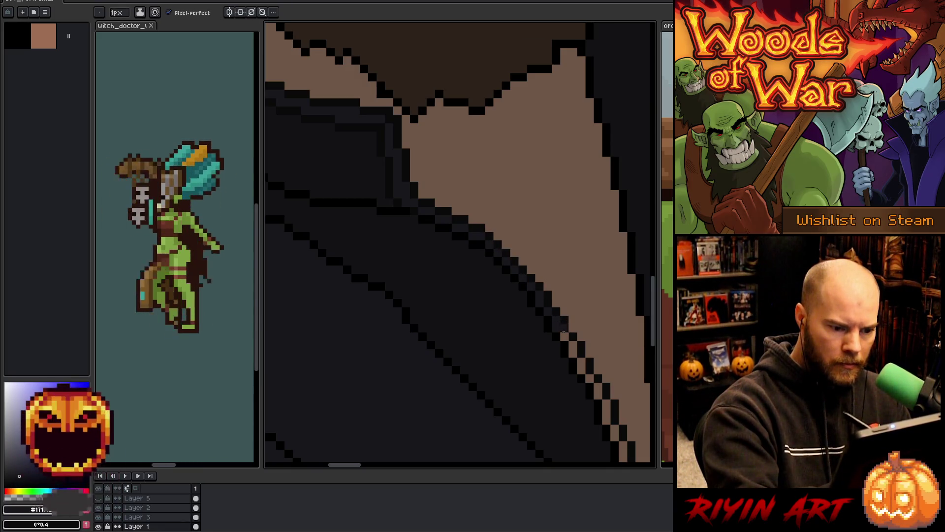
left_click_drag(588, 379, 535, 211)
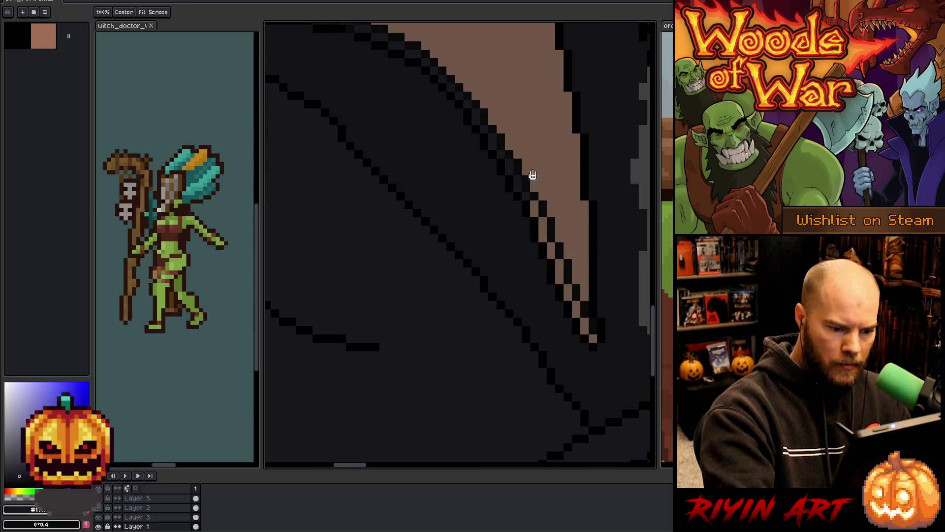
left_click(556, 252)
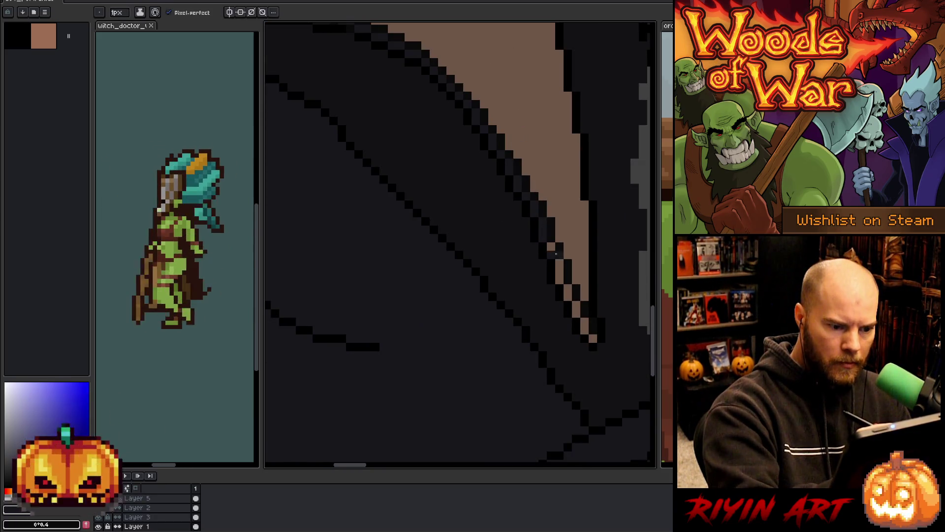
left_click_drag(560, 261, 568, 286)
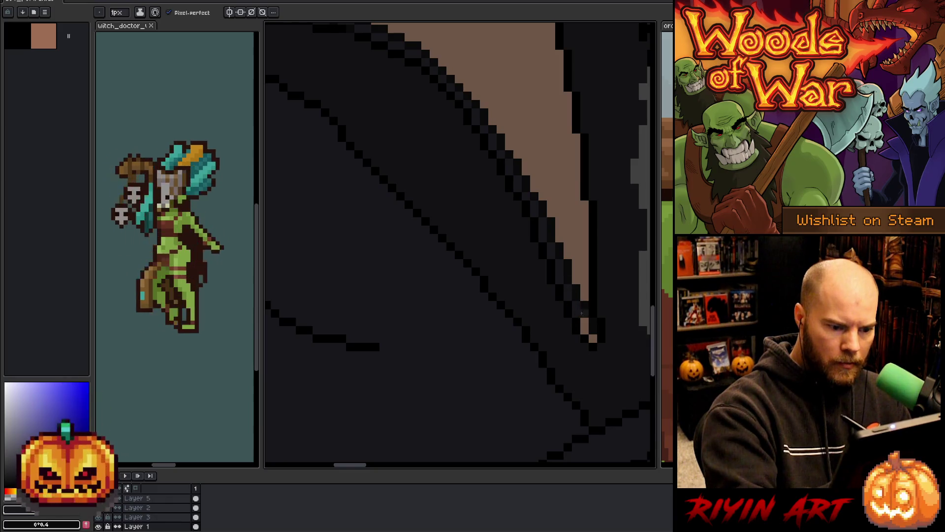
Step: Draw two dark cord lines across the neck below the beard
scroll(599, 295, "down", 5)
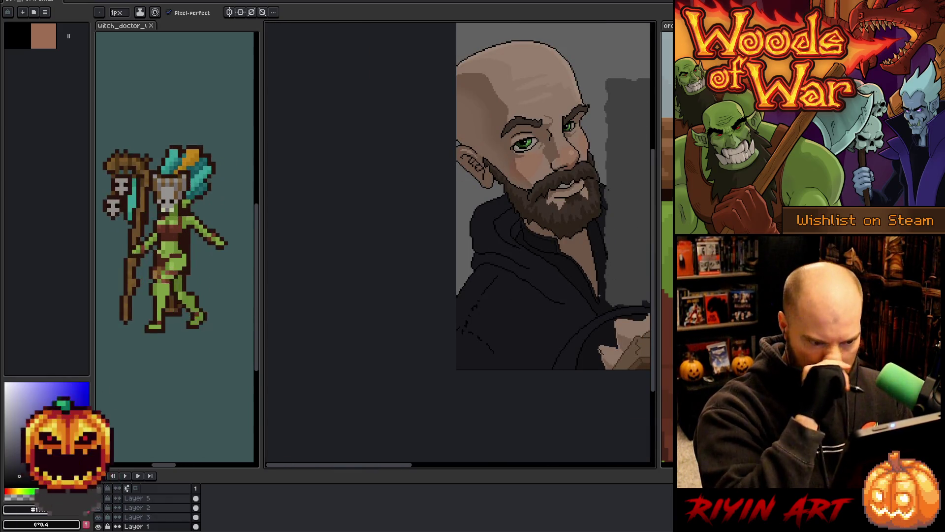
scroll(562, 277, "up", 3)
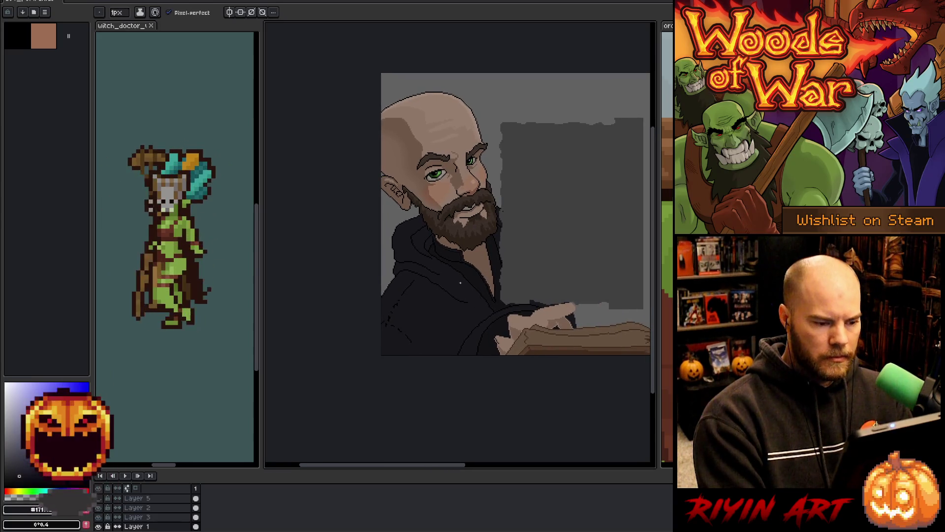
left_click_drag(463, 274, 455, 305)
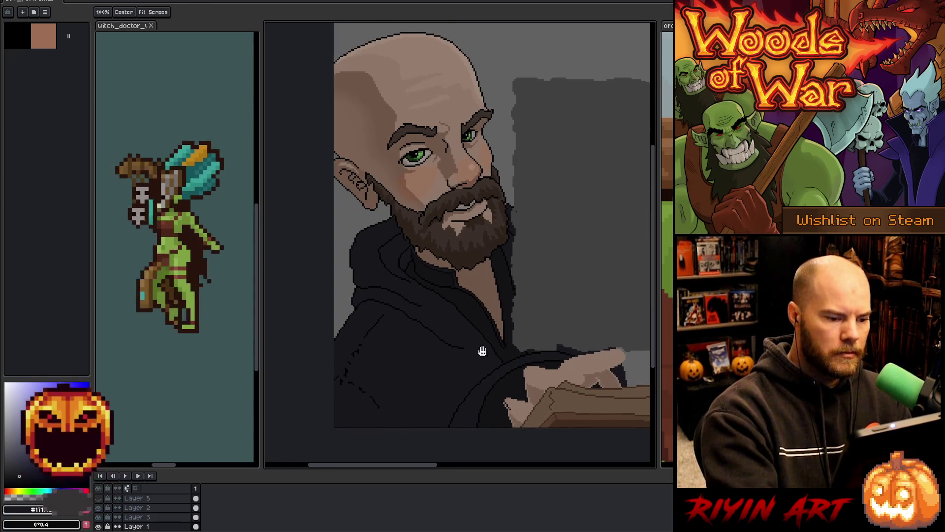
scroll(502, 181, "up", 2)
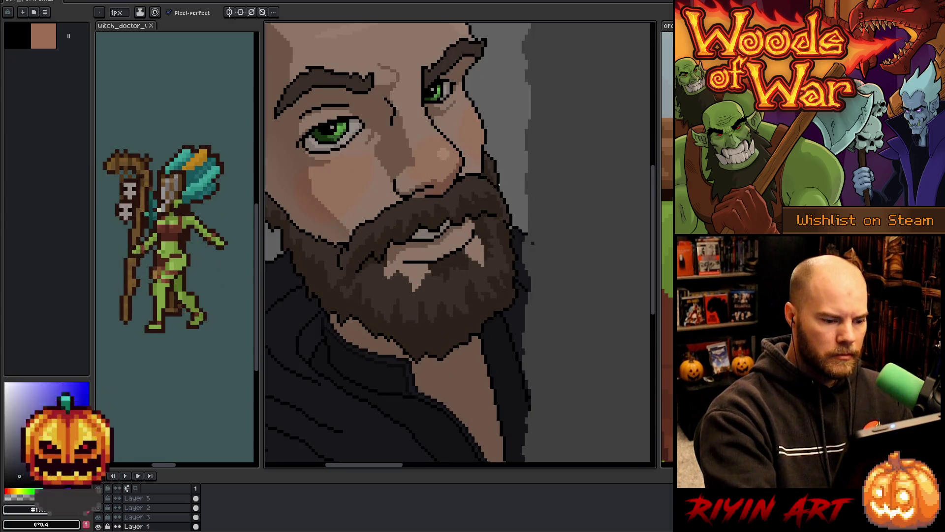
left_click_drag(448, 375, 462, 345)
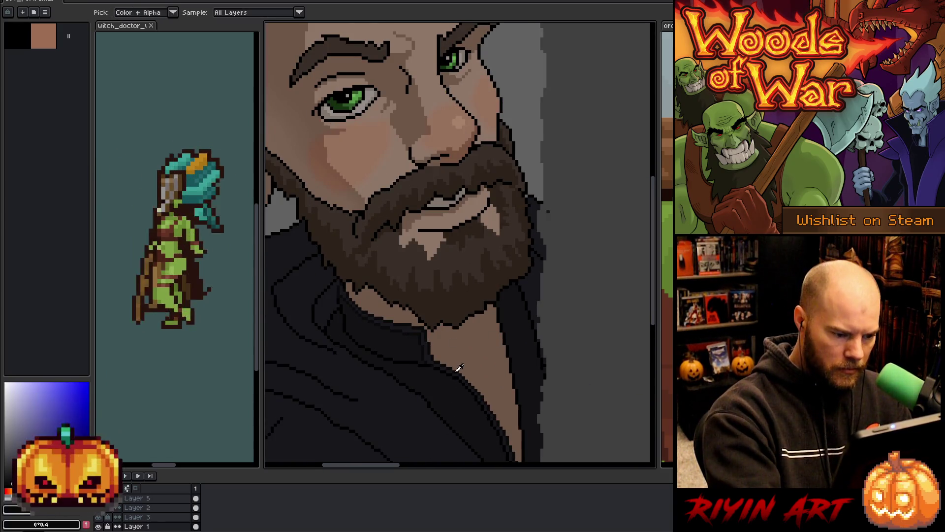
scroll(461, 363, "up", 2)
mouse_move(444, 410)
left_mouse_down()
mouse_move(478, 402)
mouse_move(533, 355)
left_mouse_up()
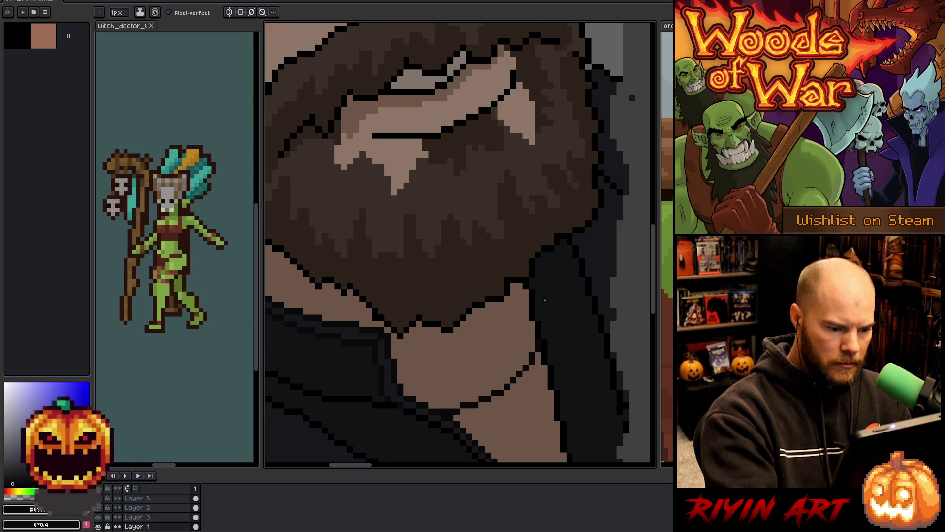
mouse_move(466, 427)
left_mouse_down()
mouse_move(534, 403)
mouse_move(545, 370)
mouse_move(548, 181)
left_mouse_up()
Step: Bucket-fill the skin areas below the cord with the dark hoodie colour
key("g")
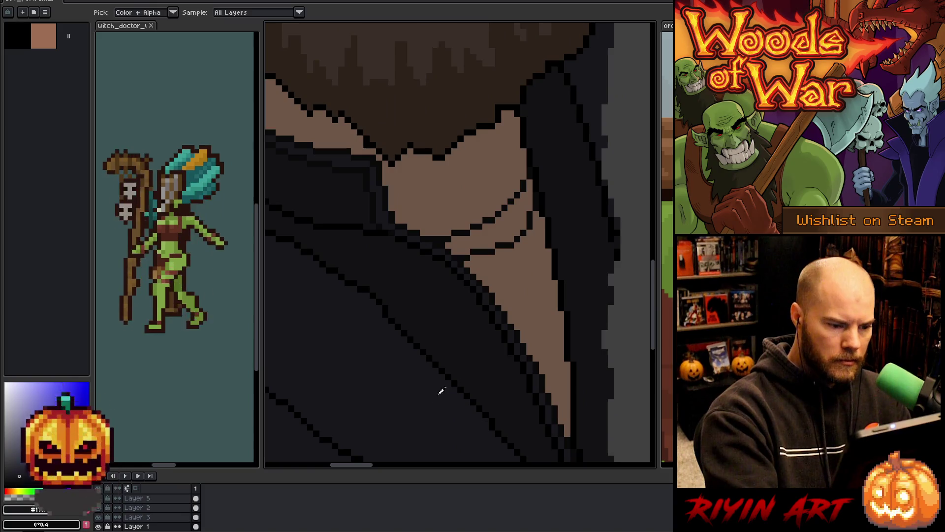
left_click(512, 305)
left_click(521, 189)
scroll(522, 252, "down", 5)
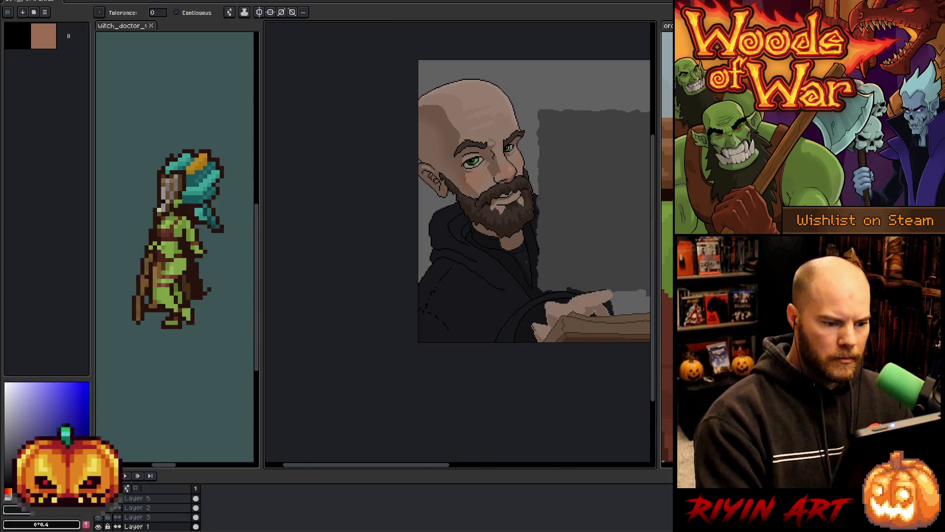
left_click_drag(502, 327, 432, 338)
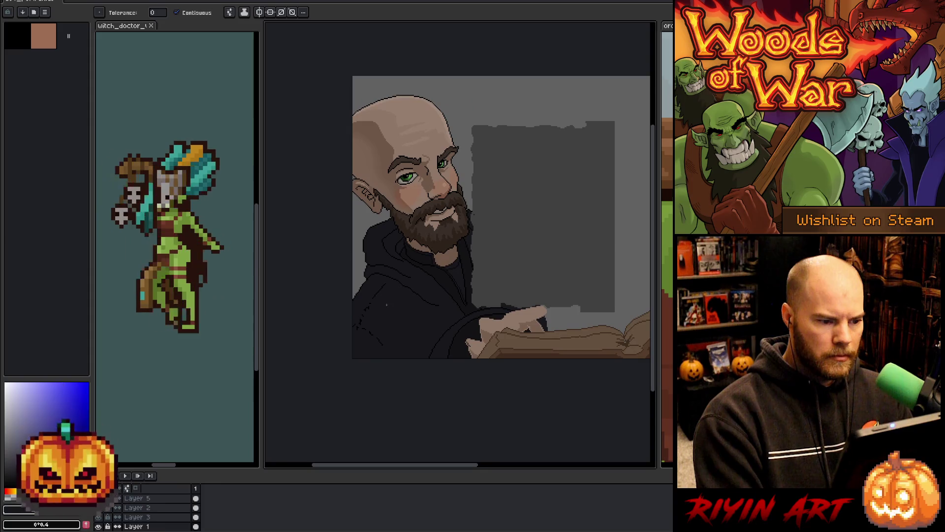
left_click(452, 252, "alt")
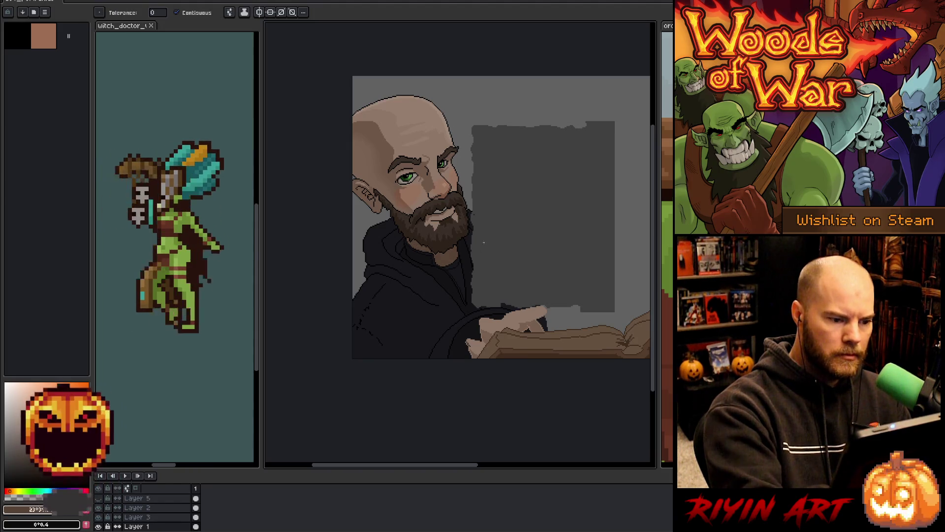
scroll(459, 377, "down", 2)
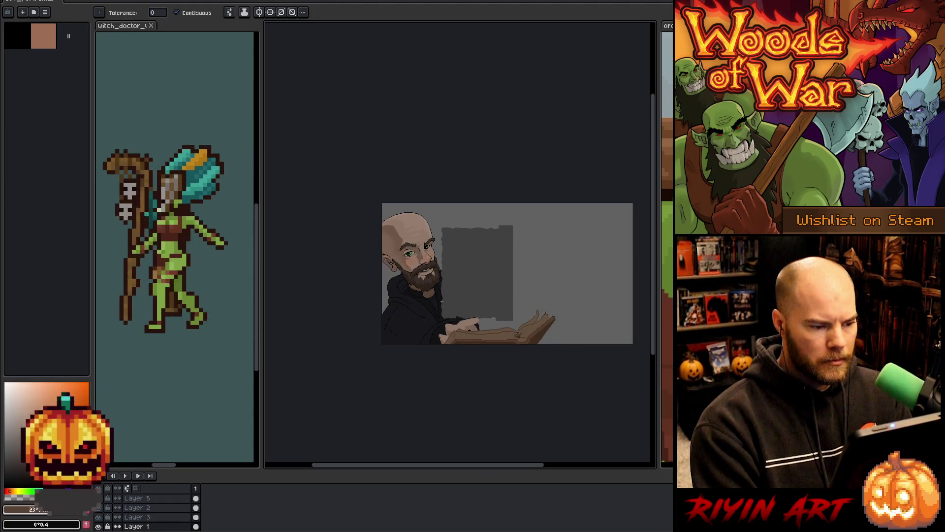
scroll(459, 365, "up", 1)
left_click_drag(463, 343, 454, 348)
key("w")
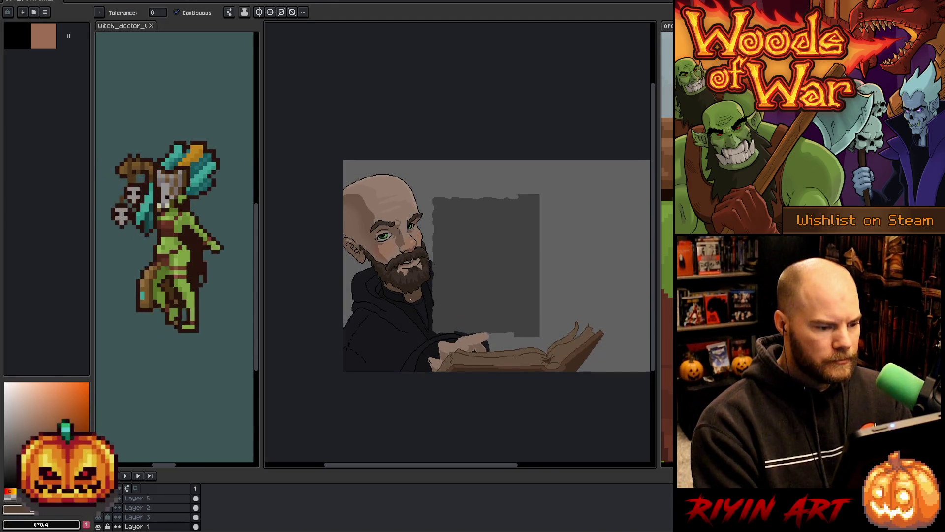
scroll(416, 278, "up", 1)
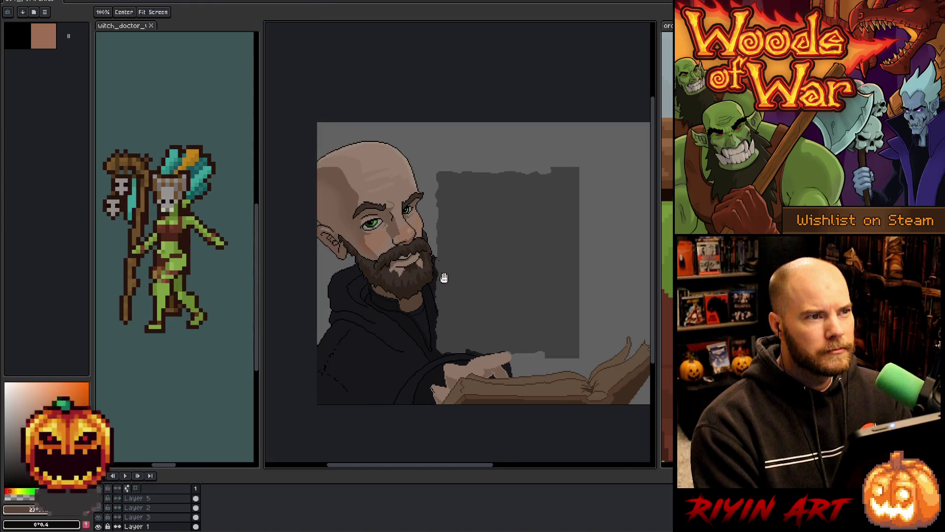
left_click_drag(443, 276, 424, 302)
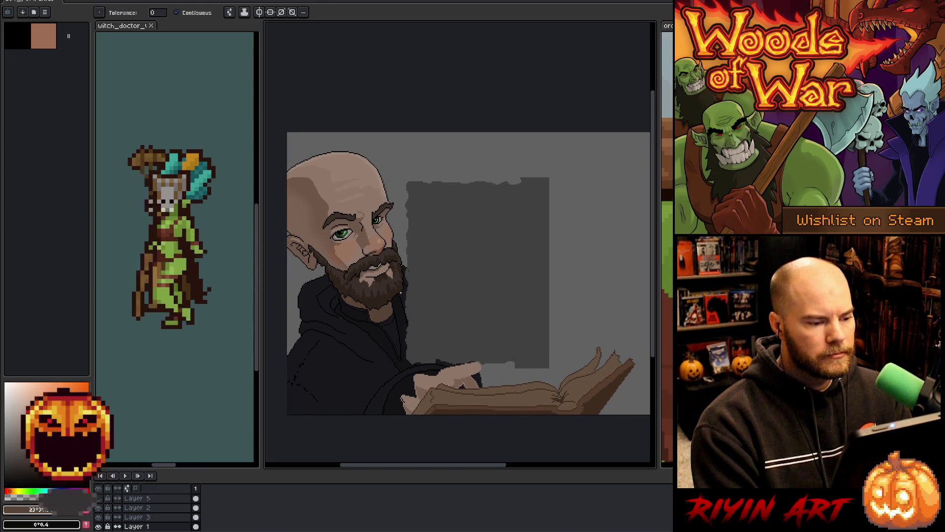
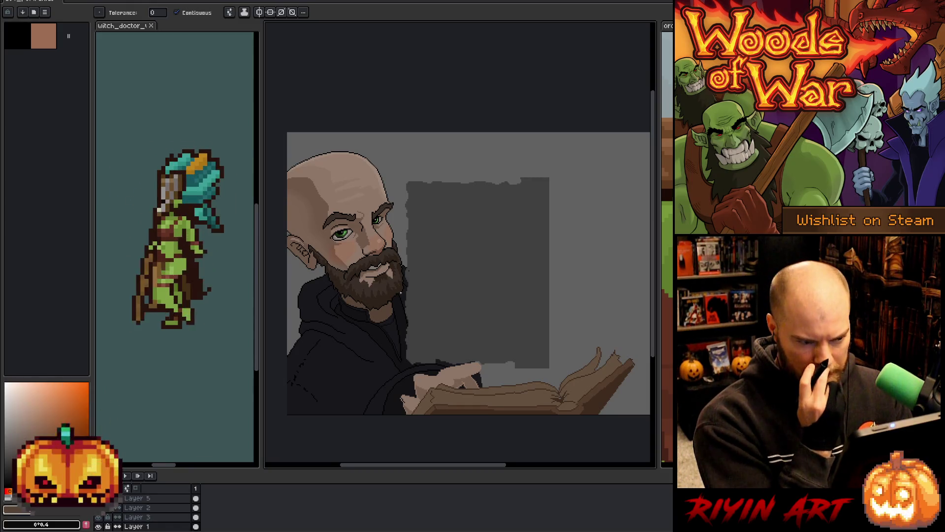
Step: Switch to the pencil and sample the near-black hoodie colour from the canvas
scroll(400, 293, "up", 2)
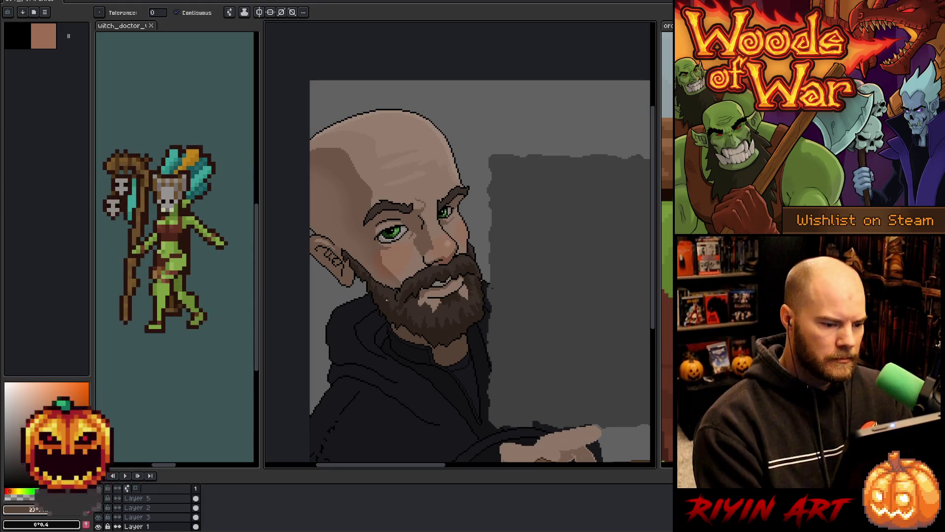
scroll(461, 331, "up", 2)
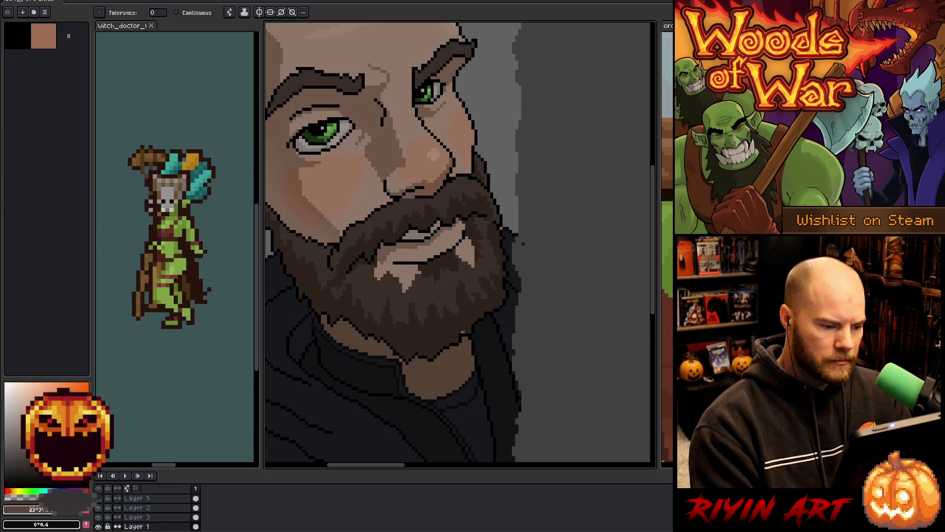
scroll(462, 333, "down", 2)
scroll(464, 197, "up", 2)
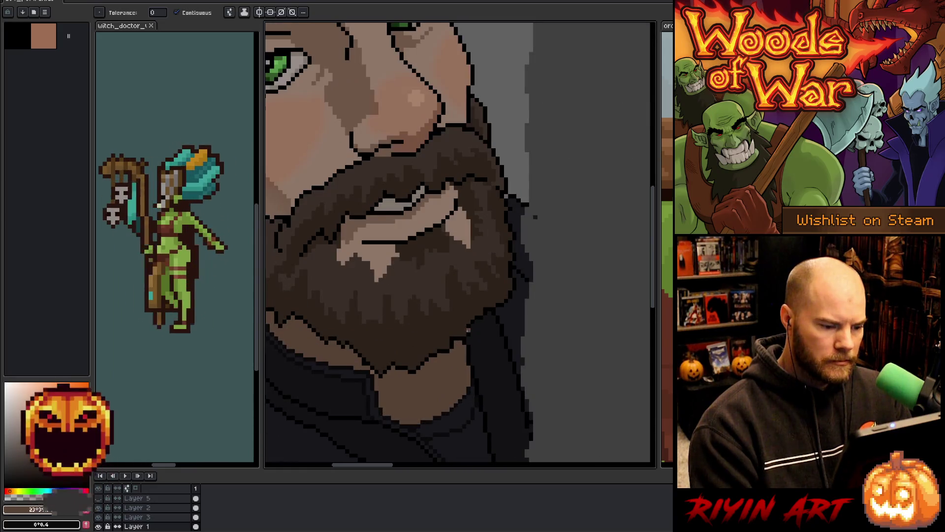
scroll(464, 161, "up", 1)
key("b")
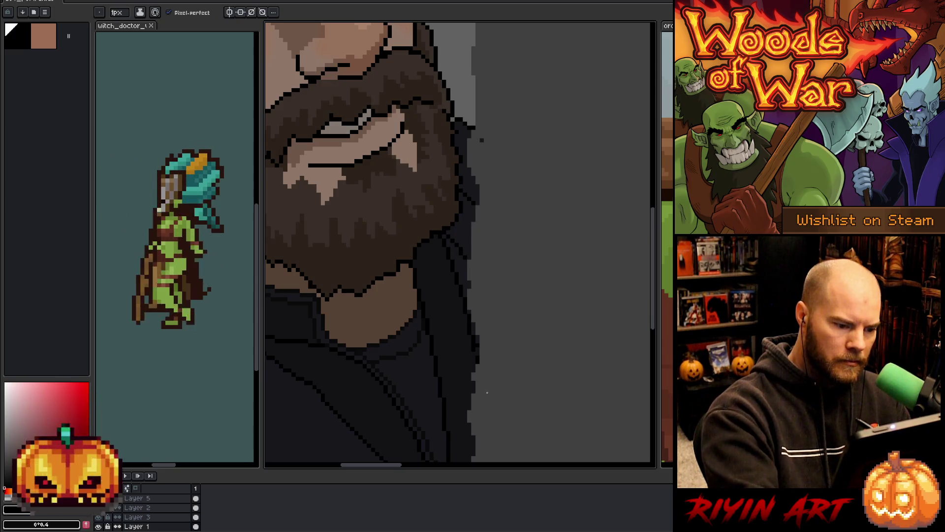
left_click(453, 310, "alt")
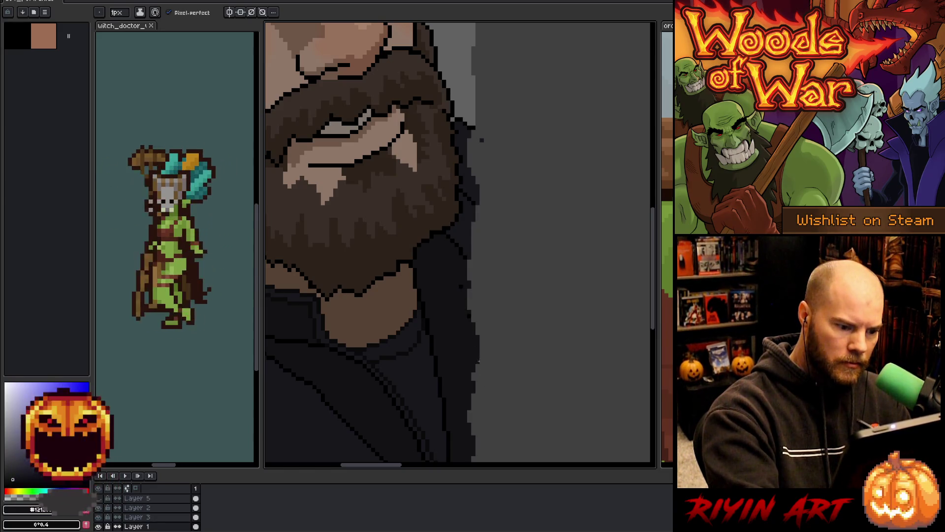
key("alt")
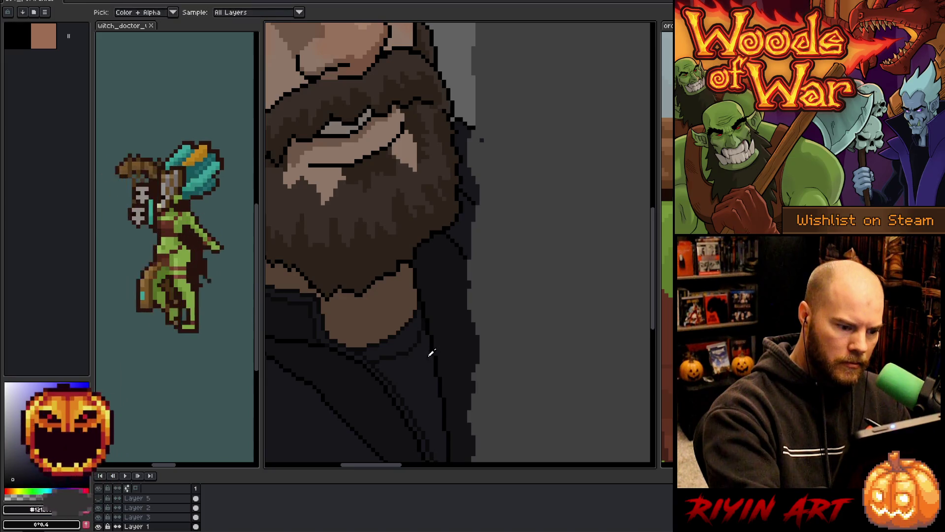
left_click(428, 348, "alt")
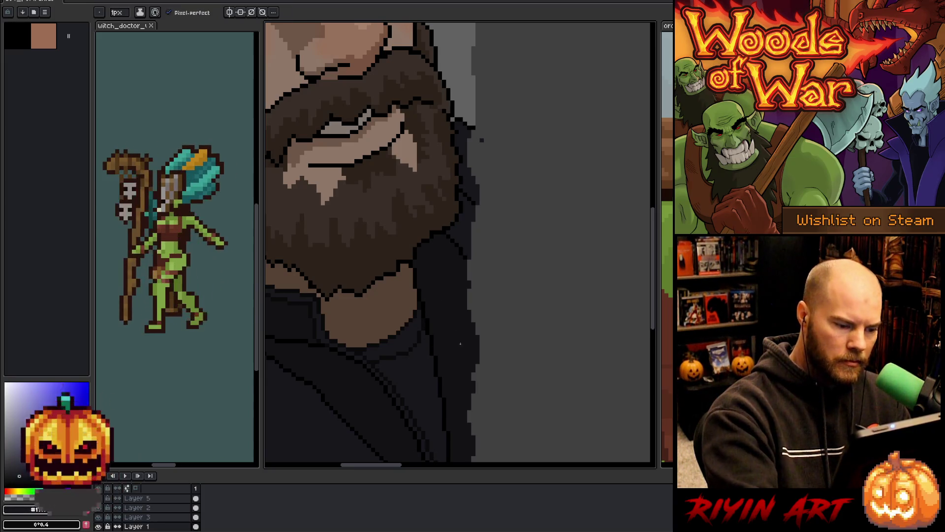
Step: Sample a dark tone beside the beard and return to pixel drawing
scroll(460, 343, "down", 5)
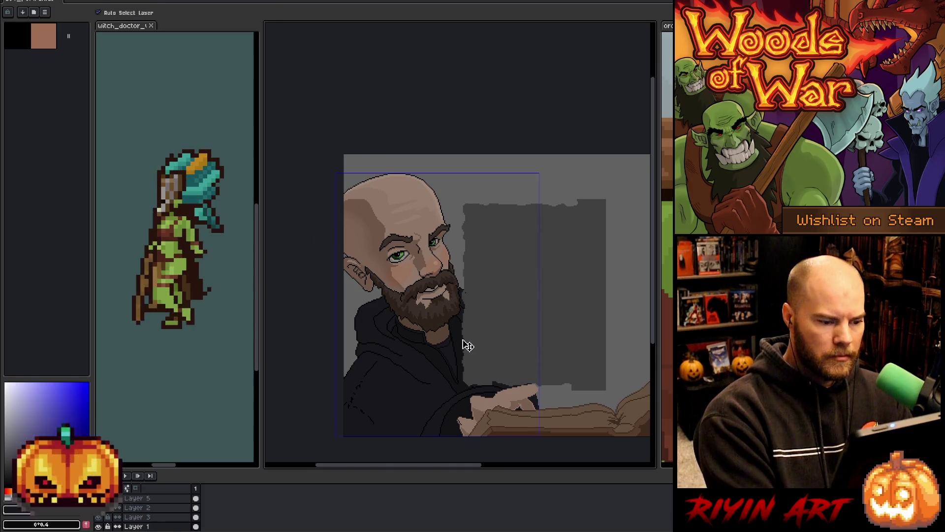
scroll(471, 348, "up", 5)
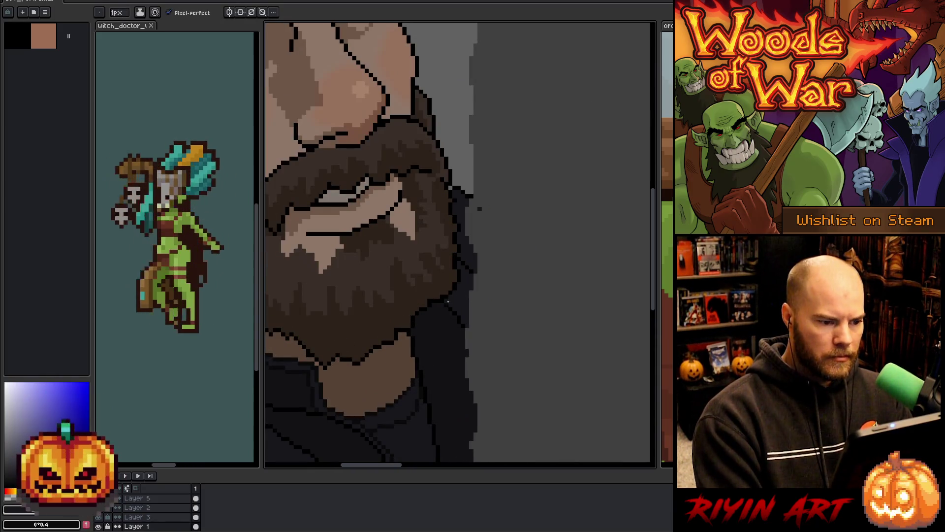
scroll(448, 301, "down", 6)
scroll(451, 278, "up", 6)
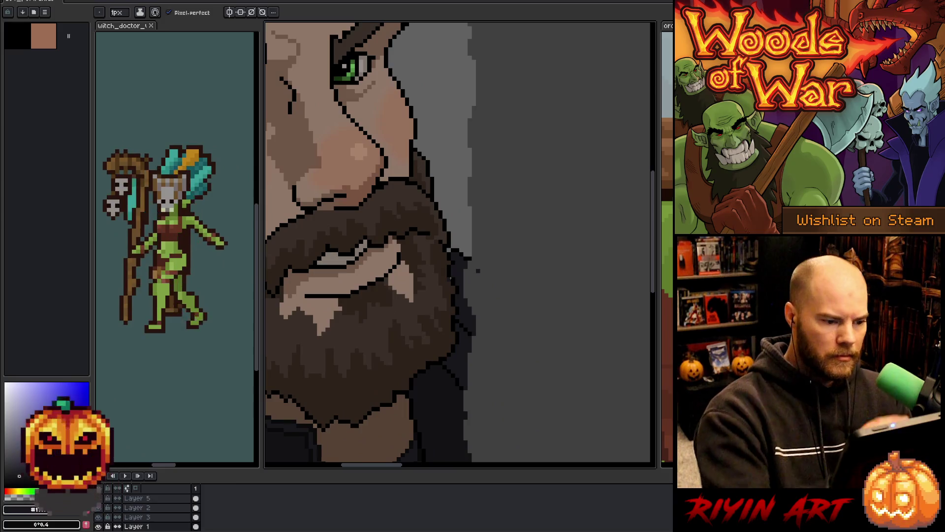
left_click(451, 278, "alt")
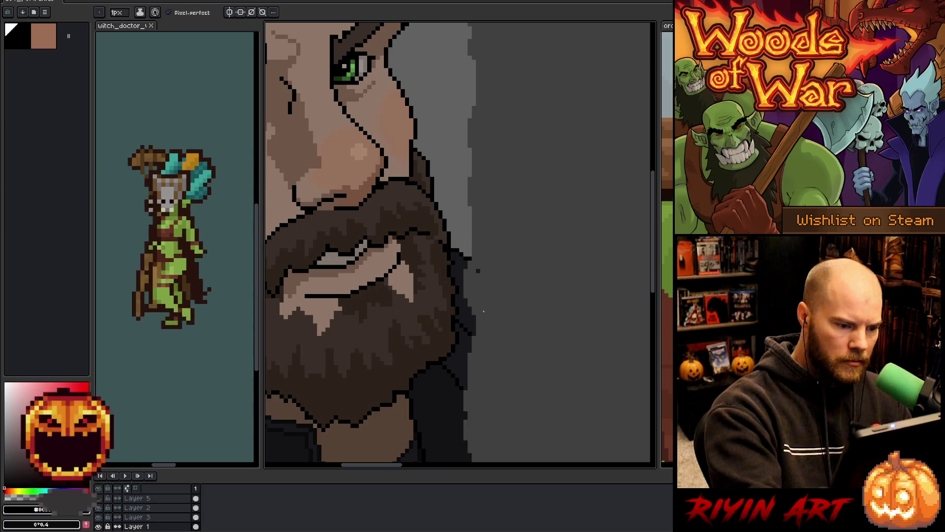
scroll(483, 315, "down", 5)
scroll(480, 322, "up", 3)
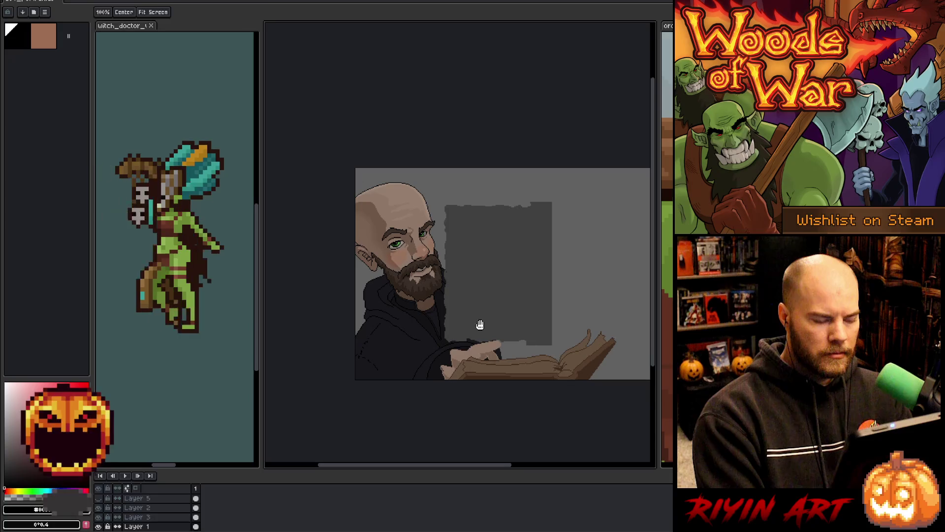
key("space")
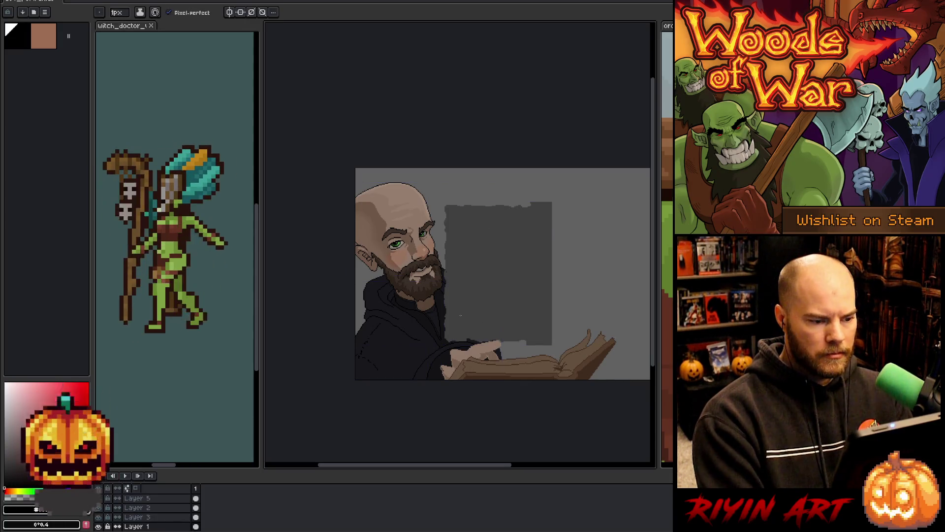
scroll(386, 301, "up", 2)
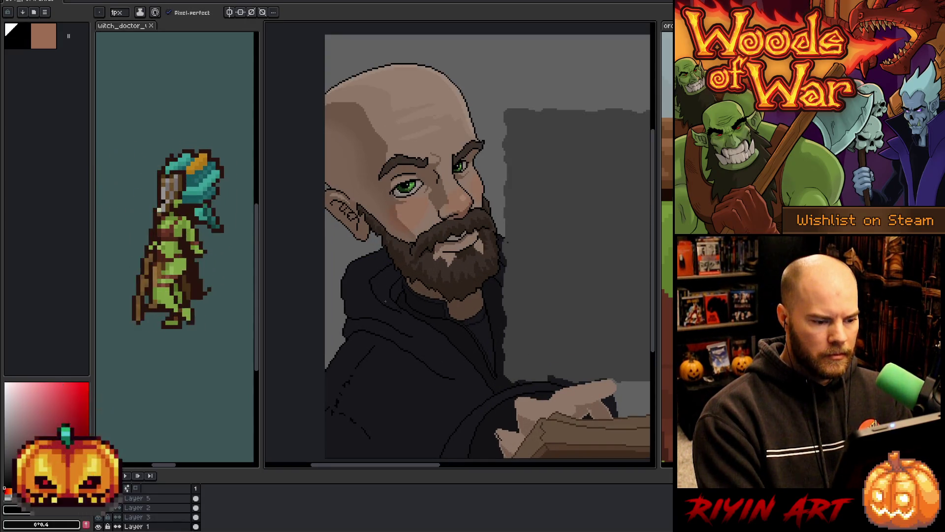
scroll(385, 302, "down", 2)
Step: Lasso the right side of the open book, nudge it left, then try reselecting its raised corner
key("space")
mouse_move(472, 309)
left_mouse_down()
mouse_move(434, 312)
mouse_move(438, 293)
left_mouse_up()
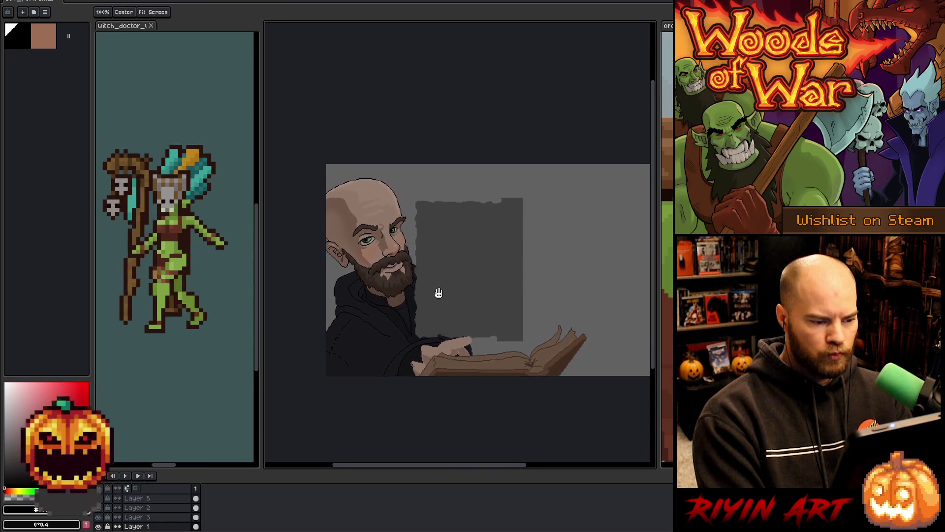
mouse_move(506, 320)
left_mouse_down()
mouse_move(494, 288)
mouse_move(488, 297)
left_mouse_up()
scroll(495, 288, "up", 1)
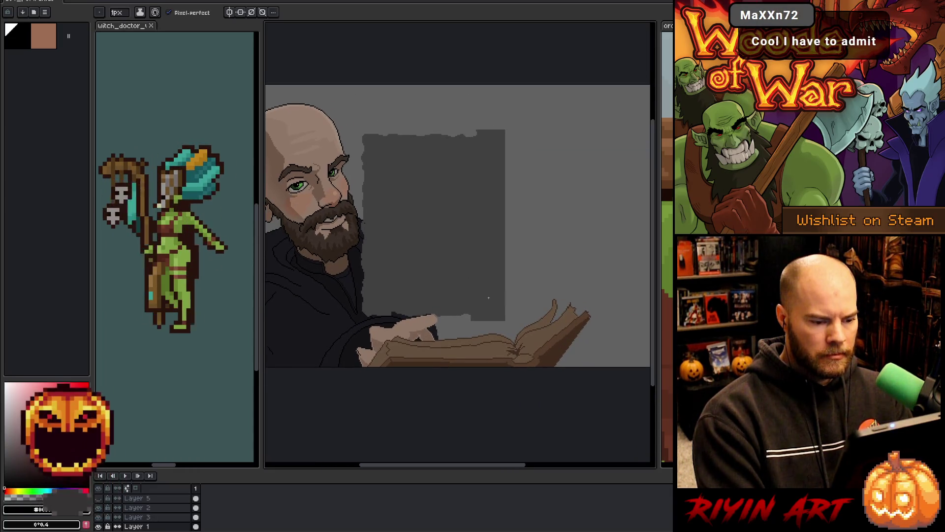
key("q")
mouse_move(595, 369)
left_mouse_down()
mouse_move(587, 279)
mouse_move(474, 320)
mouse_move(436, 367)
left_mouse_up()
mouse_move(566, 340)
left_mouse_down()
mouse_move(543, 340)
mouse_move(554, 330)
left_mouse_up()
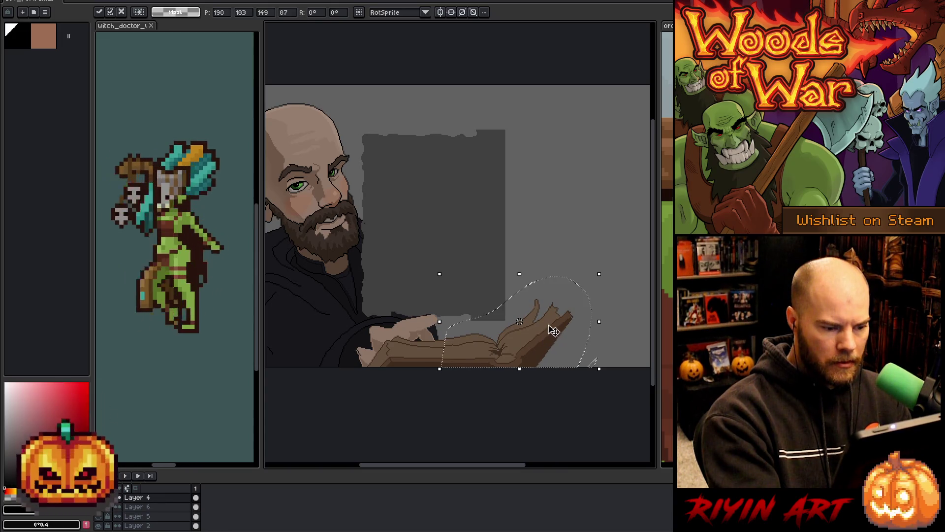
key("ctrl+d")
left_click_drag(596, 362, 540, 285)
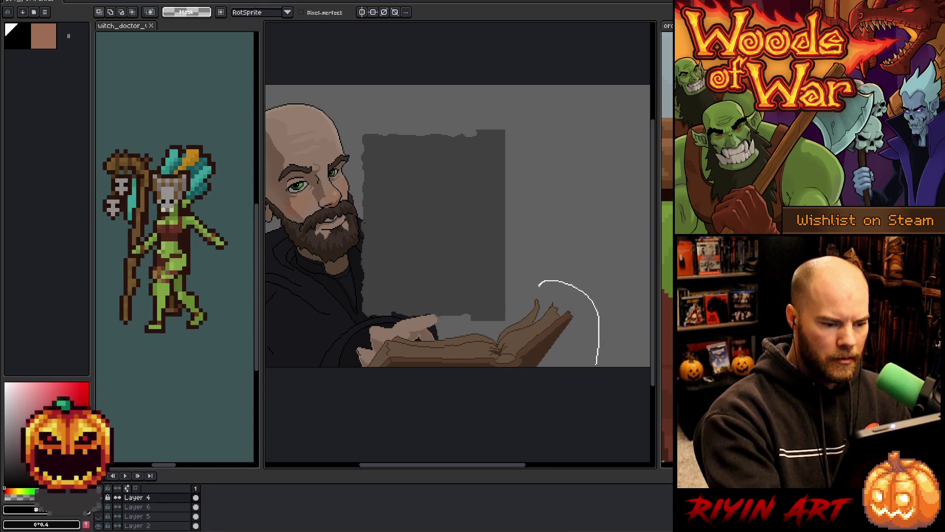
left_click_drag(533, 334, 530, 367)
key("ctrl+d")
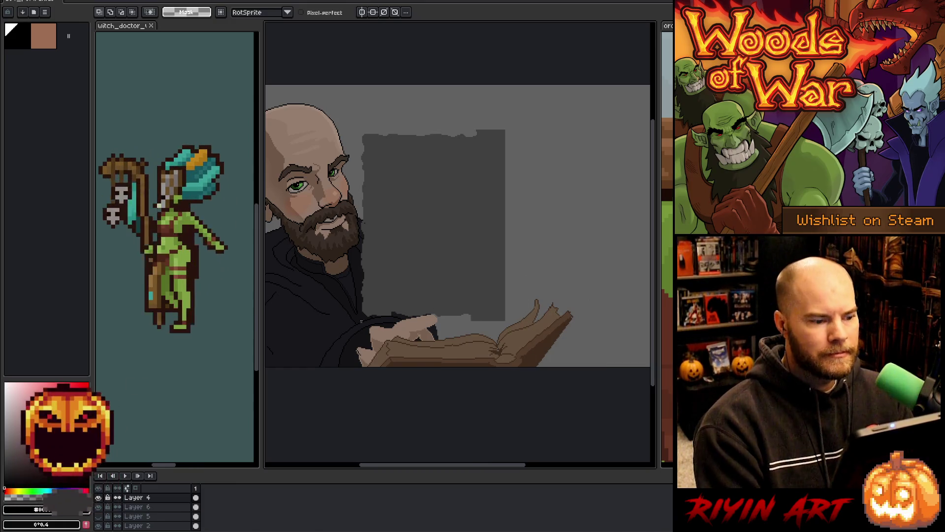
Step: Zoom and pan around the portrait to inspect it, then bring up the File menu
scroll(552, 391, "down", 2)
mouse_move(407, 340)
left_mouse_down()
mouse_move(443, 331)
mouse_move(429, 349)
left_mouse_up()
scroll(443, 332, "up", 1)
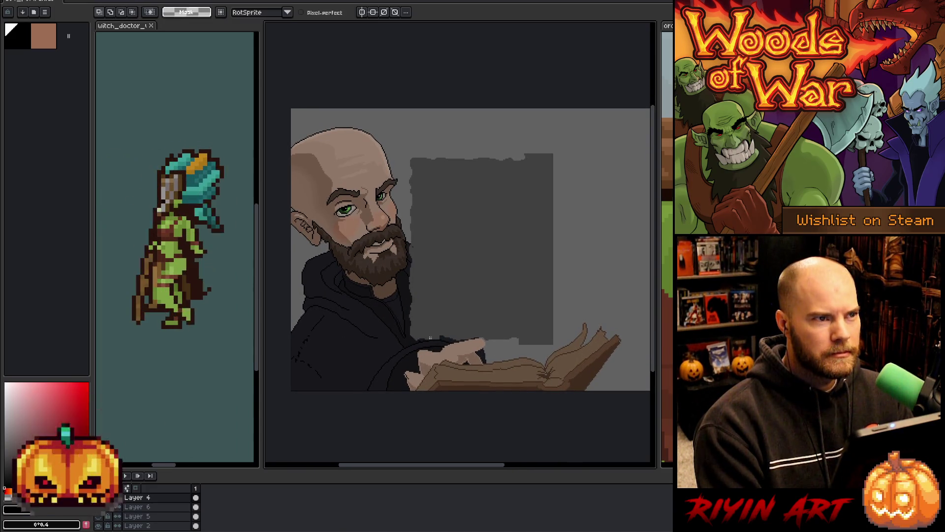
scroll(432, 338, "down", 1)
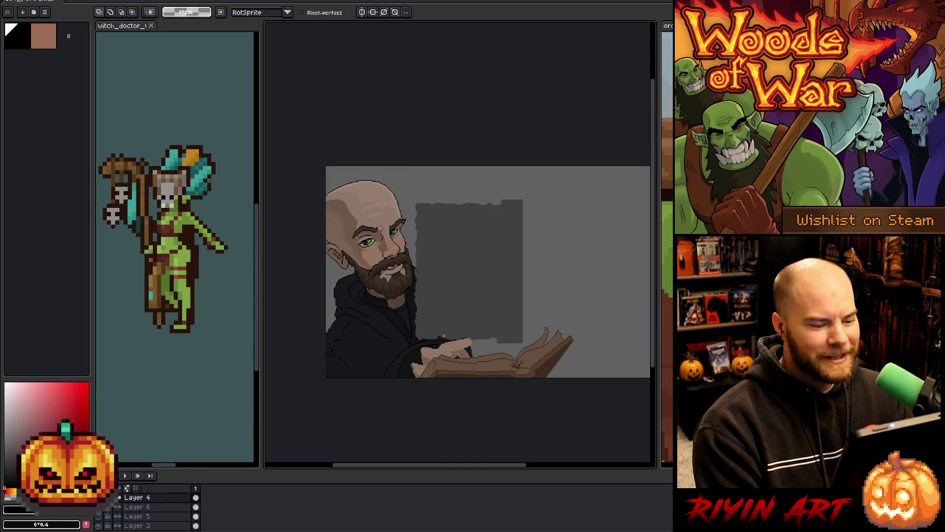
scroll(446, 336, "up", 1)
scroll(447, 335, "down", 1)
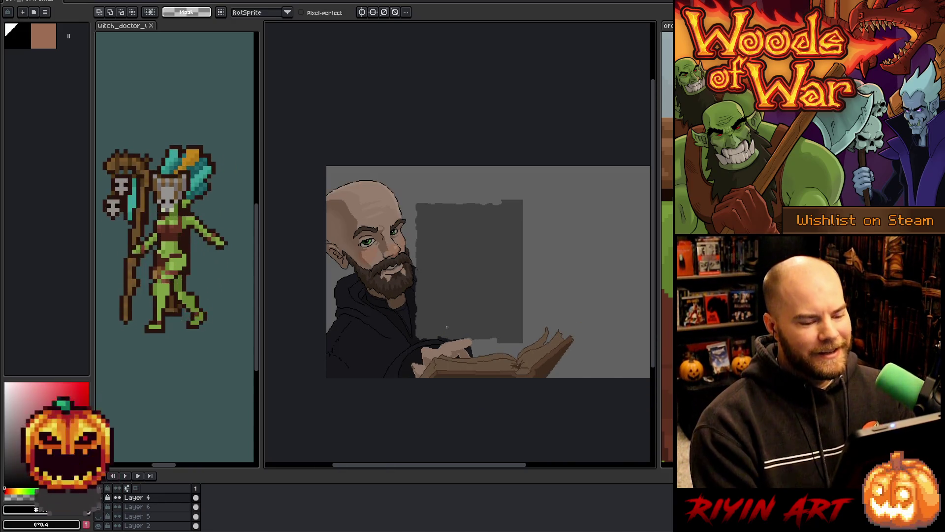
scroll(446, 336, "down", 1)
scroll(447, 336, "up", 1)
left_click_drag(479, 324, 463, 328)
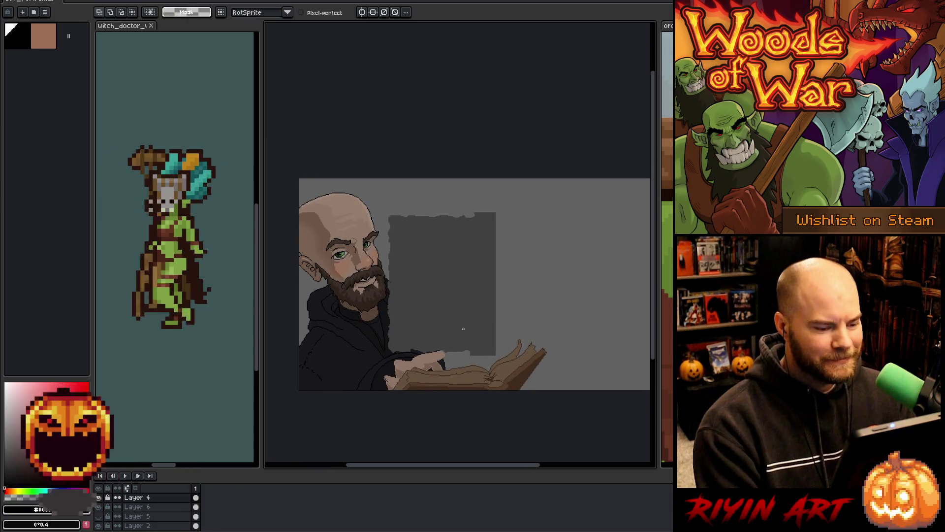
scroll(460, 317, "down", 1)
scroll(487, 314, "up", 1)
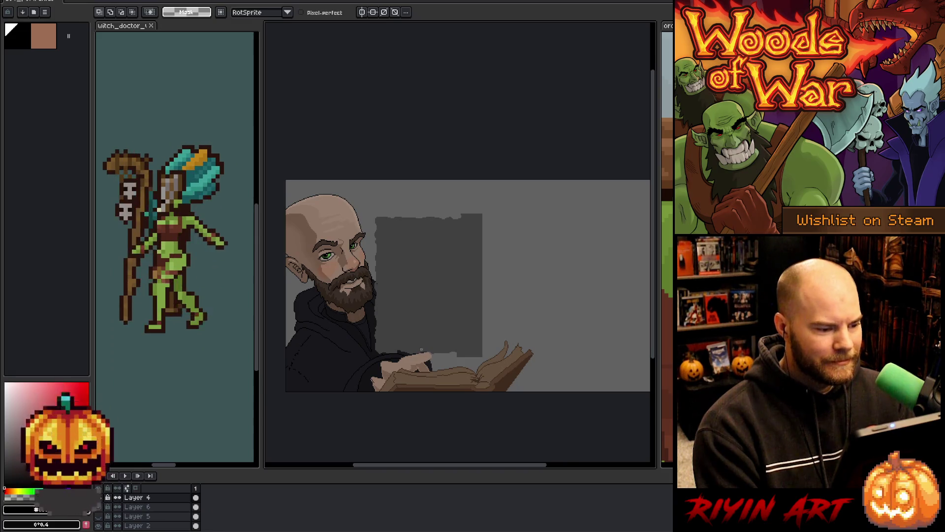
scroll(423, 341, "down", 1)
scroll(426, 331, "up", 2)
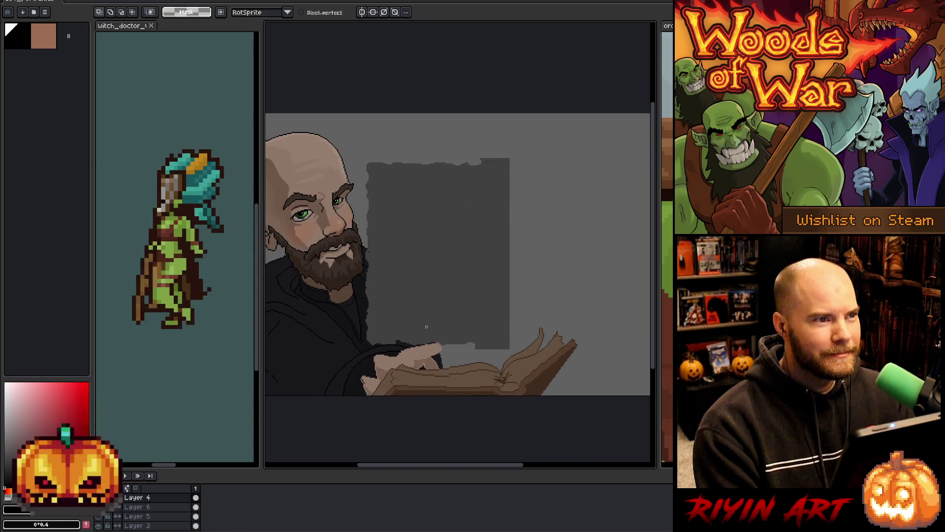
scroll(415, 313, "down", 1)
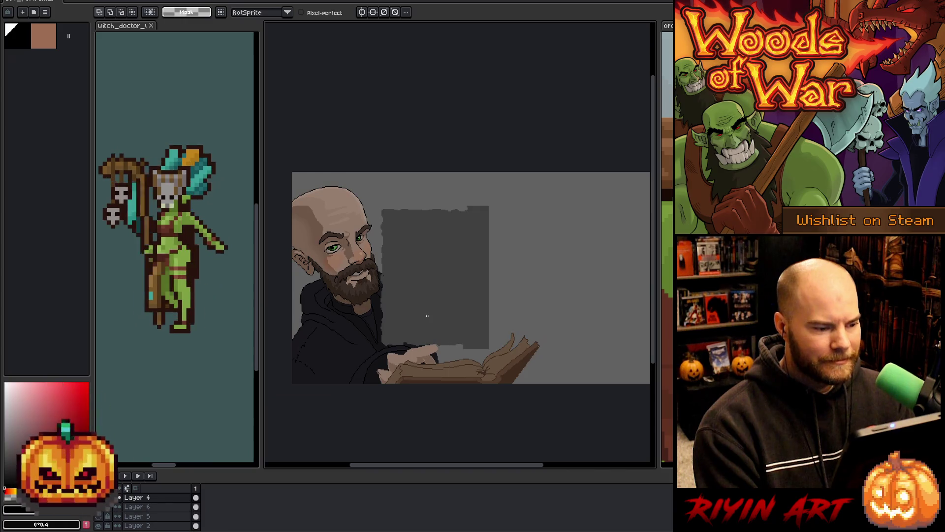
scroll(443, 308, "down", 1)
scroll(481, 286, "up", 2)
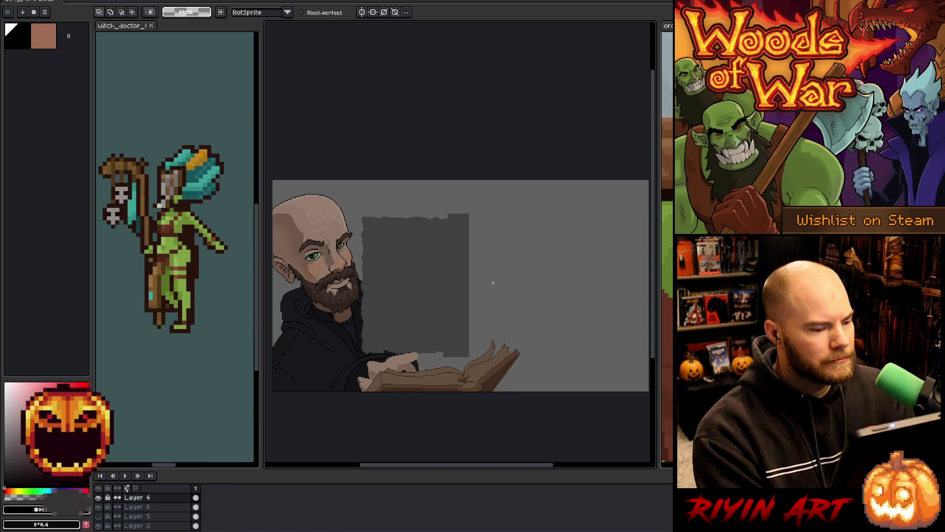
left_click(34, 11)
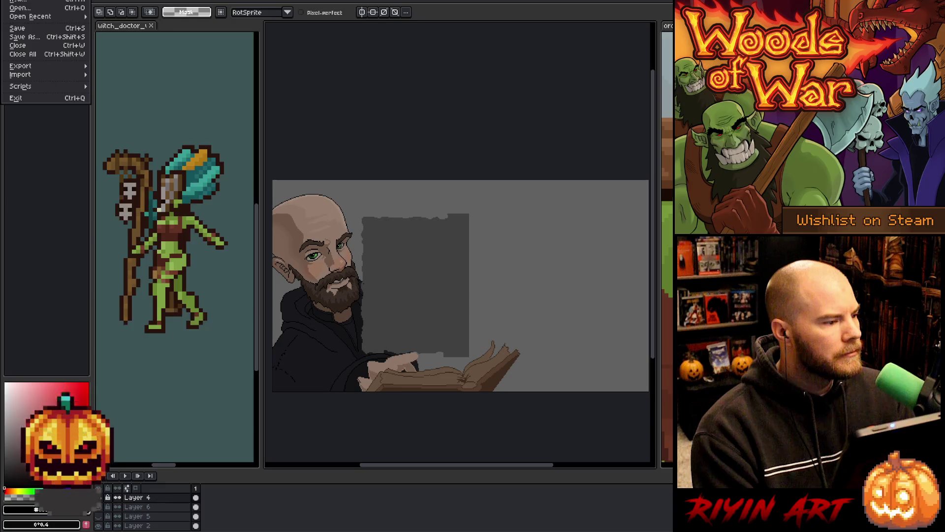
Step: Browse the pinned images folder in the Open dialog, then cancel without opening anything
left_click(20, 10)
left_click(355, 72)
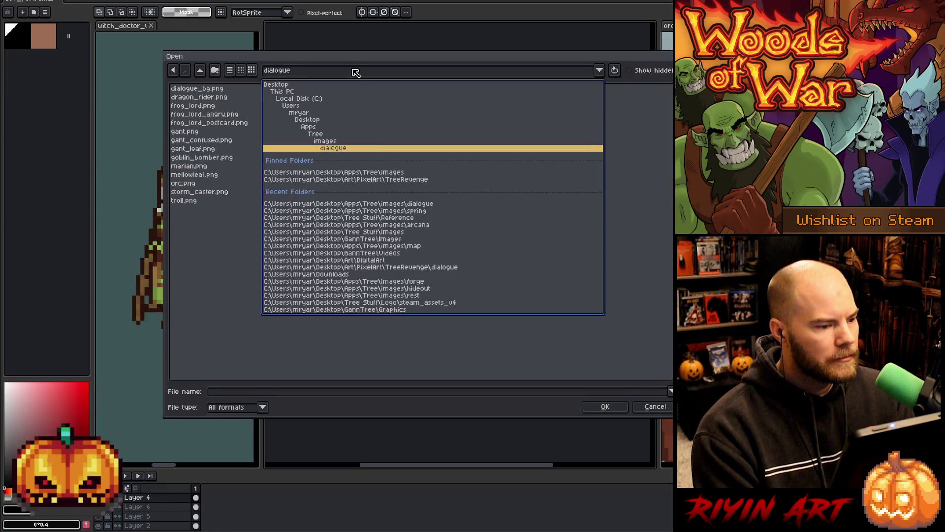
left_click(363, 176)
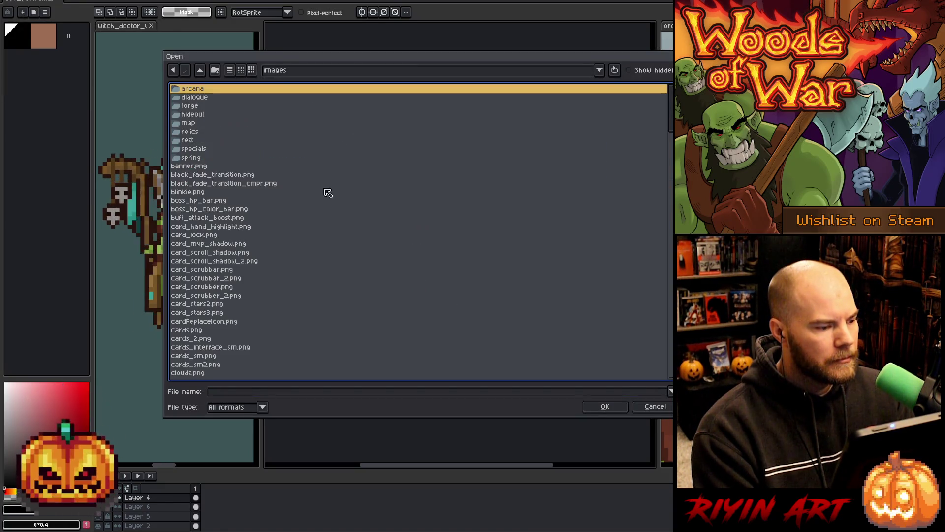
scroll(289, 245, "down", 10)
scroll(273, 253, "down", 15)
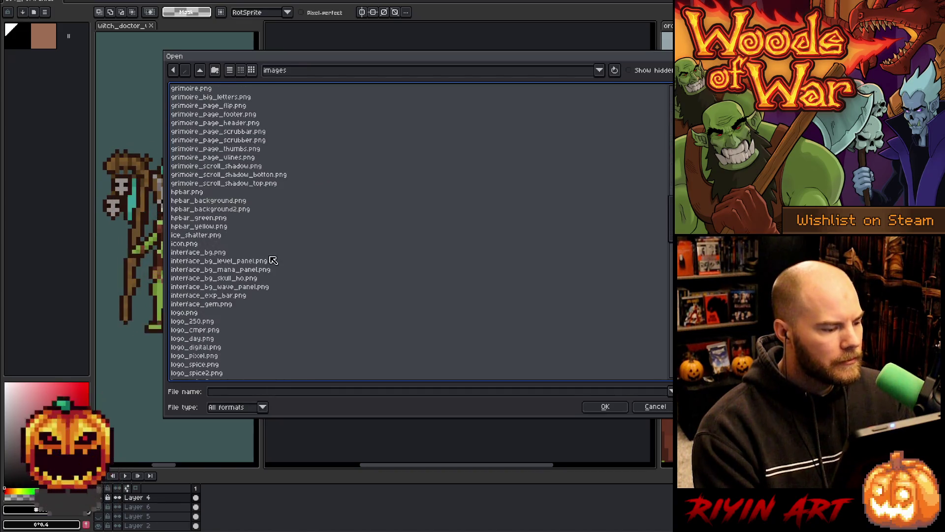
scroll(274, 262, "down", 2)
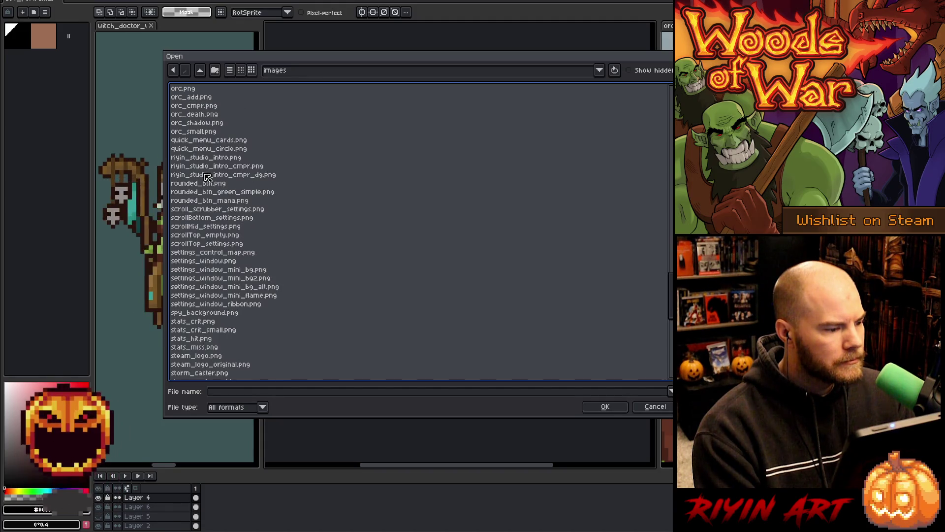
scroll(244, 217, "down", 6)
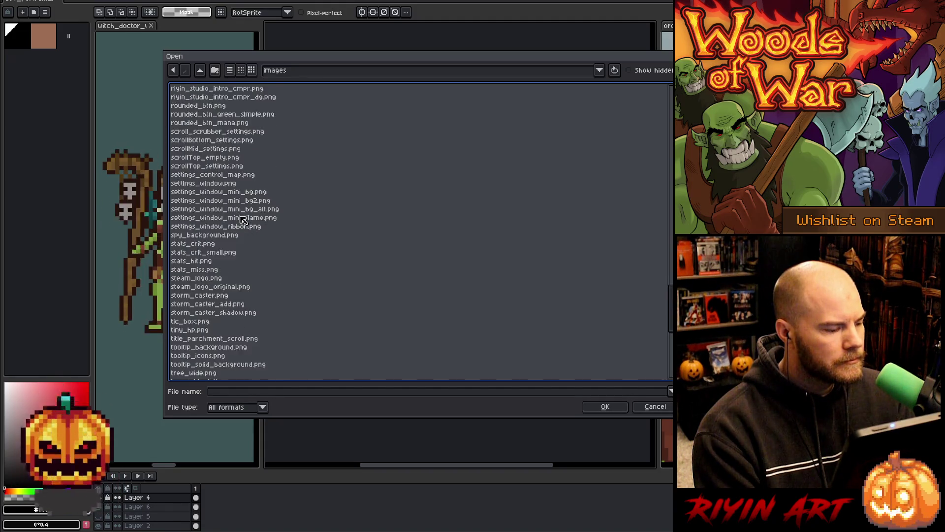
left_click(656, 406)
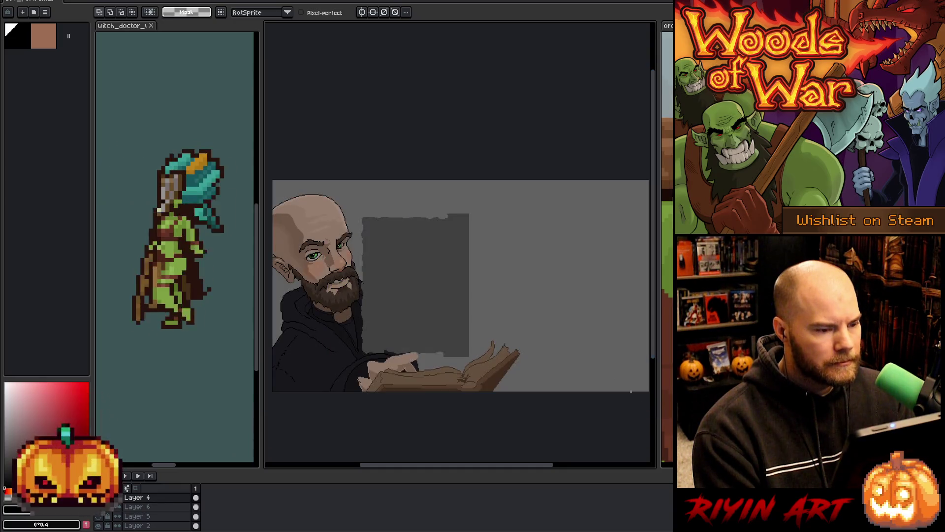
Step: Open home_v48.aseprite from the pinned TreeRevenge folder
left_click(10, 2)
left_click(15, 10)
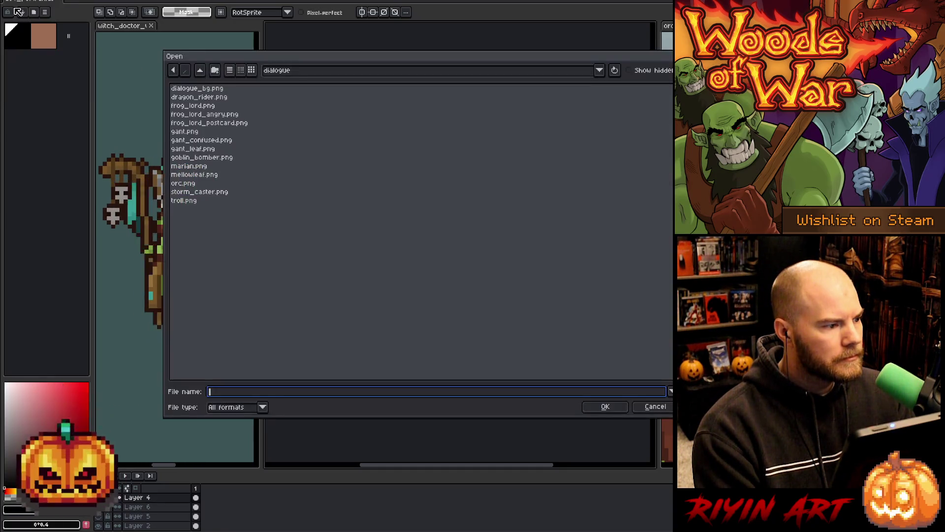
left_click(327, 72)
left_click(392, 179)
scroll(264, 190, "down", 3)
left_click(249, 227)
type("hitStats.aseprite")
scroll(251, 235, "down", 6)
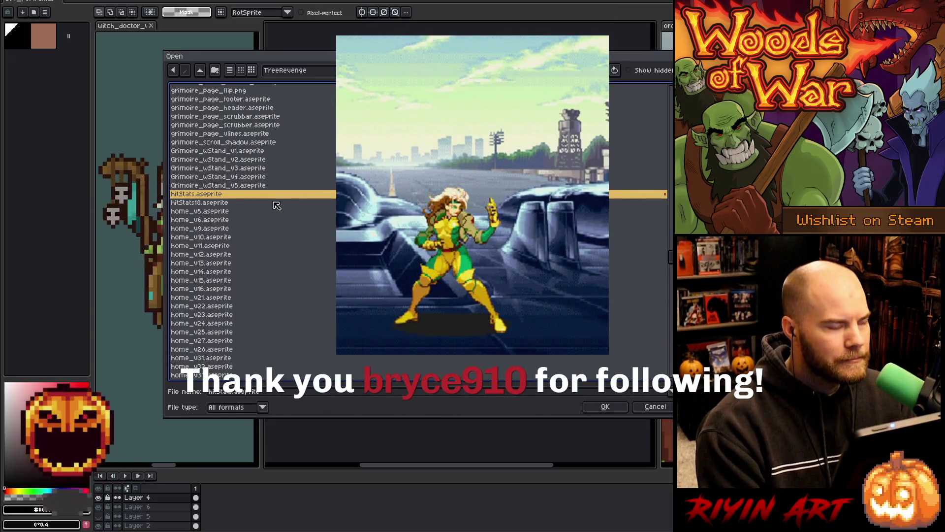
scroll(279, 203, "down", 6)
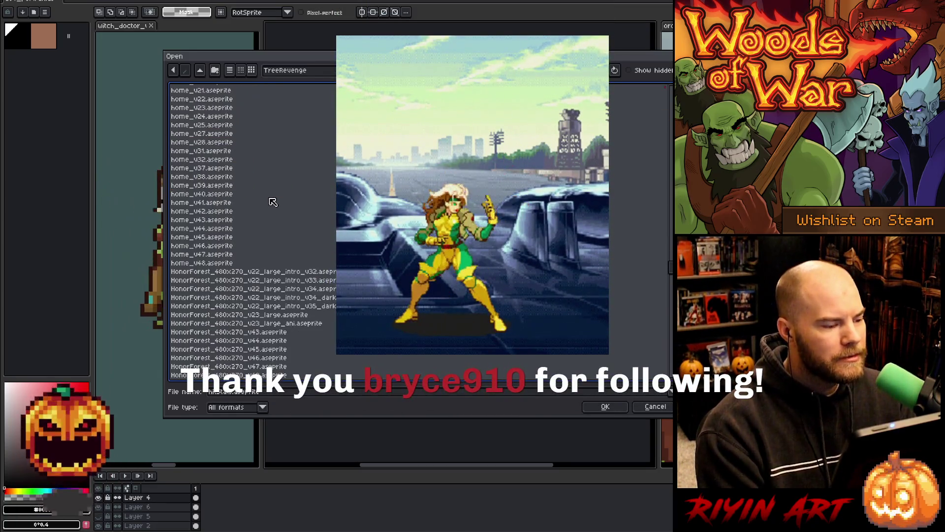
left_click(241, 264)
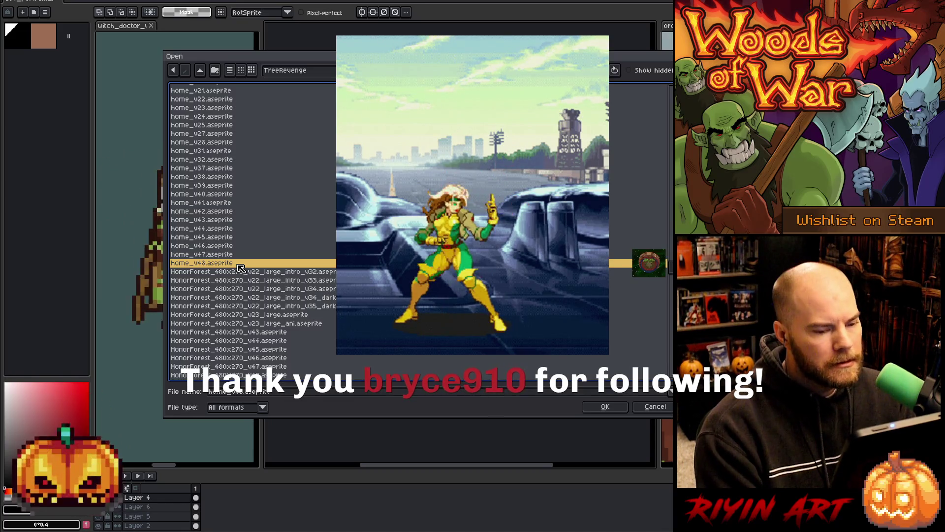
double_click(241, 265)
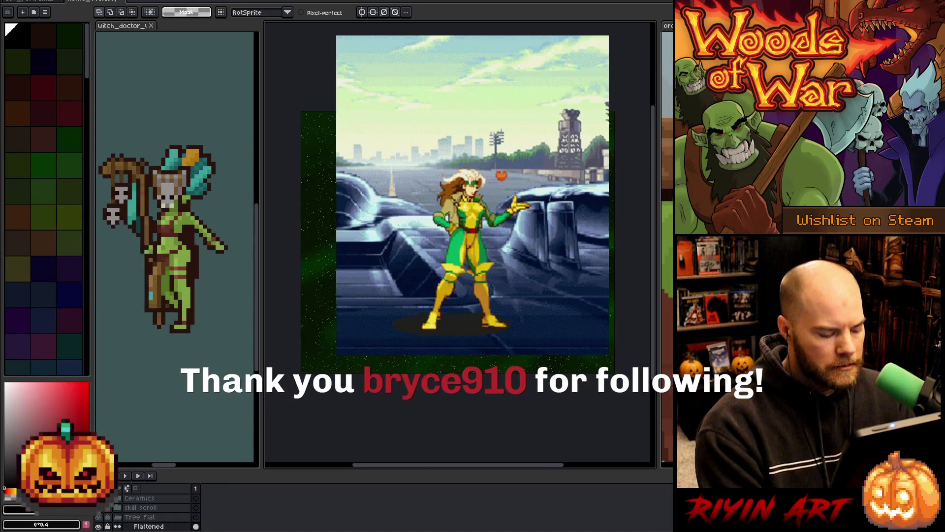
Step: Hide the Flattened layer and select the entire green starfield canvas
key("v")
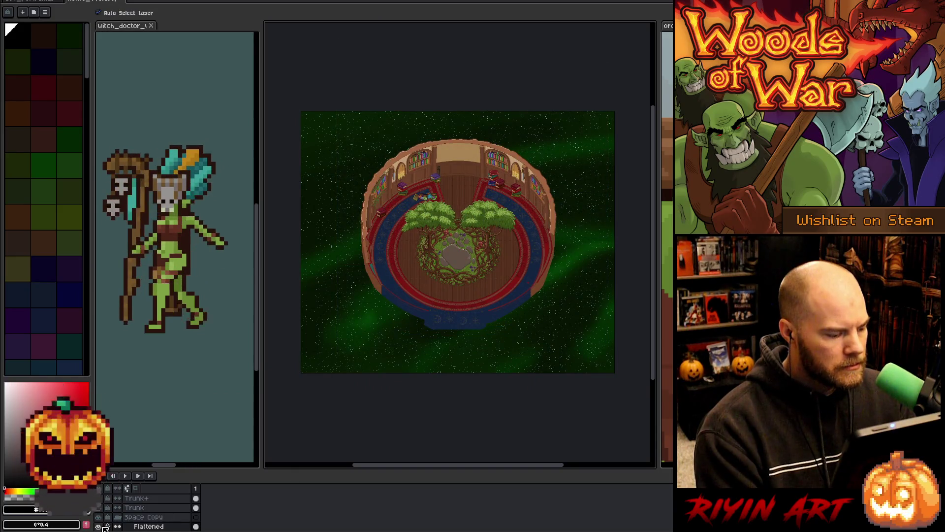
left_click(98, 526)
key("ctrl+a")
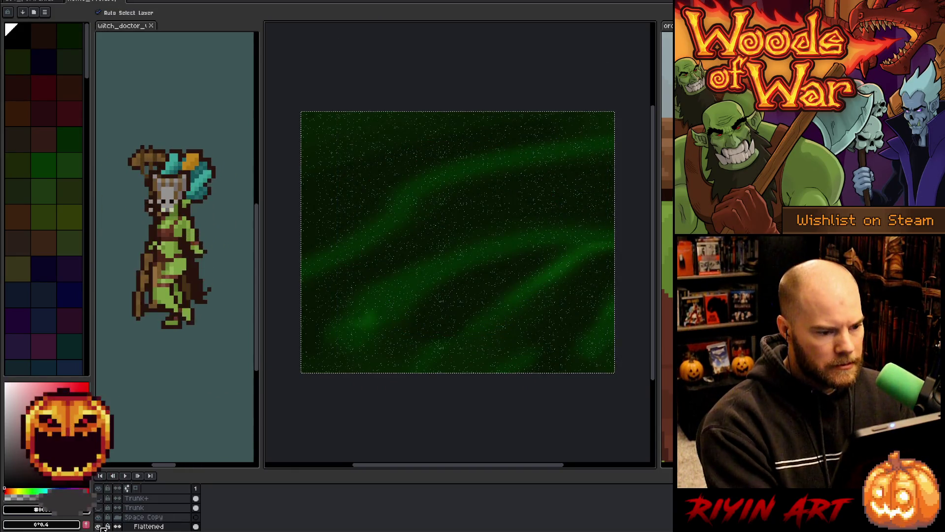
Step: Paste the green starfield onto a new layer in the portrait and position it behind the figure
left_click(34, 1)
key("ctrl+Tab")
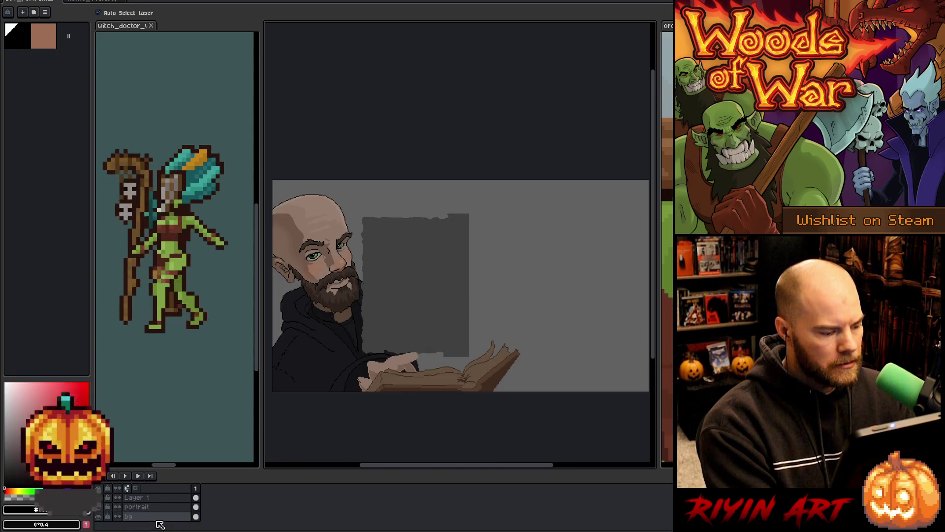
key("ctrl+Tab")
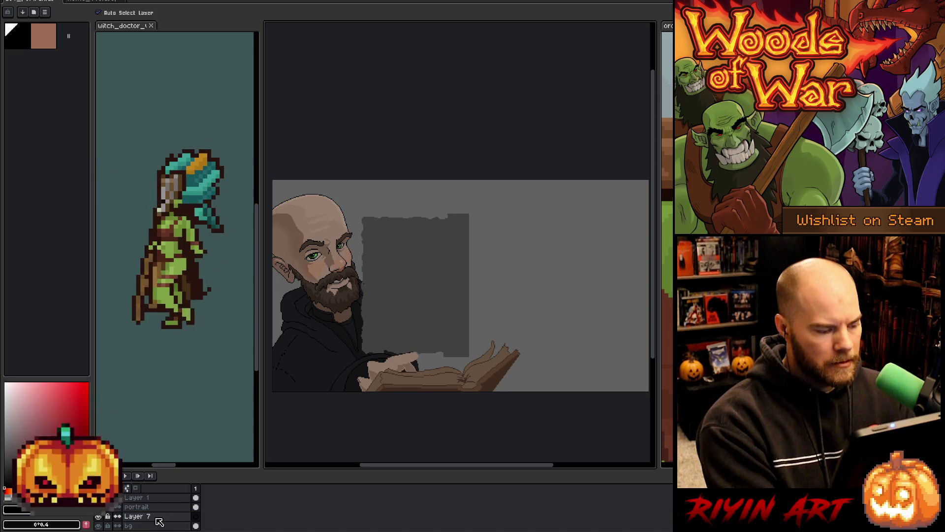
key("ctrl+v")
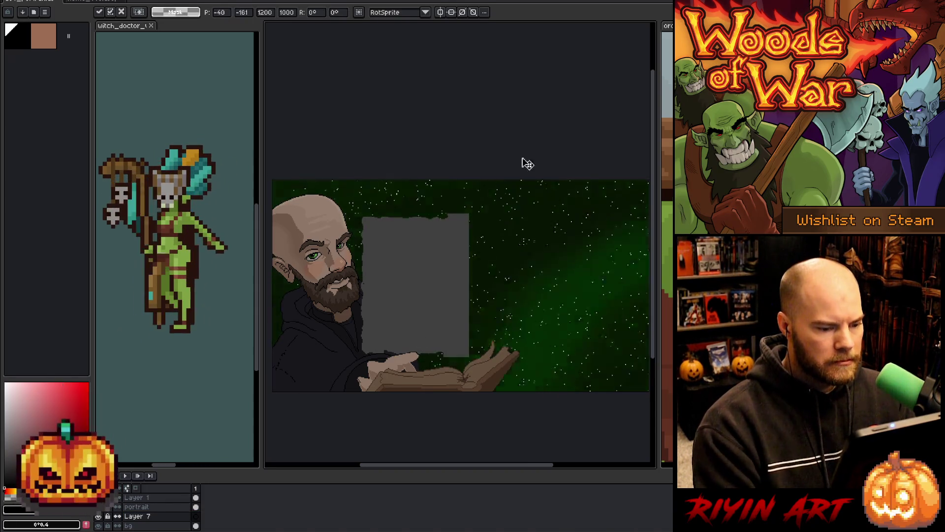
mouse_move(509, 252)
left_mouse_down()
mouse_move(497, 164)
mouse_move(540, 195)
mouse_move(555, 156)
mouse_move(507, 110)
mouse_move(502, 75)
mouse_move(509, 126)
mouse_move(565, 120)
mouse_move(619, 152)
mouse_move(448, 122)
mouse_move(322, 133)
left_mouse_up()
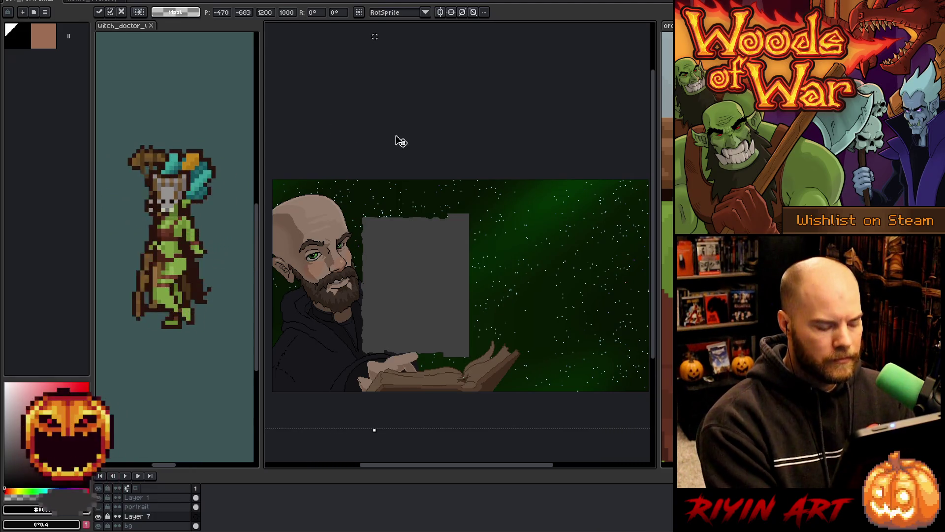
key("Return")
scroll(435, 311, "down", 1)
scroll(435, 311, "up", 1)
mouse_move(435, 311)
left_mouse_down()
mouse_move(453, 294)
mouse_move(448, 300)
left_mouse_up()
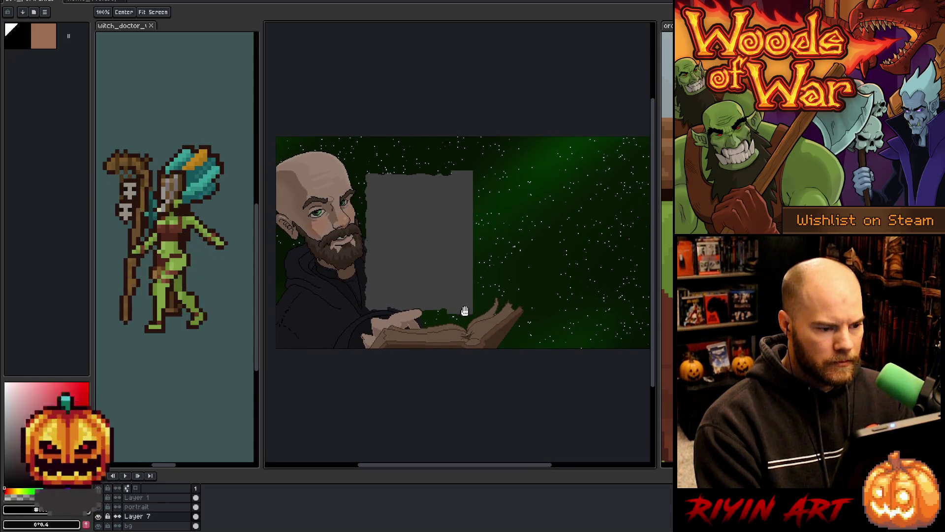
Step: Switch to the marquee selection tool and bring up the File menu with Alt+F
key("m")
scroll(458, 259, "down", 2)
scroll(461, 262, "up", 1)
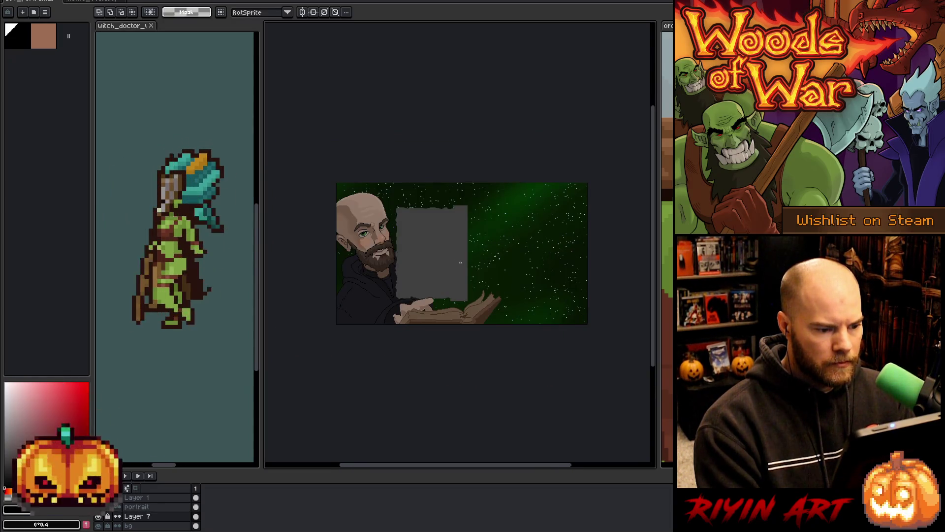
scroll(460, 262, "up", 1)
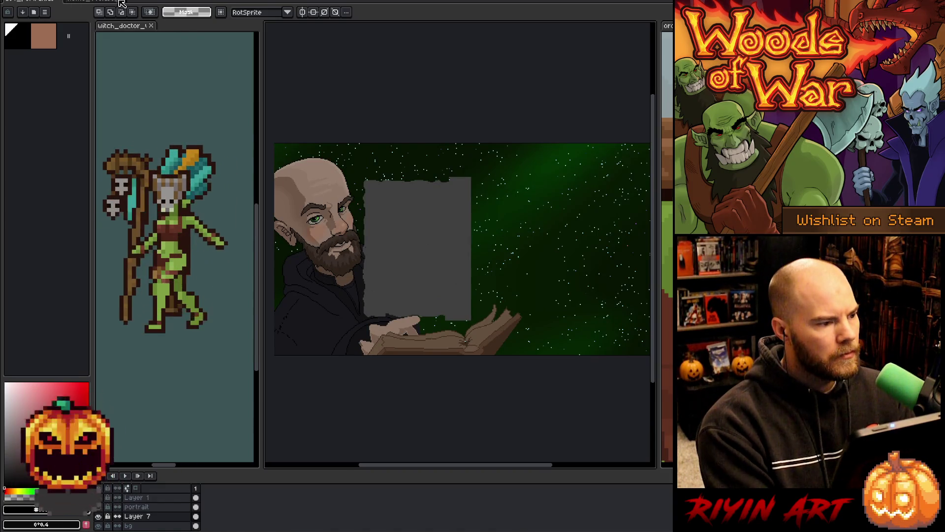
key("alt+f")
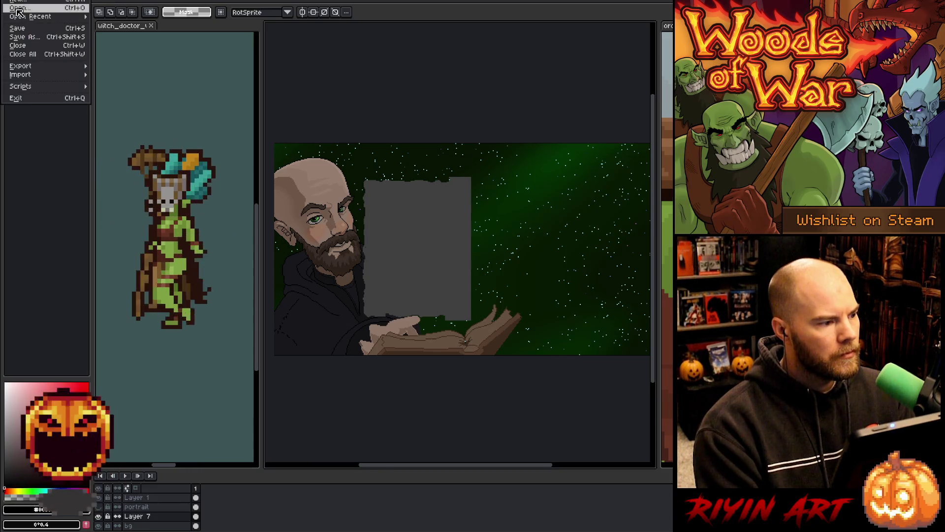
Step: Open the file browser at the pinned Tree images folder and select detail_box_mini.png
key("o")
scroll(303, 269, "down", 3)
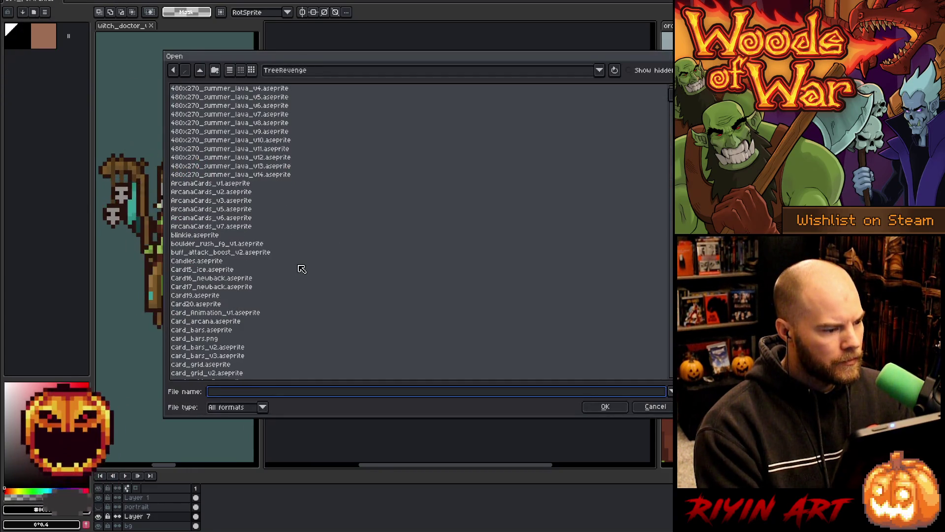
left_click(286, 70)
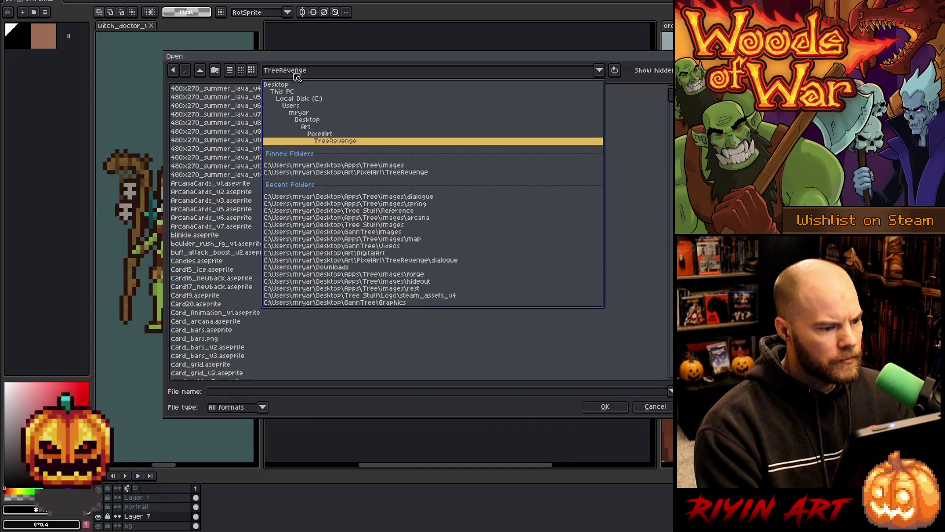
left_click(354, 166)
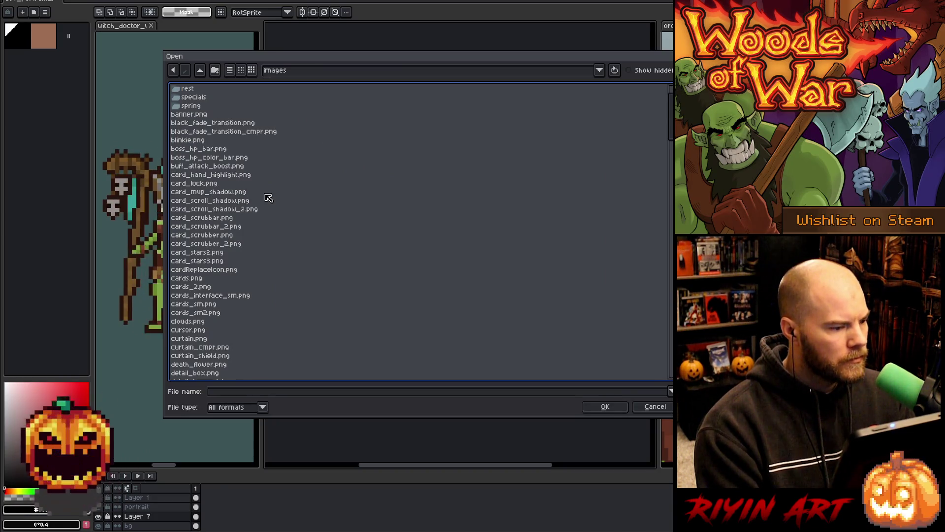
scroll(268, 198, "down", 1)
left_click_drag(244, 56, 302, 57)
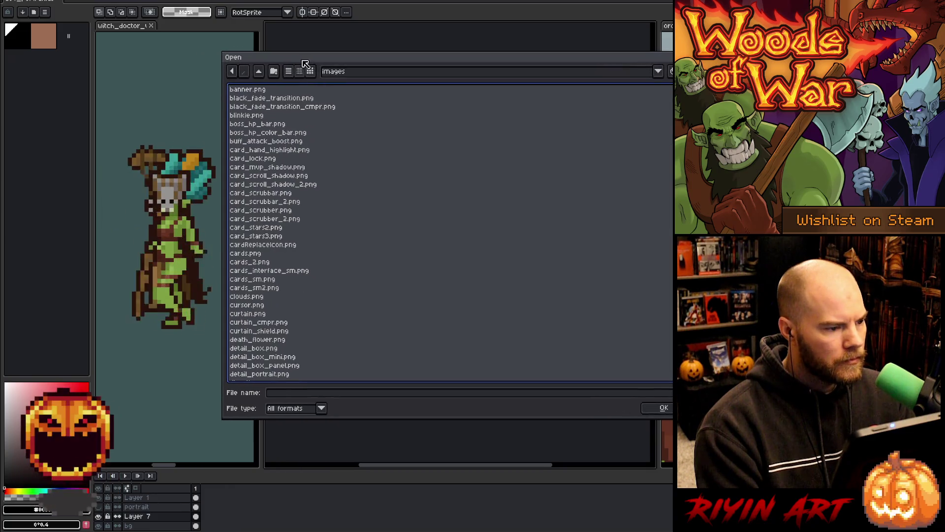
scroll(290, 168, "down", 5)
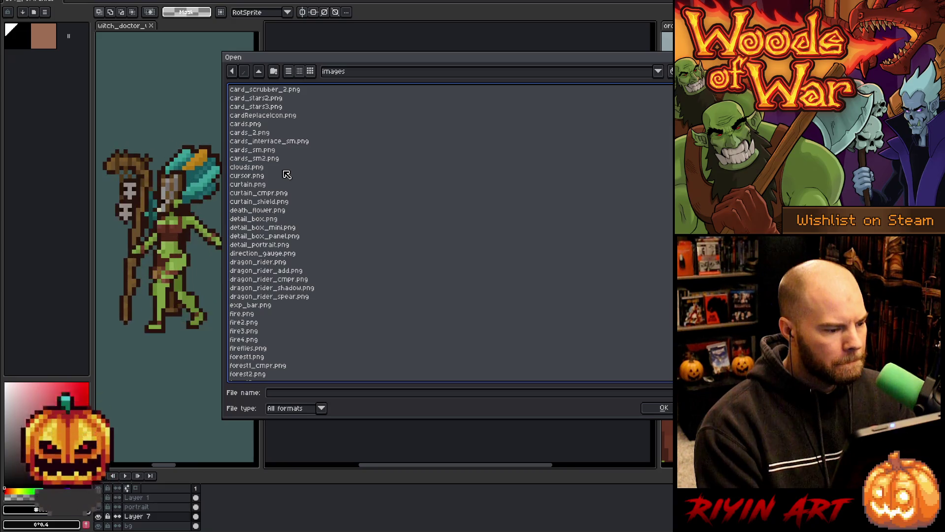
left_click(264, 228)
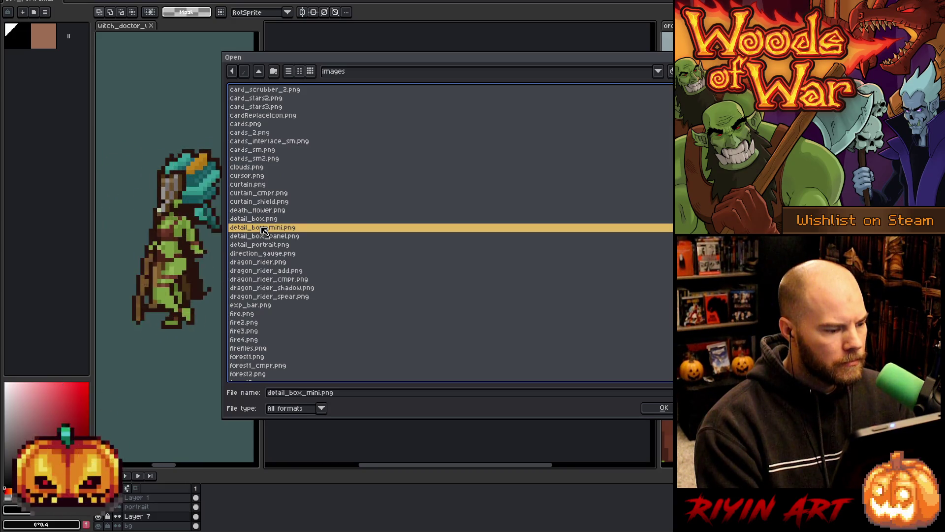
Step: Scroll further down the images folder and select scrollMid_settings.png
scroll(265, 230, "up", 8)
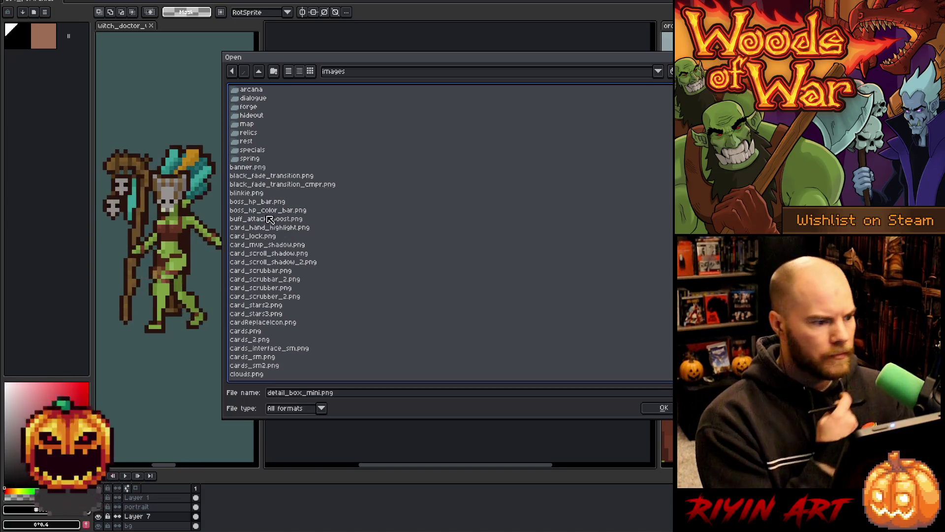
scroll(272, 216, "down", 15)
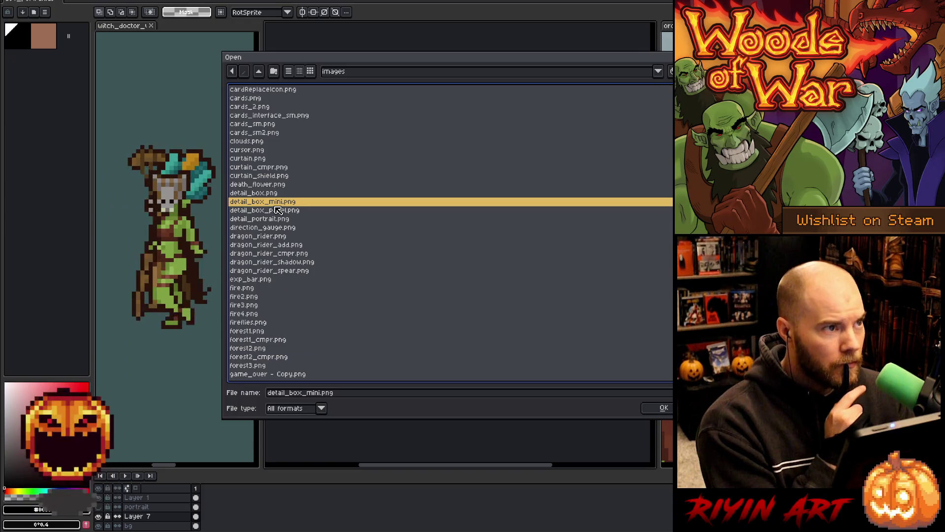
scroll(279, 210, "down", 5)
scroll(278, 211, "down", 4)
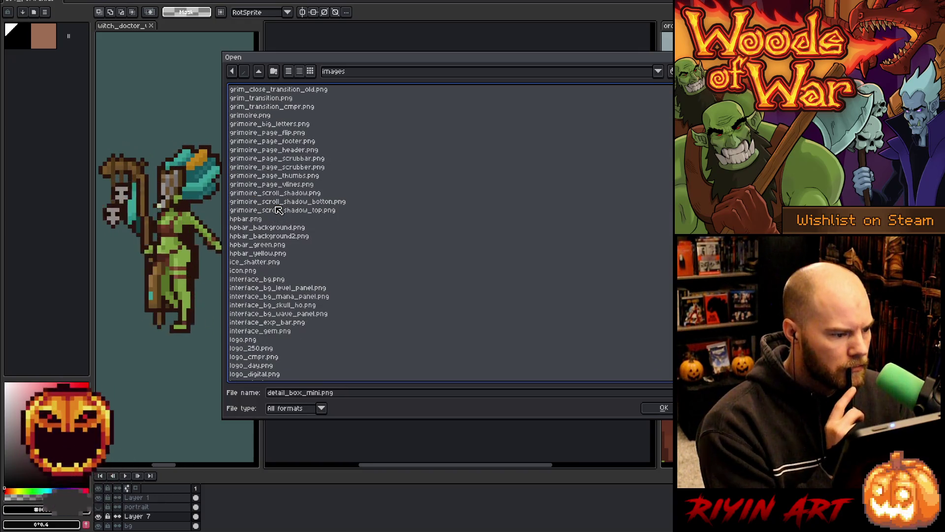
scroll(279, 210, "down", 6)
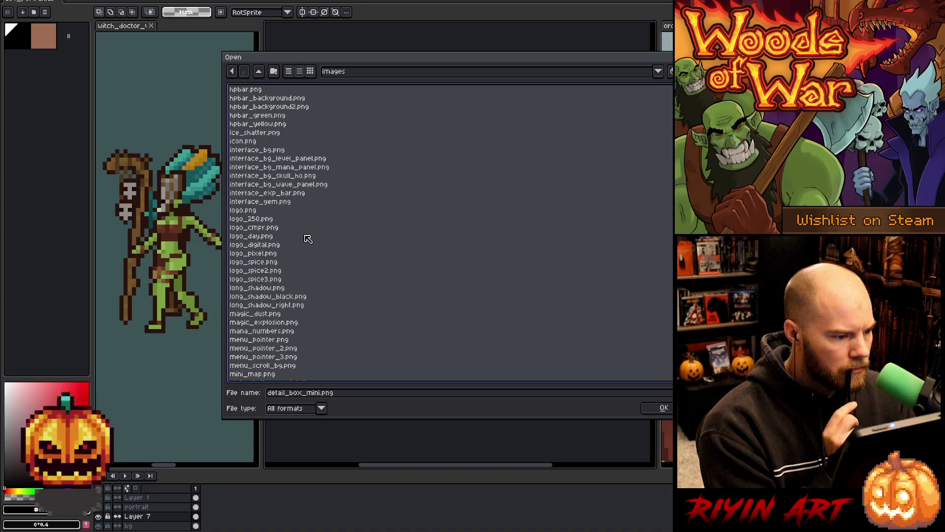
scroll(311, 236, "down", 8)
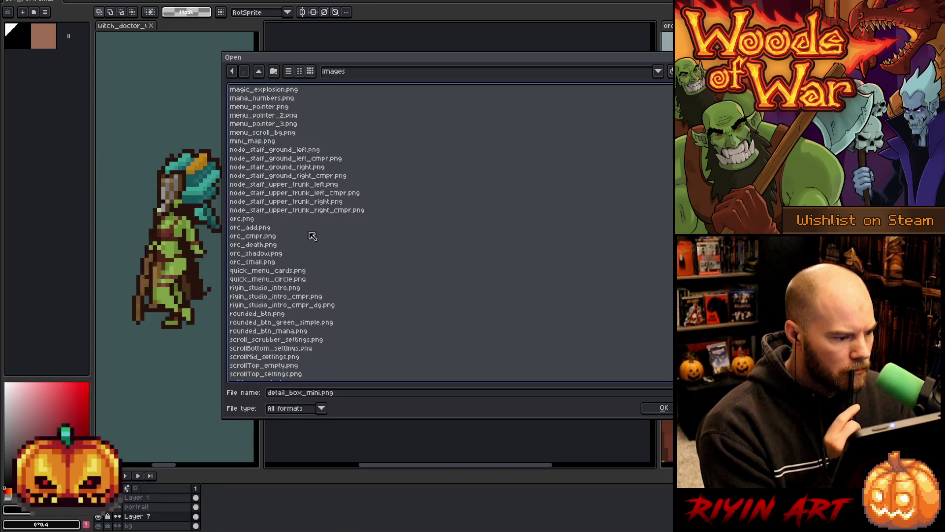
scroll(312, 236, "down", 1)
scroll(312, 237, "down", 3)
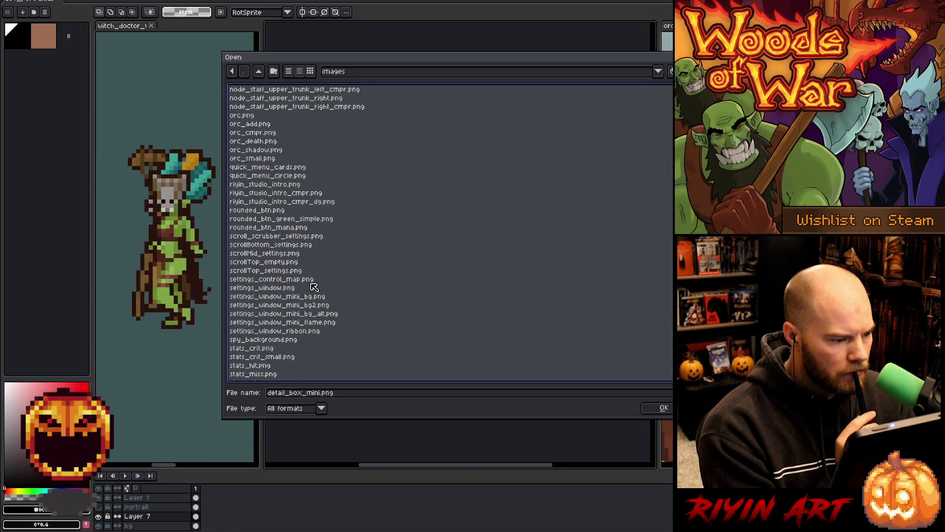
left_click(294, 253)
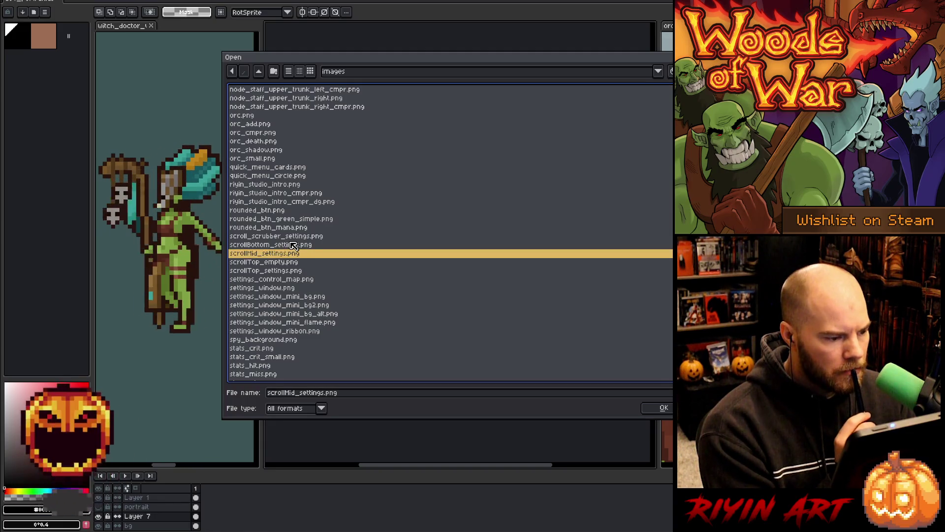
Step: Select settings_window.png, then move the choice up one row to scrollTop_settings.png
scroll(294, 246, "down", 2)
scroll(313, 252, "down", 1)
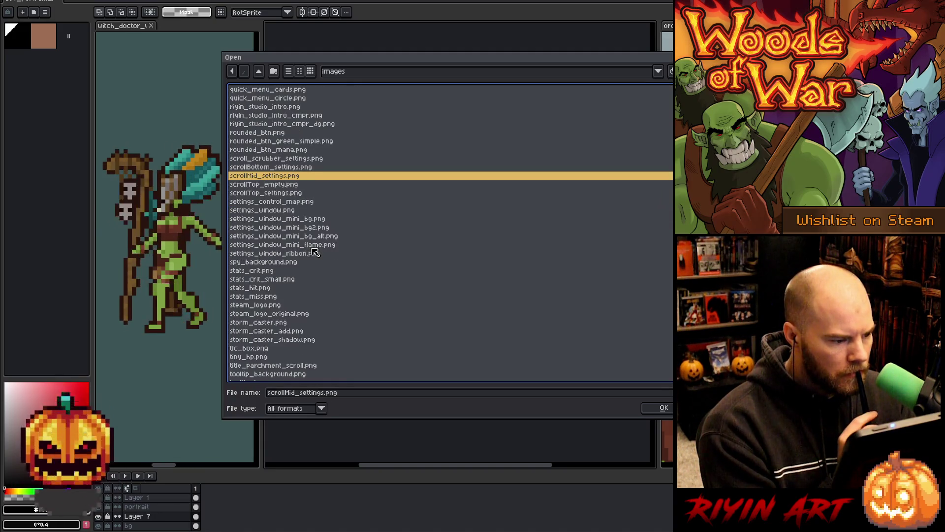
scroll(315, 252, "down", 2)
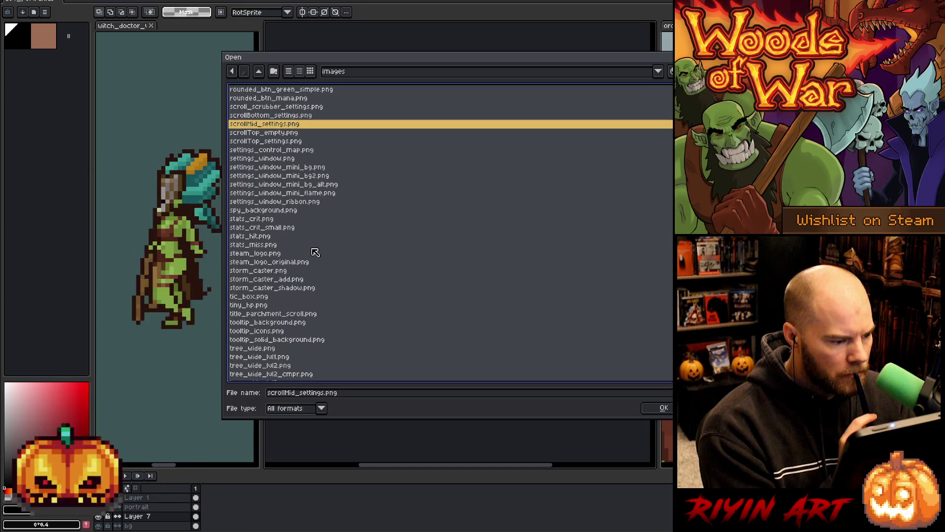
scroll(315, 252, "down", 2)
scroll(315, 252, "down", 7)
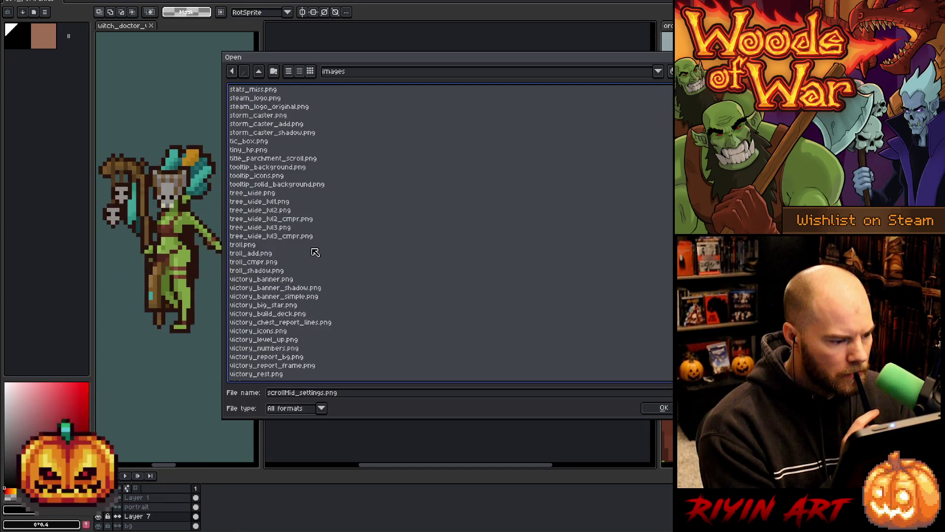
scroll(315, 252, "down", 1)
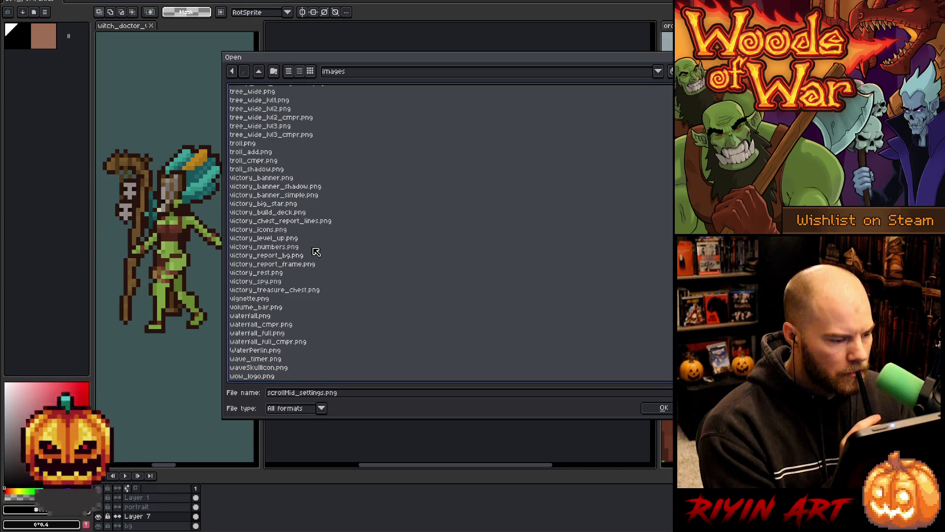
scroll(316, 251, "up", 8)
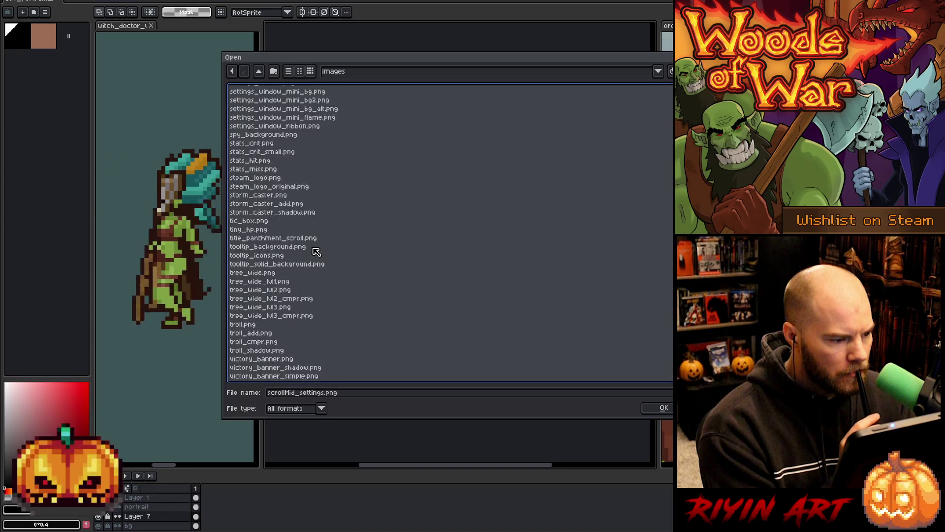
scroll(308, 246, "up", 5)
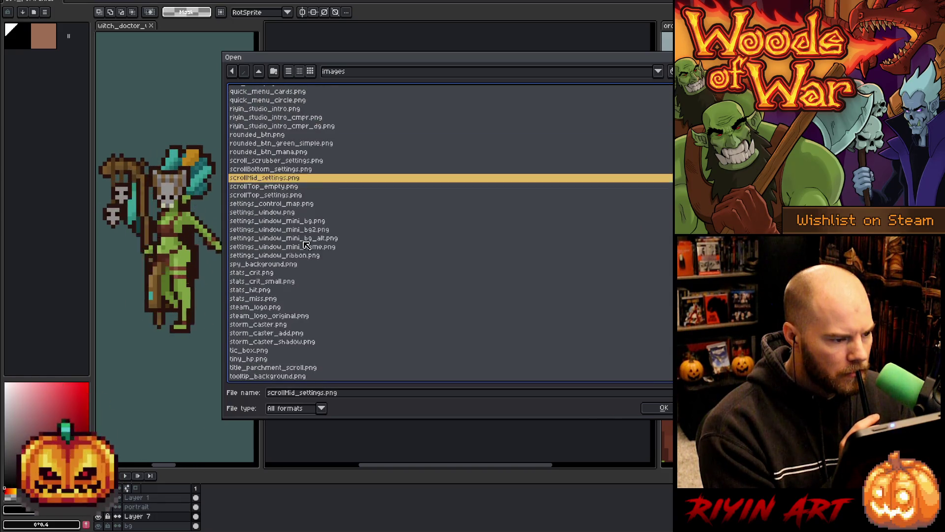
left_click(304, 240)
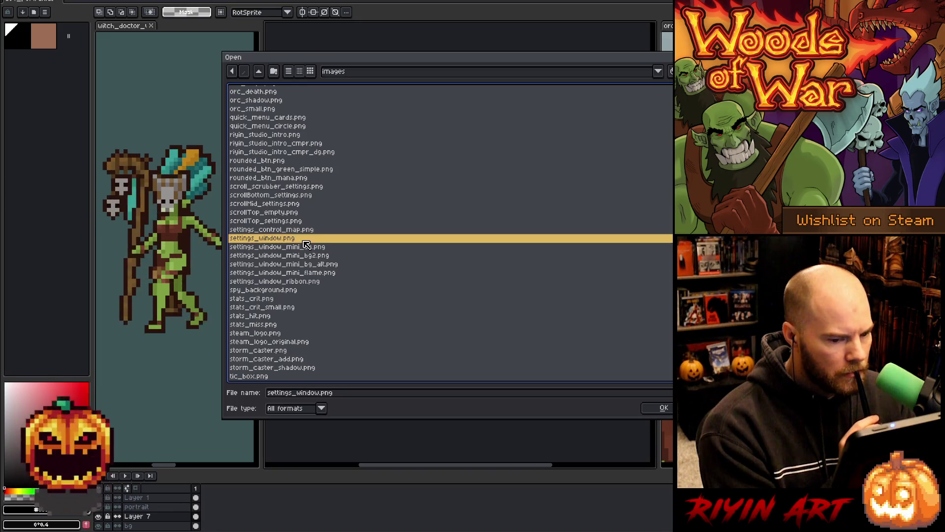
key("Up")
key("Up")
key("Up")
key("Up")
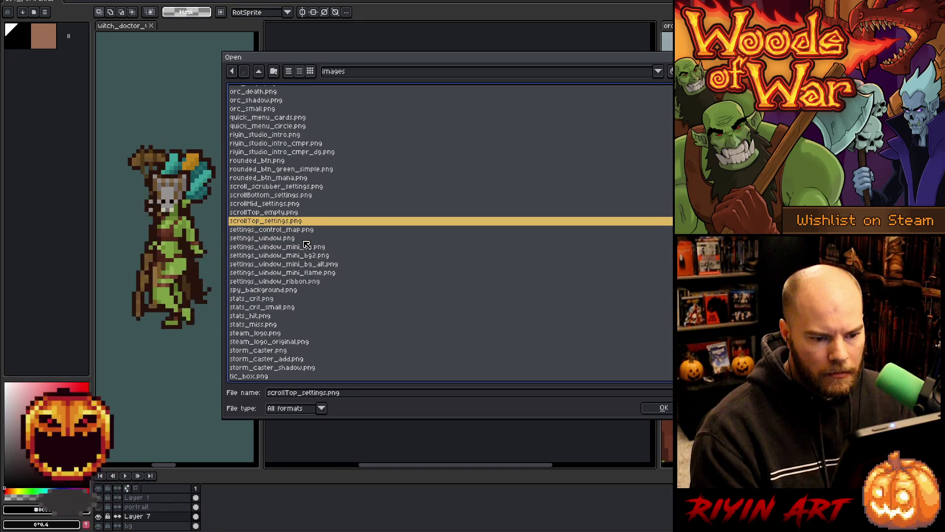